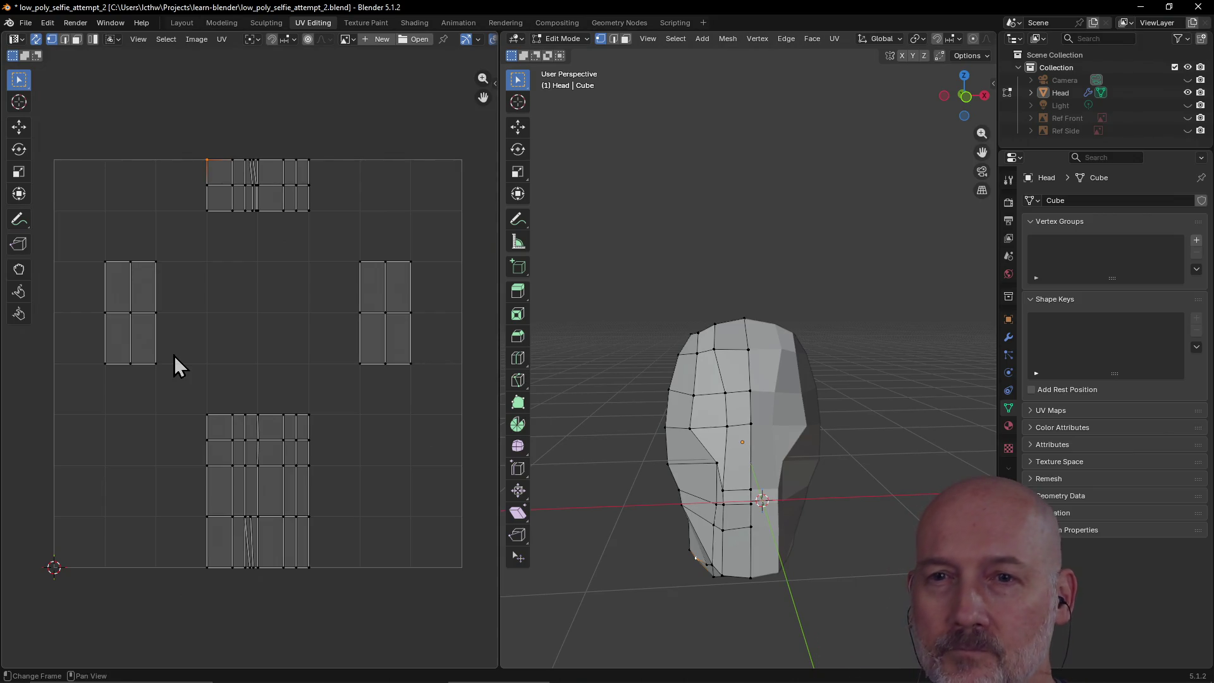
- Trial-unwrap the head's UVs, undo it, and bring up the UV header menu
right_click(195, 339)
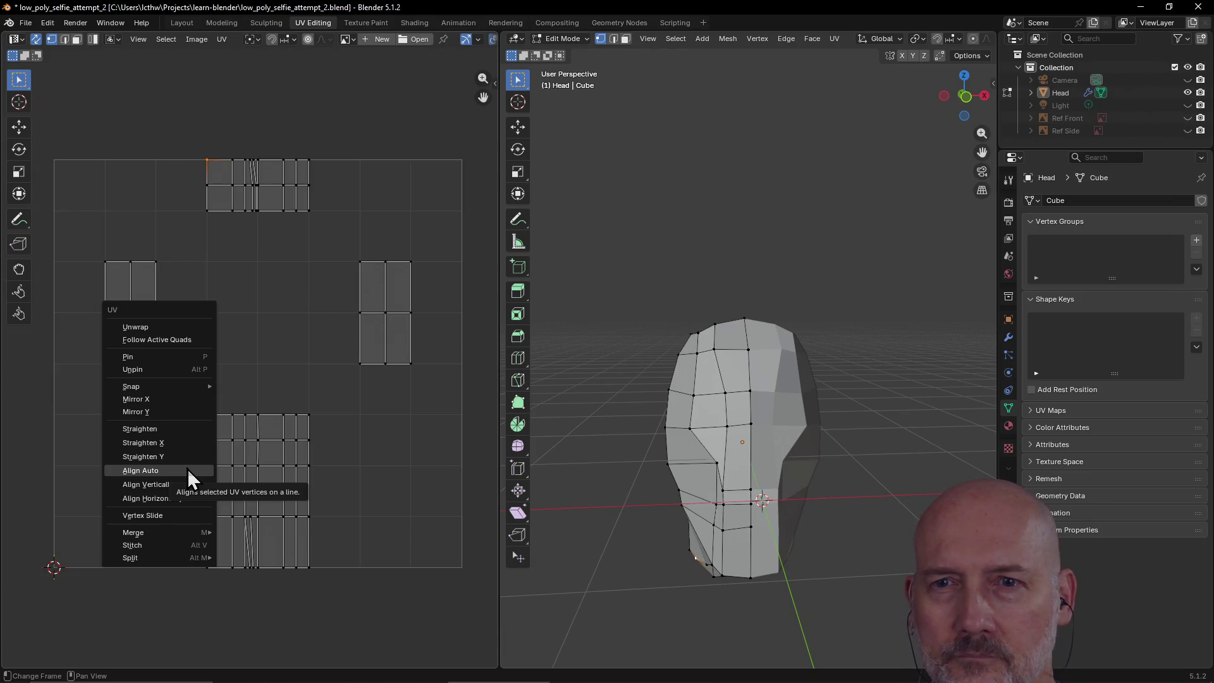
click(177, 330)
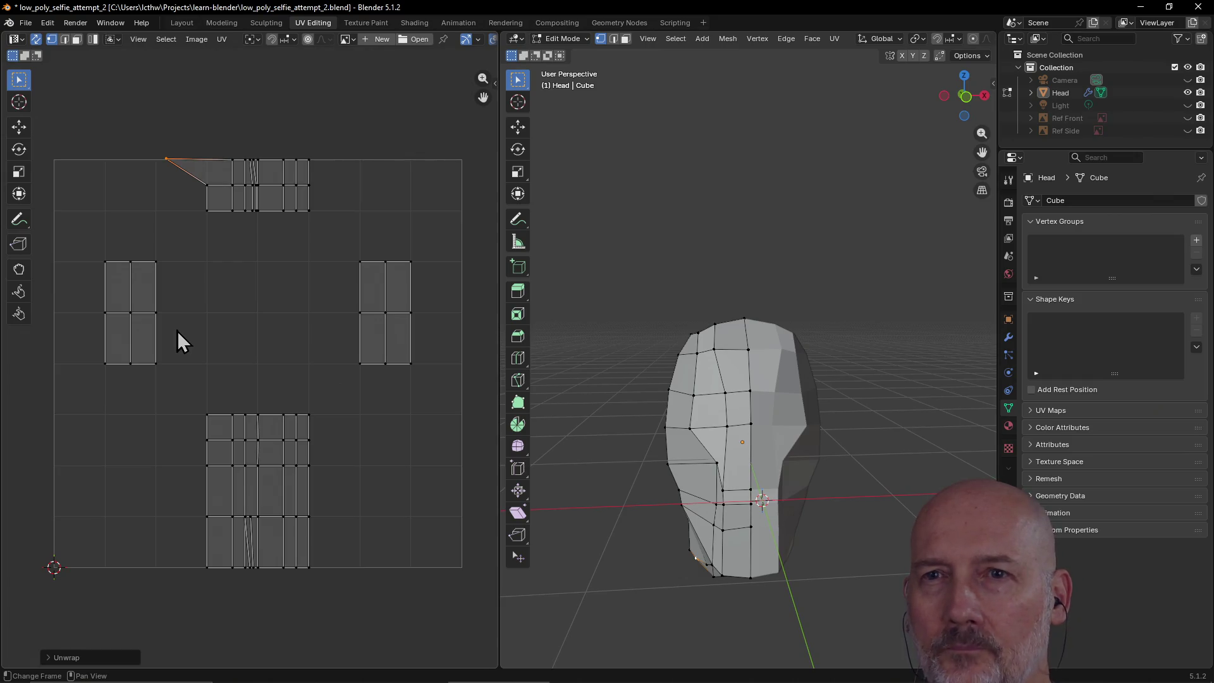
key(ctrl+z)
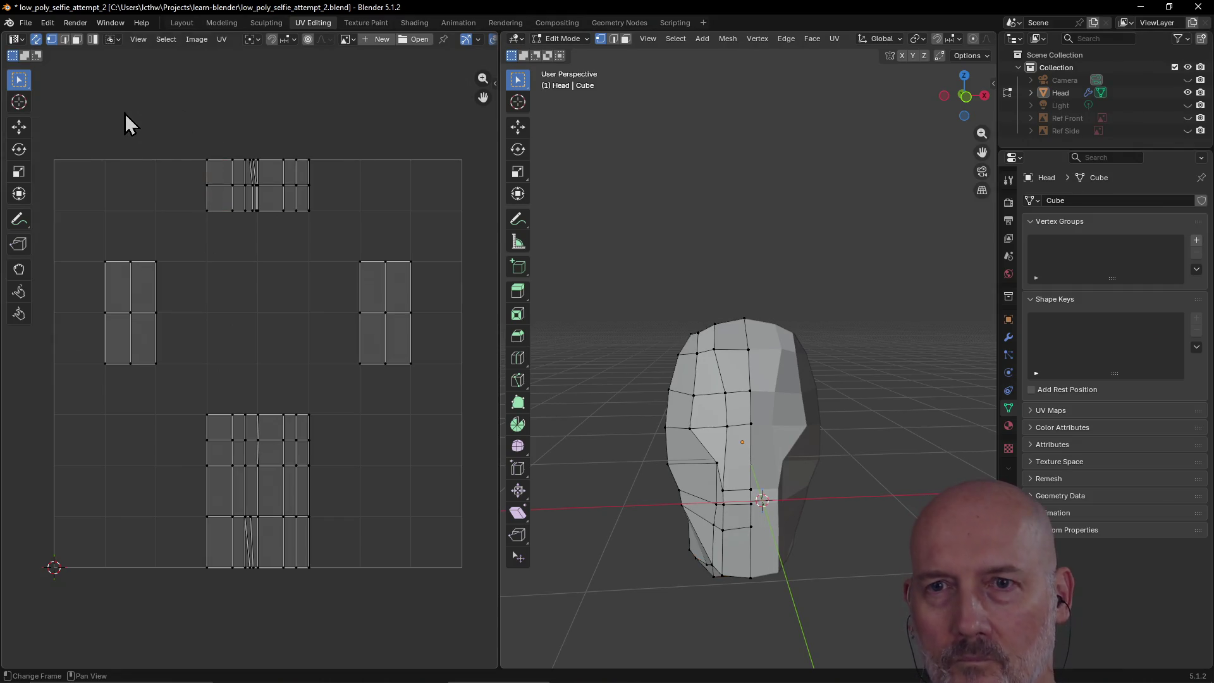
right_click(196, 273)
key(Escape)
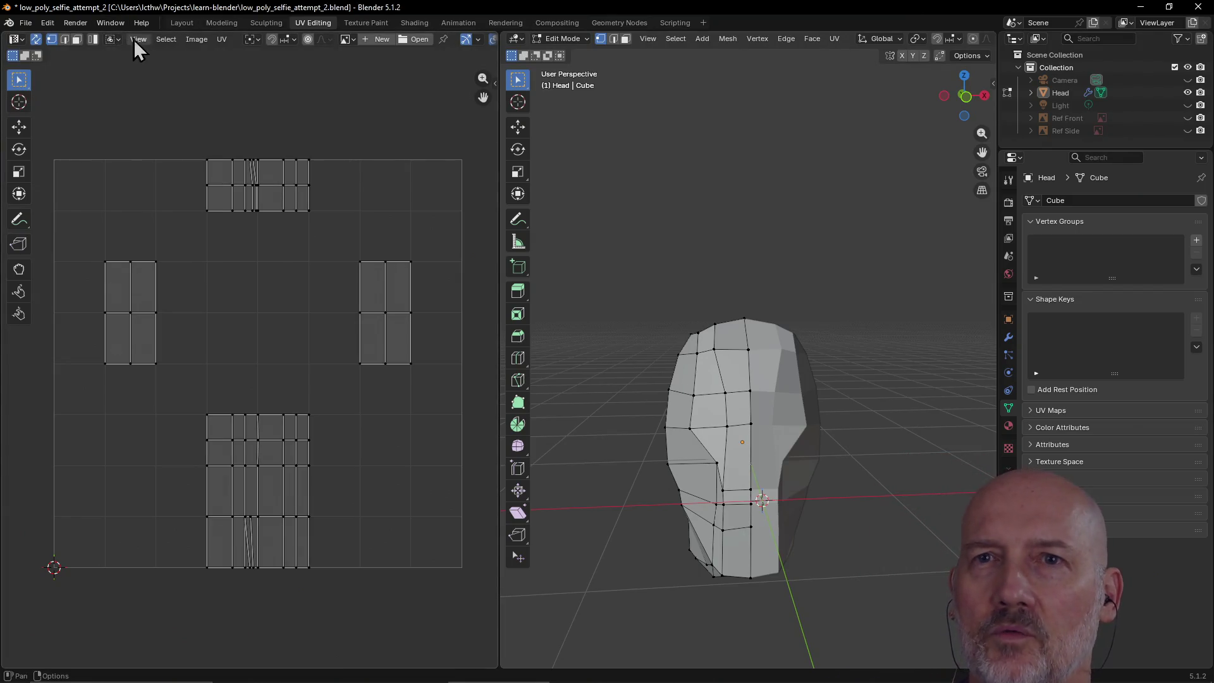
click(221, 40)
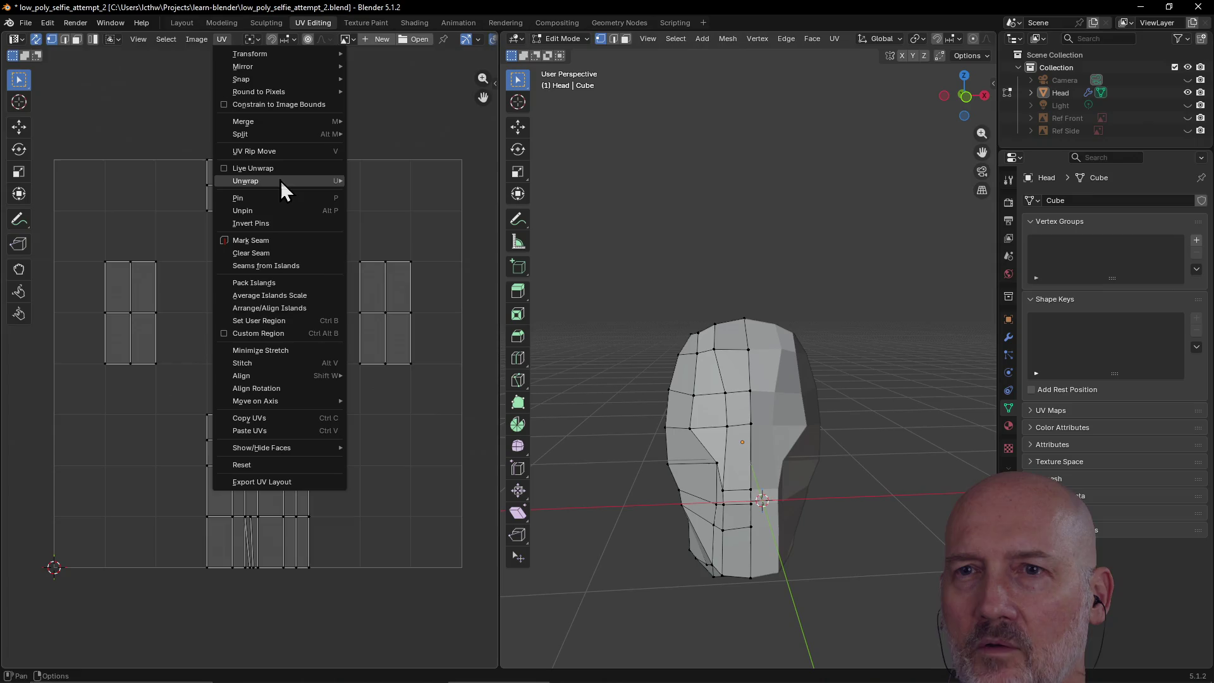
- Apply Smart UV Project to the head's UVs
mouse_move(281, 184)
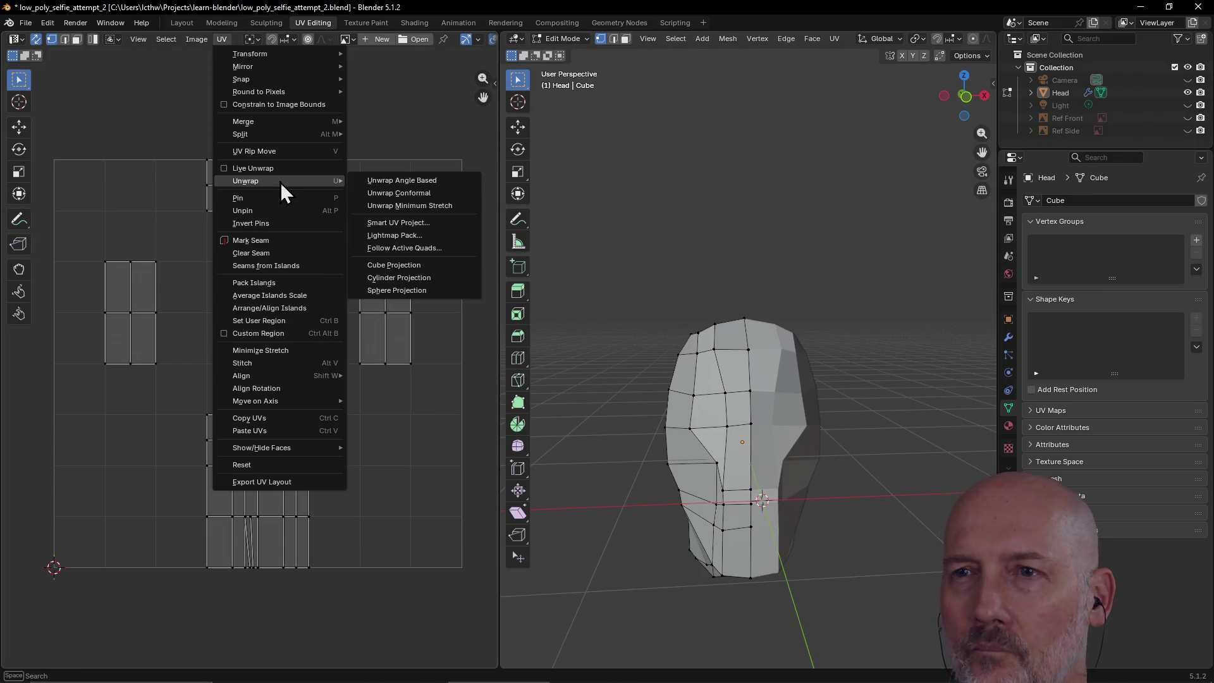
click(436, 223)
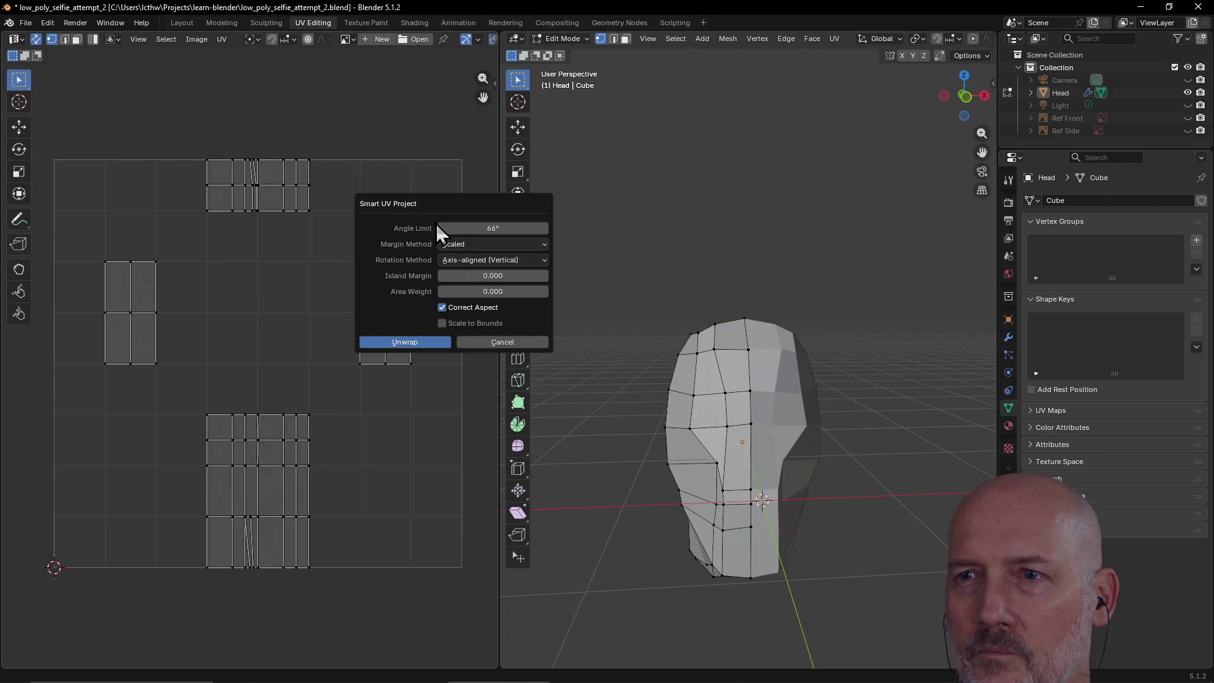
click(420, 342)
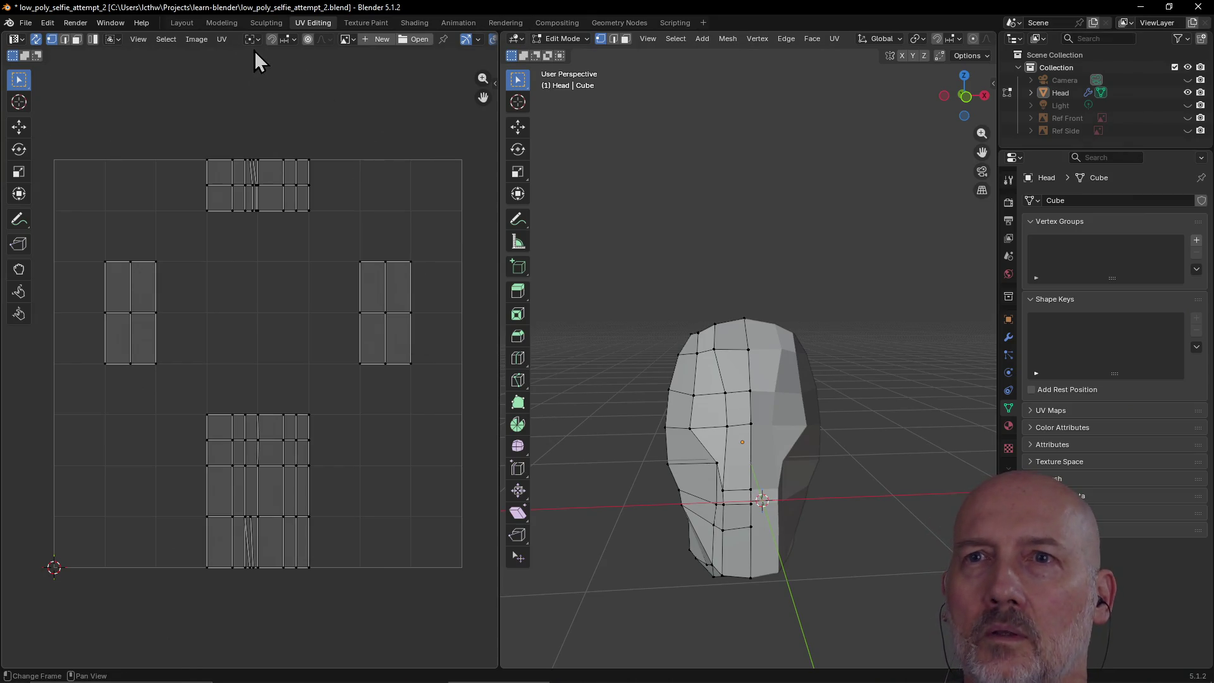
- Re-unwrap the head's UVs with Unwrap Angle Based
click(225, 40)
mouse_move(242, 81)
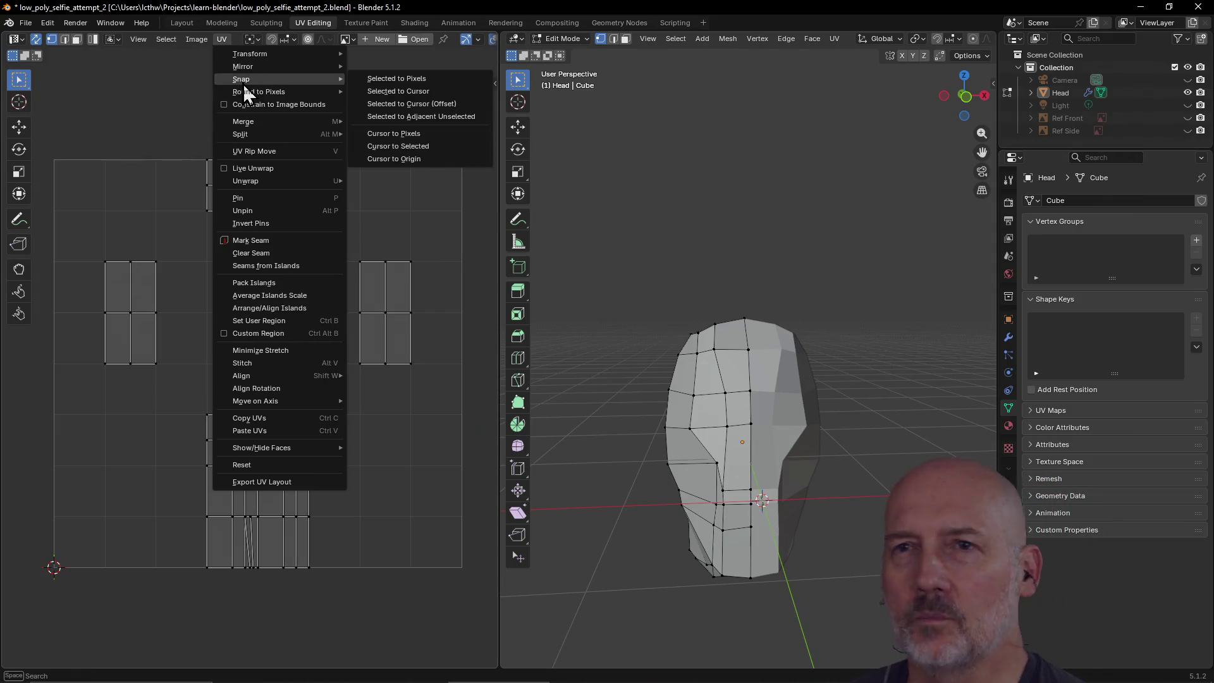
mouse_move(263, 135)
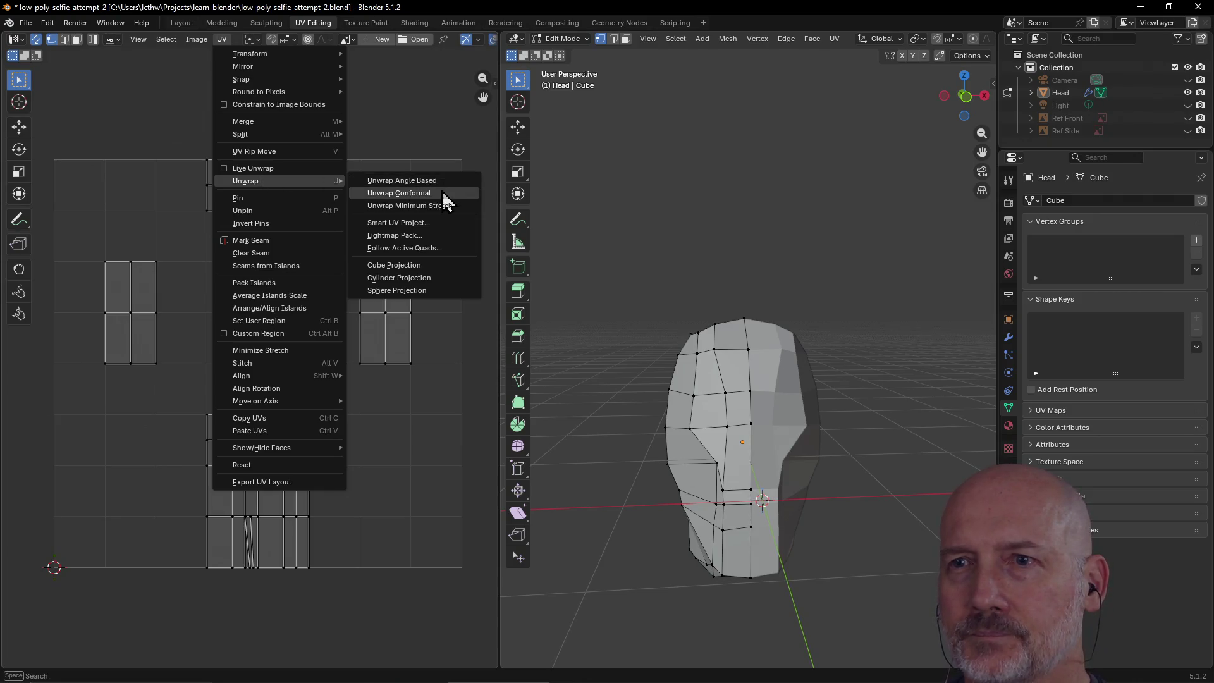
click(434, 182)
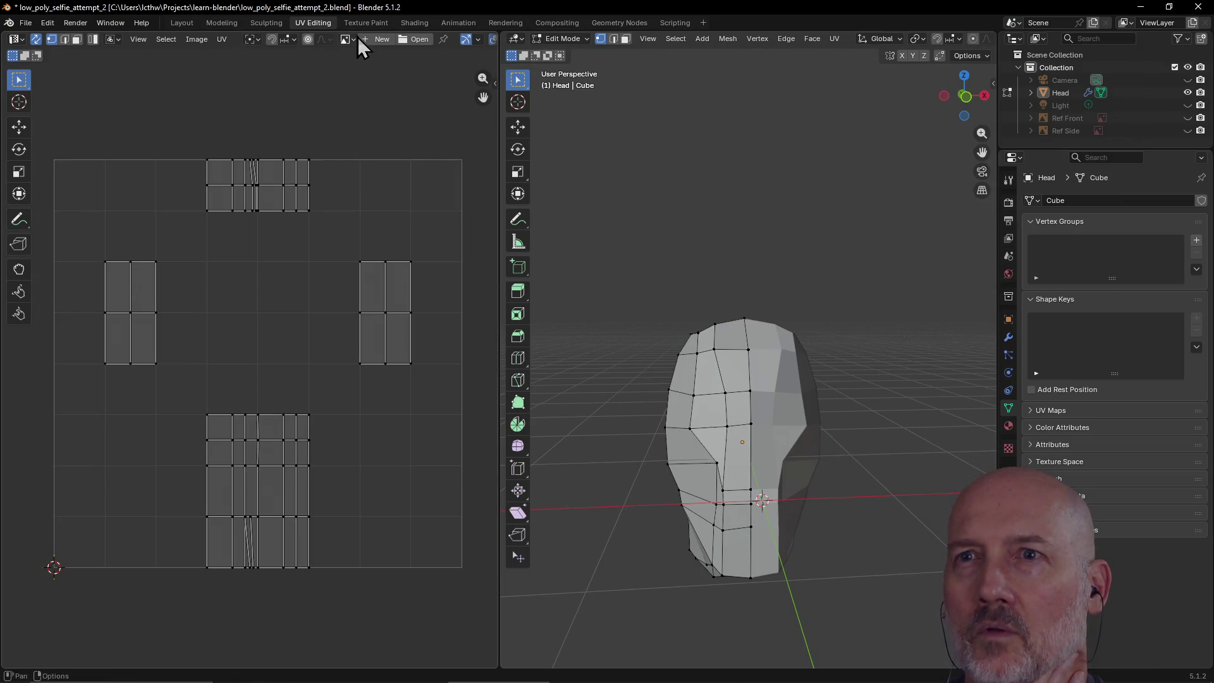
- Switch to Texture Paint, widen the 3D view, and put the head in Edit Mode facing front
key(ctrl+Page_Down)
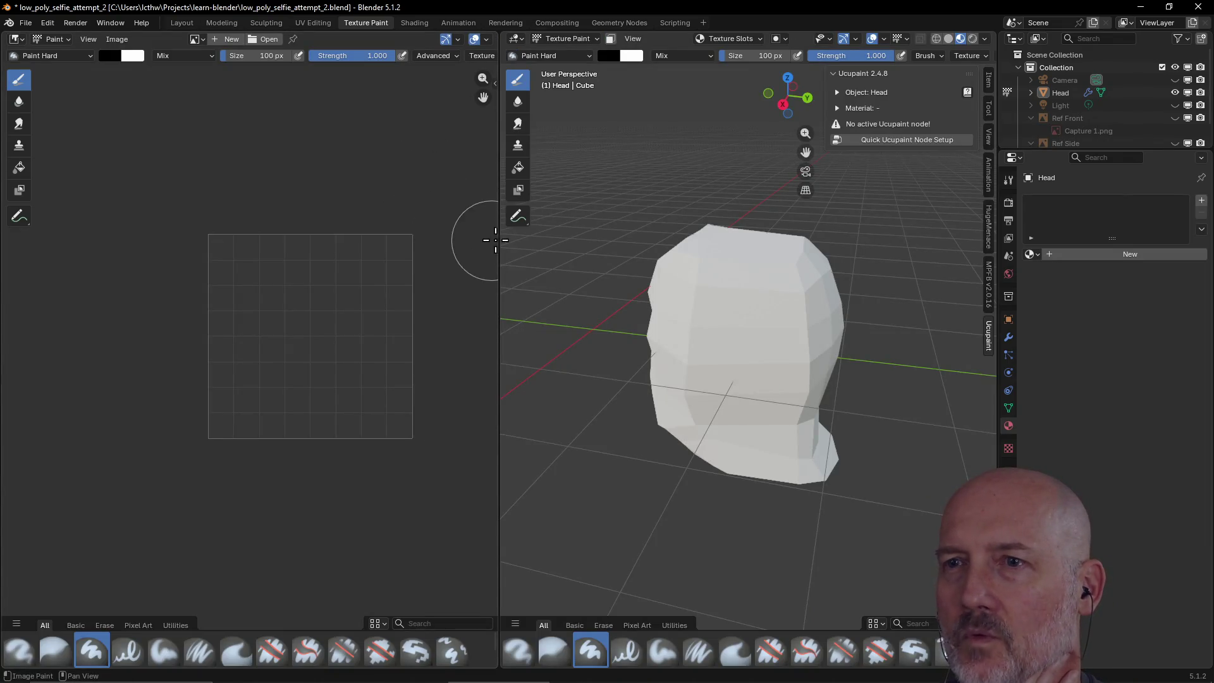
mouse_move(500, 238)
mouse_down()
mouse_move(164, 274)
mouse_move(271, 254)
mouse_up()
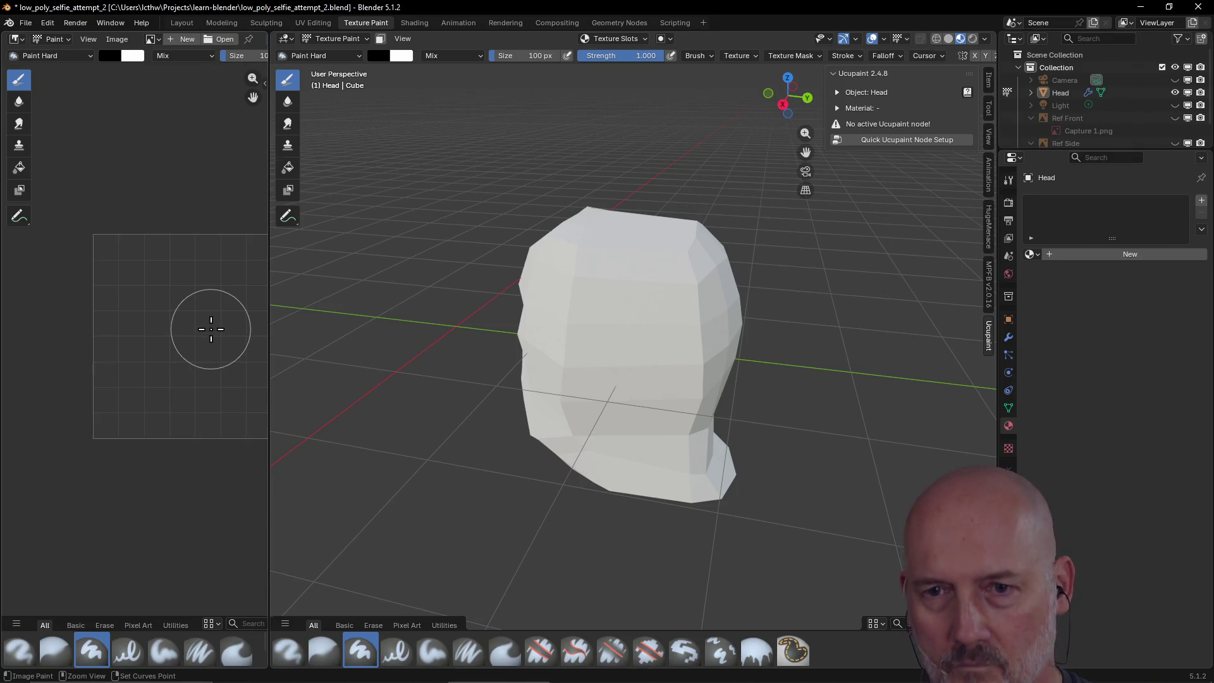
key(Tab)
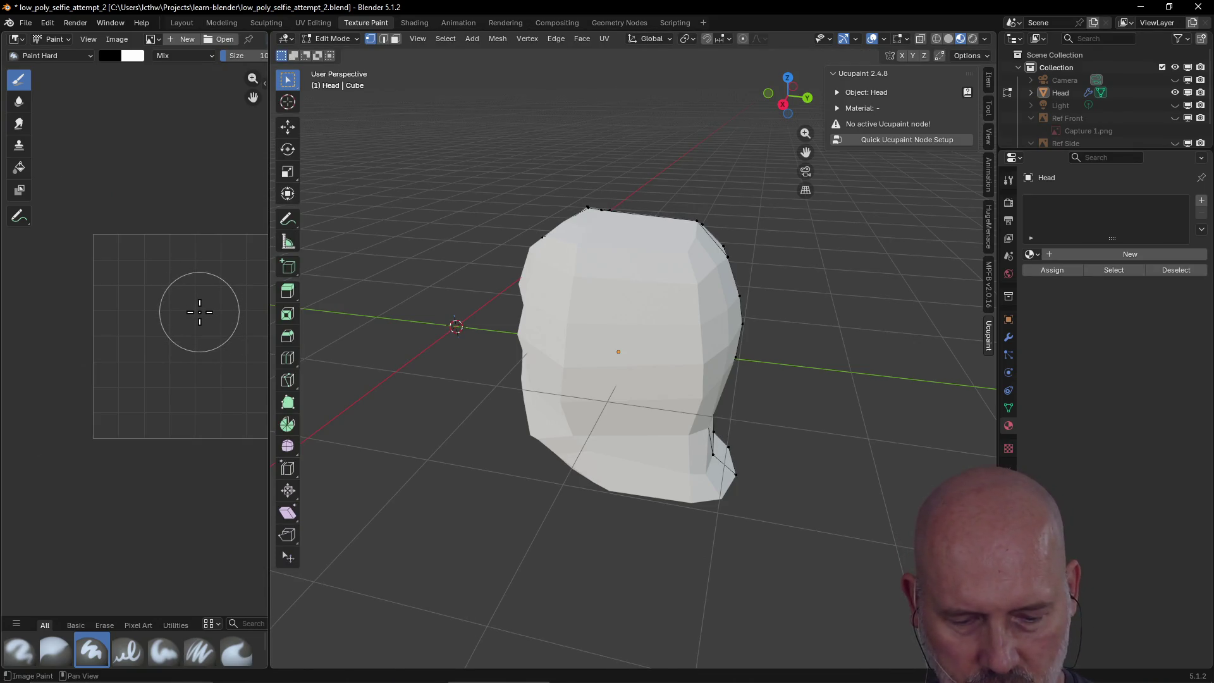
mouse_move(200, 312)
middle_down()
mouse_move(150, 333)
mouse_move(140, 355)
mouse_move(153, 349)
middle_up()
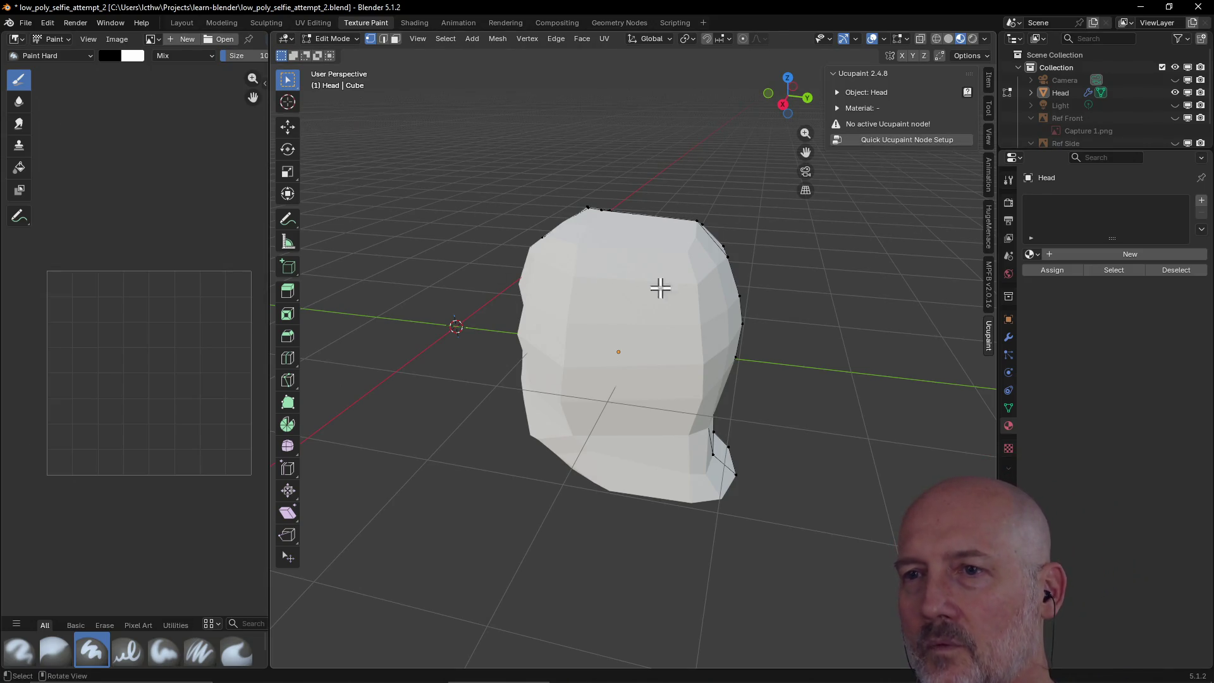
mouse_move(660, 288)
middle_down()
mouse_move(643, 317)
mouse_move(726, 290)
middle_up()
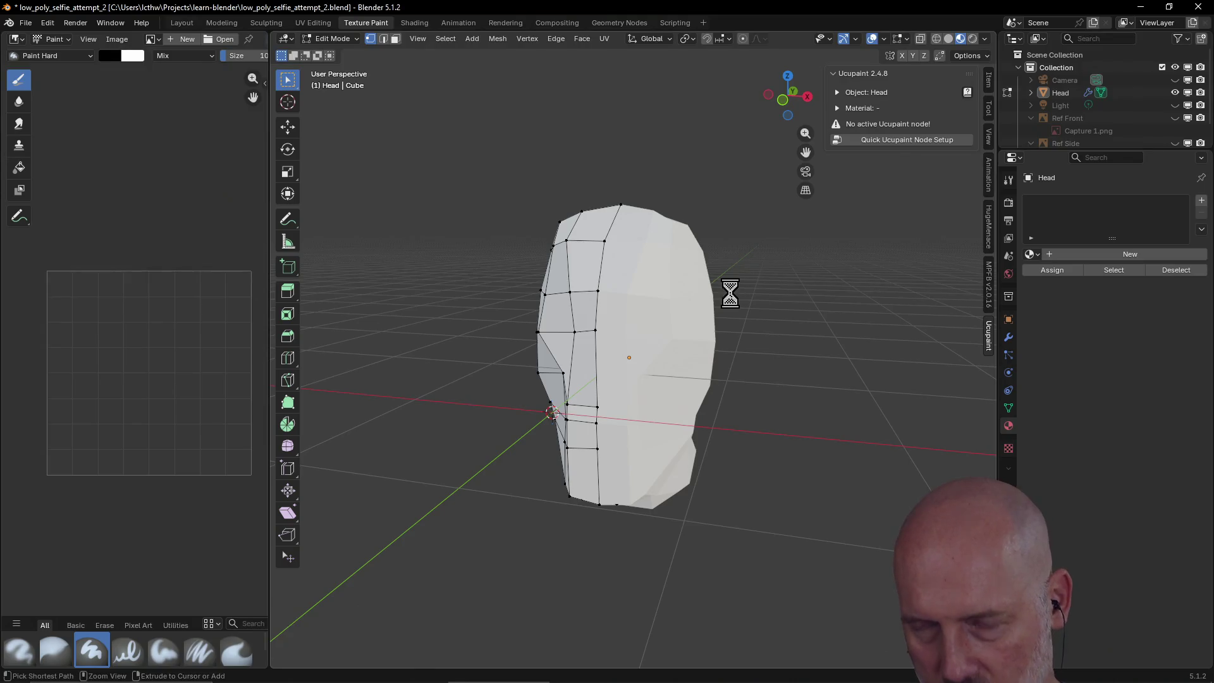
- Create the Quick Ucupaint Head material, enlarge the Layers list, and open the add-layer choices
click(904, 141)
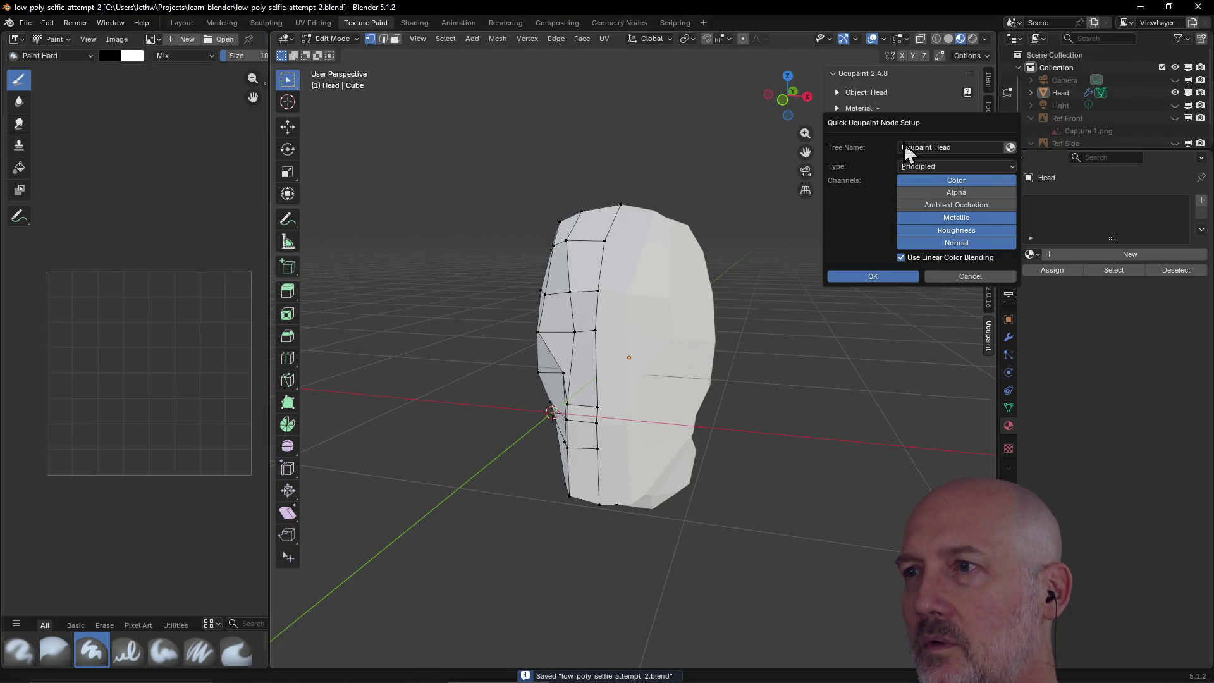
click(881, 271)
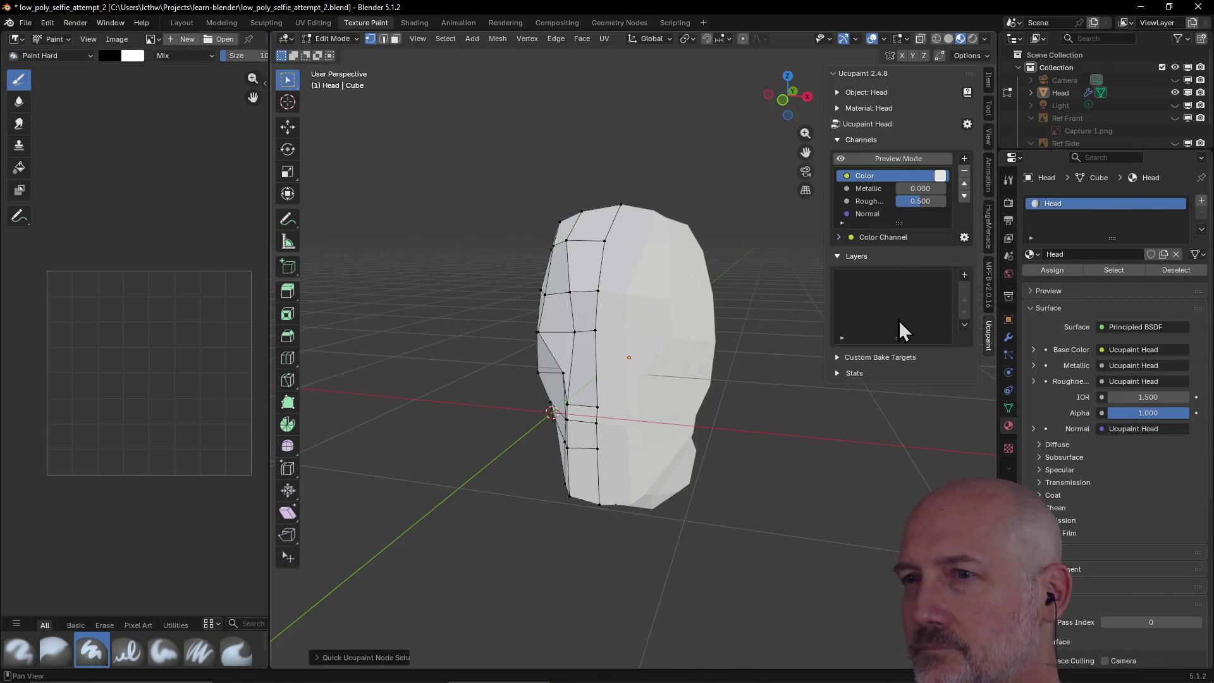
mouse_move(624, 333)
middle_down()
mouse_move(666, 339)
mouse_move(650, 353)
mouse_move(626, 342)
mouse_move(585, 351)
mouse_move(659, 352)
mouse_move(643, 339)
mouse_move(635, 350)
mouse_move(634, 333)
mouse_move(642, 339)
mouse_move(626, 345)
middle_up()
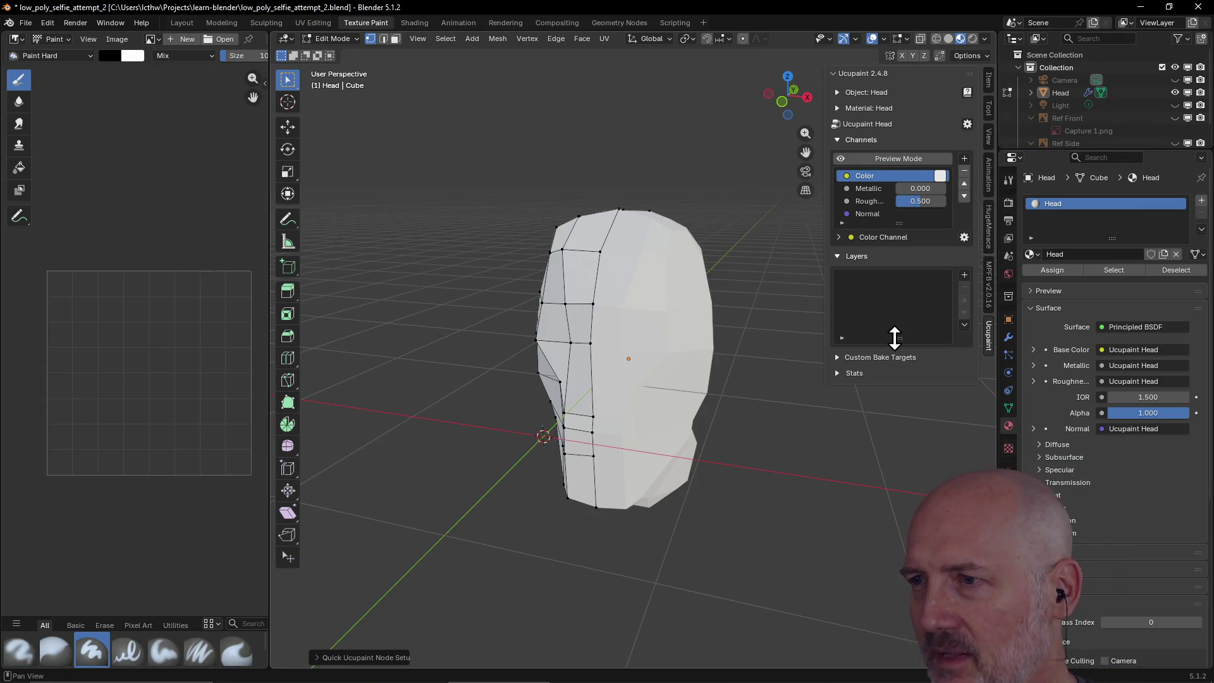
drag(894, 337, 890, 388)
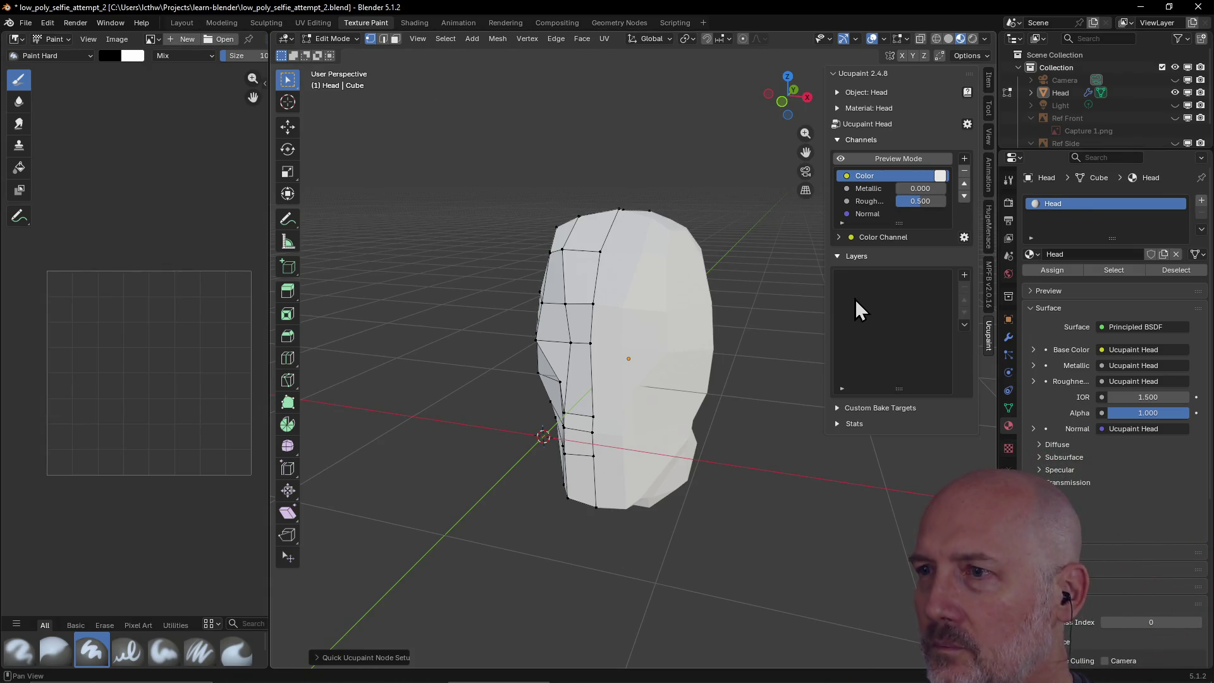
click(963, 275)
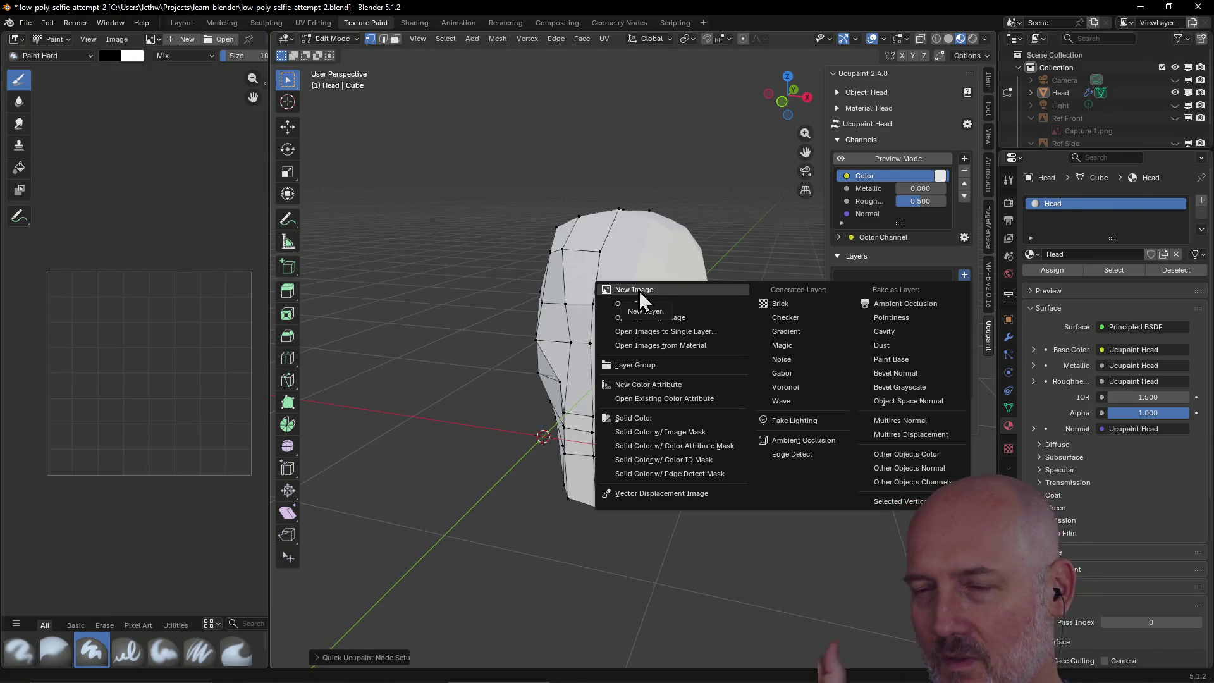
- Add a New Image layer called Head Layer at 2048 resolution
click(639, 292)
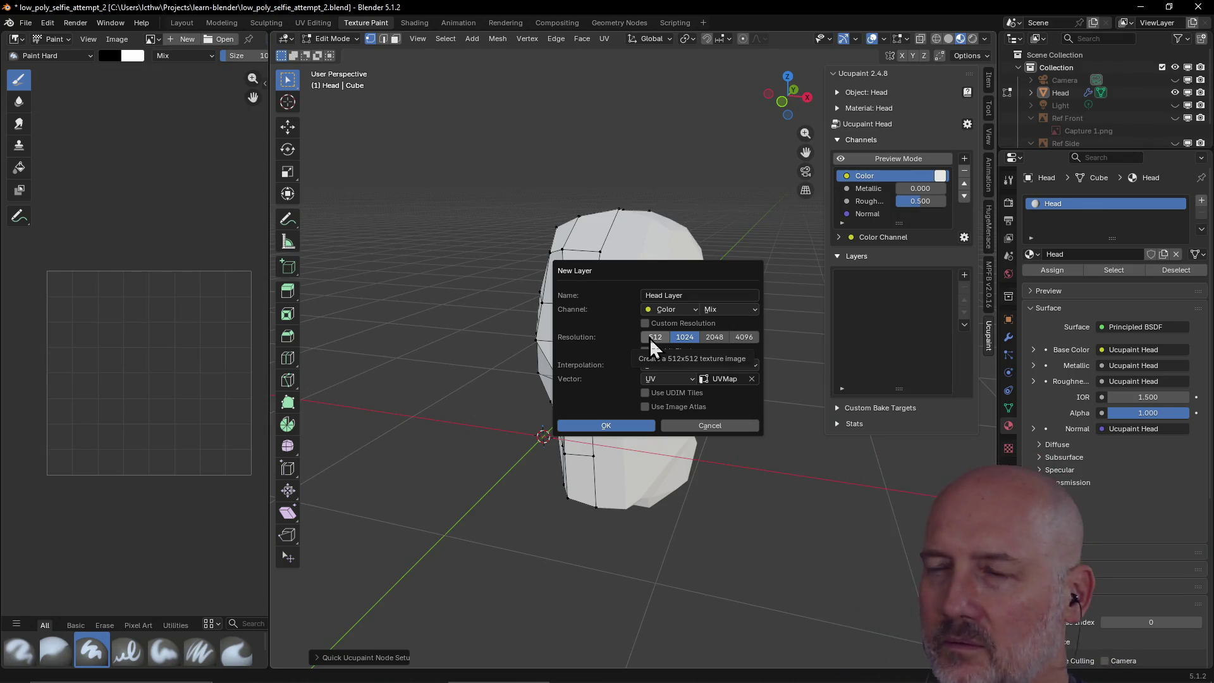
click(712, 337)
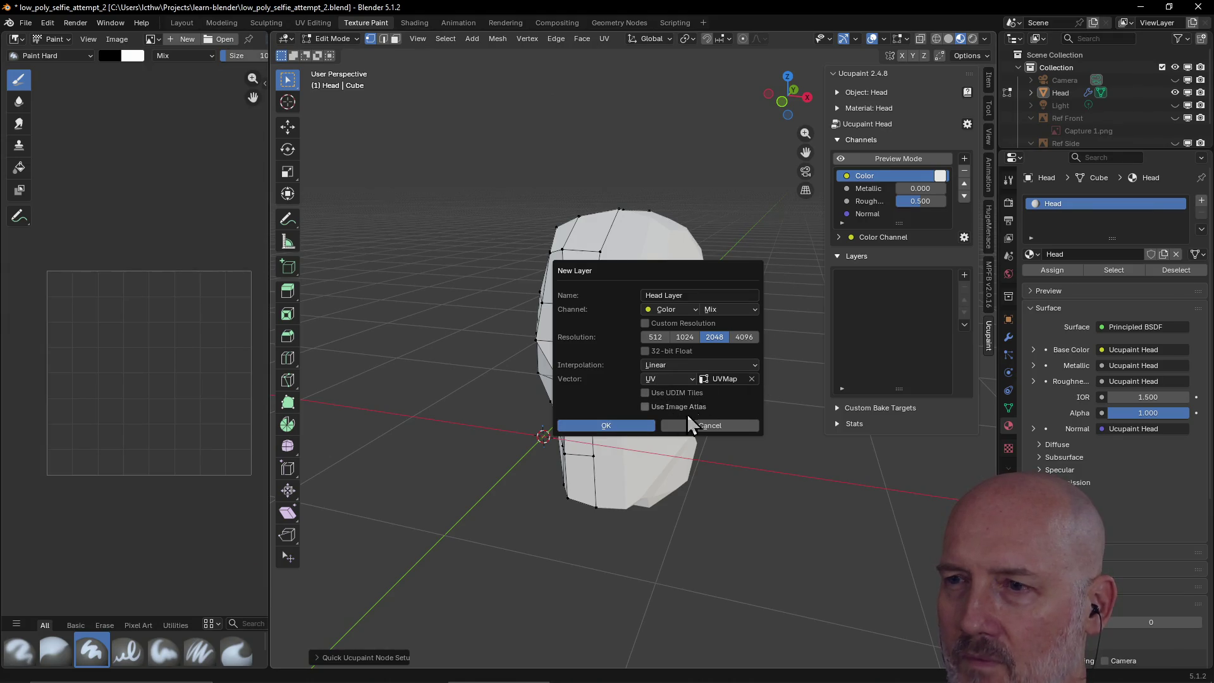
click(620, 426)
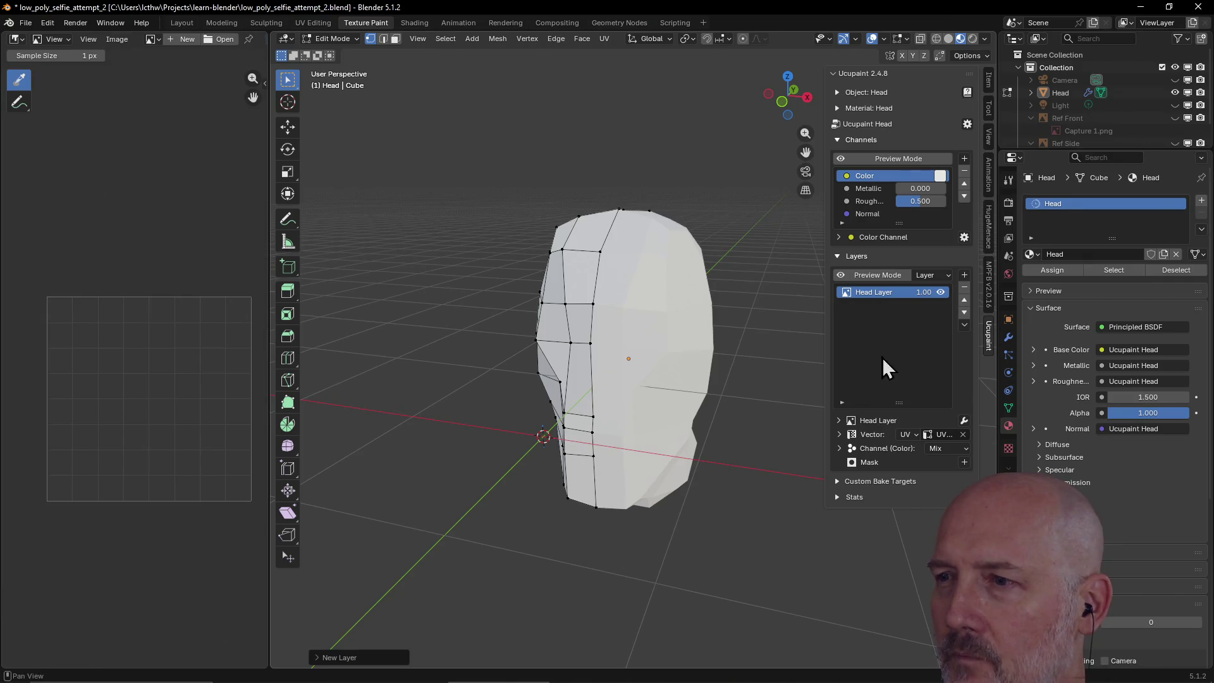
mouse_move(640, 377)
middle_down()
mouse_move(694, 366)
mouse_move(677, 388)
mouse_move(649, 378)
mouse_move(648, 366)
mouse_move(654, 404)
mouse_move(634, 323)
mouse_move(585, 362)
mouse_move(585, 390)
mouse_move(621, 366)
mouse_move(591, 385)
middle_up()
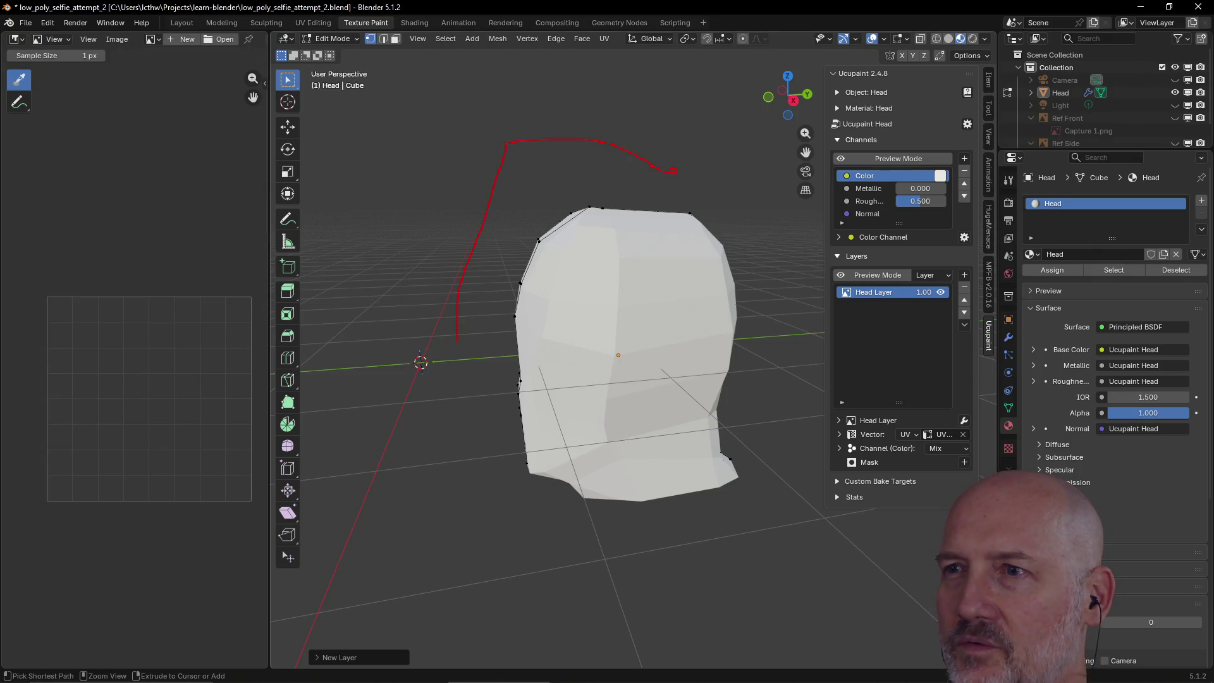
drag(609, 312, 616, 147)
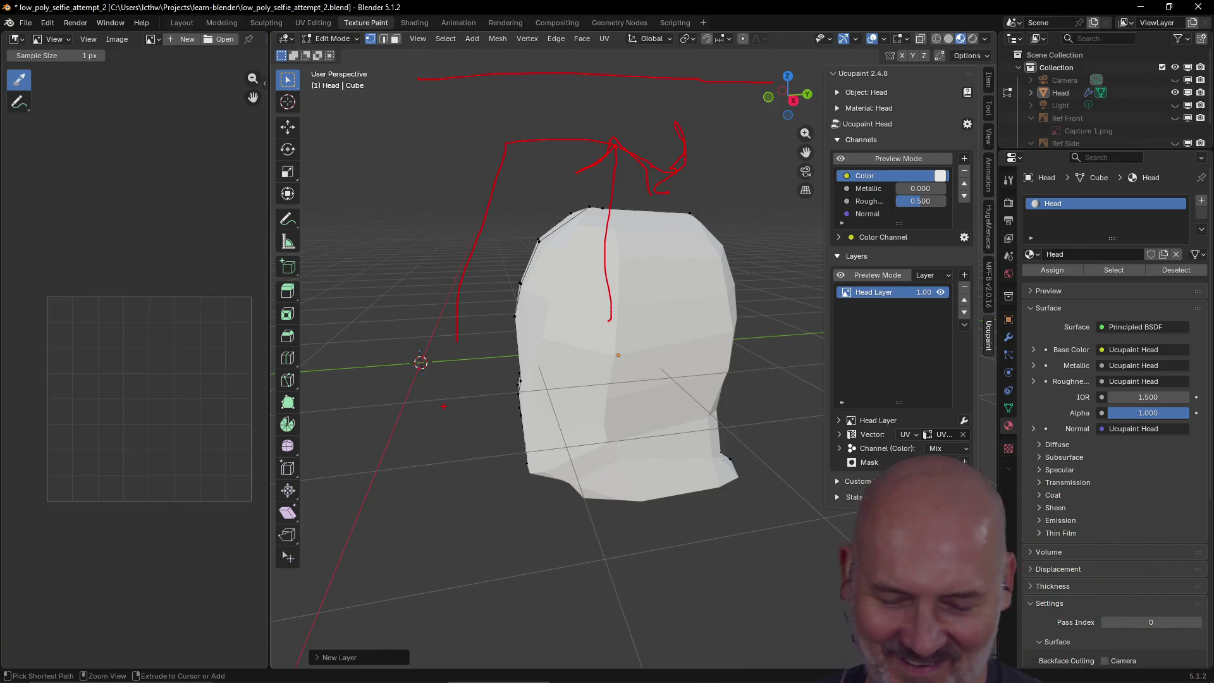
key(ctrl+z)
key(ctrl+z)
key(ctrl+z)
mouse_move(417, 381)
middle_down()
mouse_move(552, 380)
mouse_move(418, 398)
mouse_move(409, 372)
mouse_move(385, 385)
mouse_move(588, 367)
mouse_move(482, 374)
mouse_move(537, 371)
mouse_move(461, 390)
middle_up()
- Orbit the view to show the head's edited front
scroll(743, 343, up, 2)
scroll(741, 341, up, 1)
scroll(739, 339, down, 3)
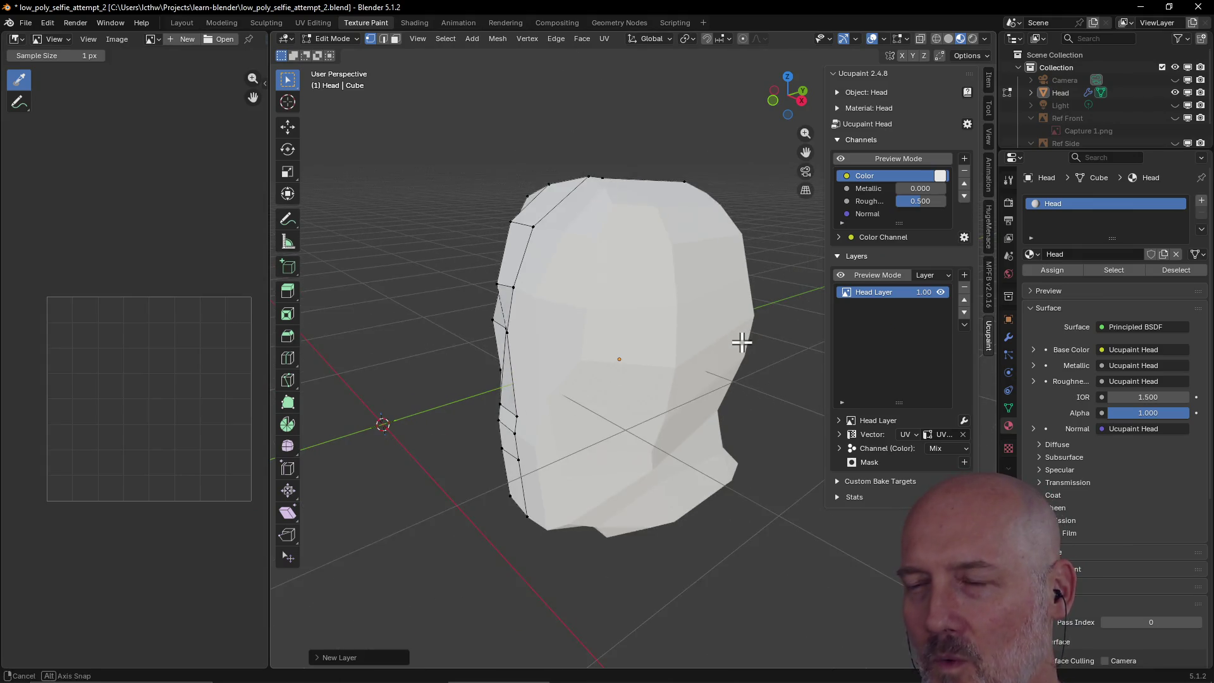
mouse_move(740, 339)
middle_down()
mouse_move(783, 341)
mouse_move(767, 353)
mouse_move(789, 342)
mouse_move(770, 340)
middle_up()
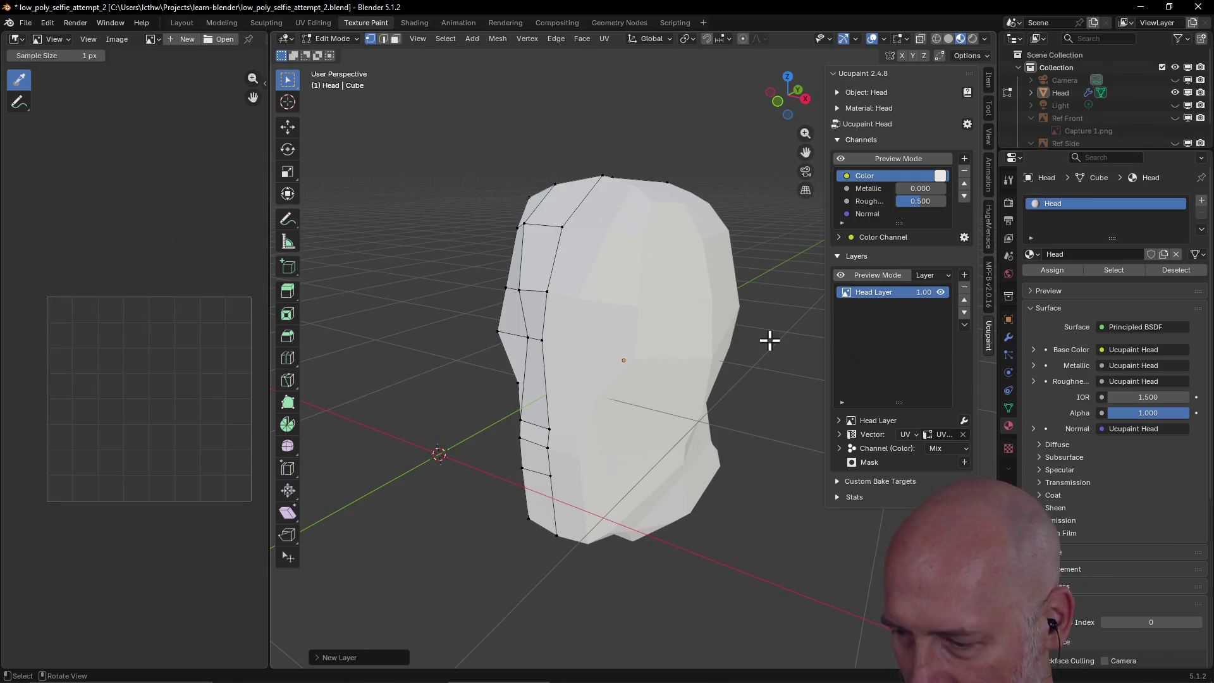
key(ctrl+shift+d)
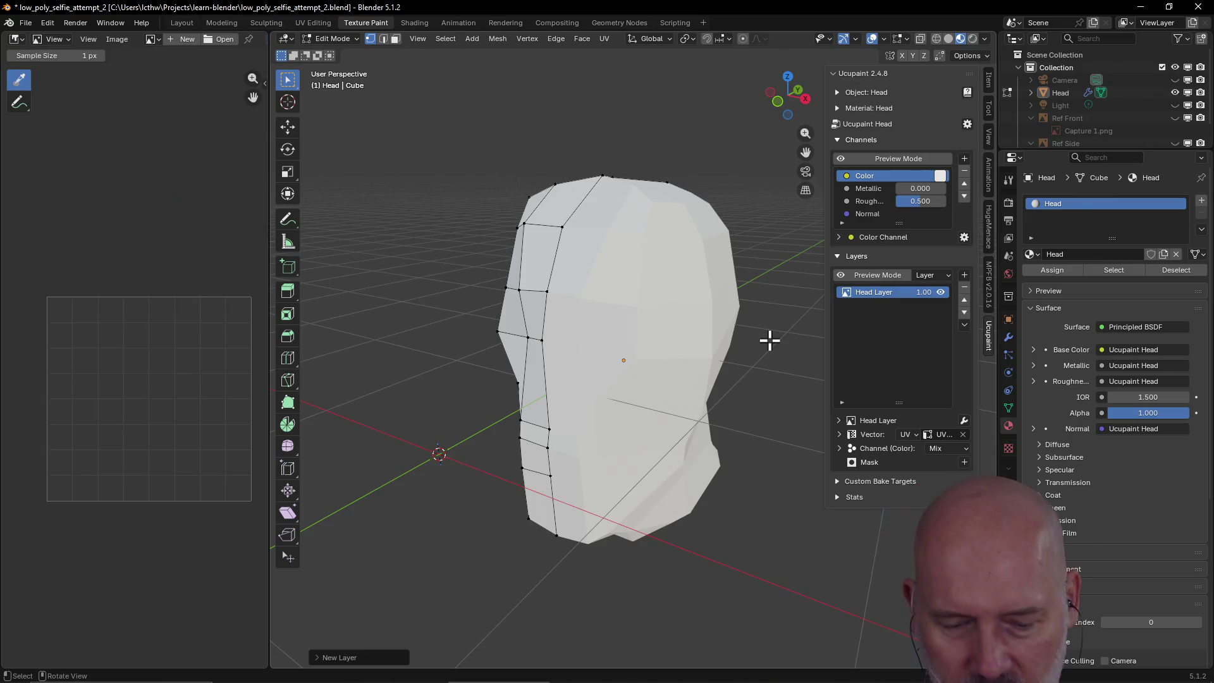
mouse_move(607, 425)
middle_down()
mouse_move(710, 429)
mouse_move(650, 420)
mouse_move(660, 430)
middle_up()
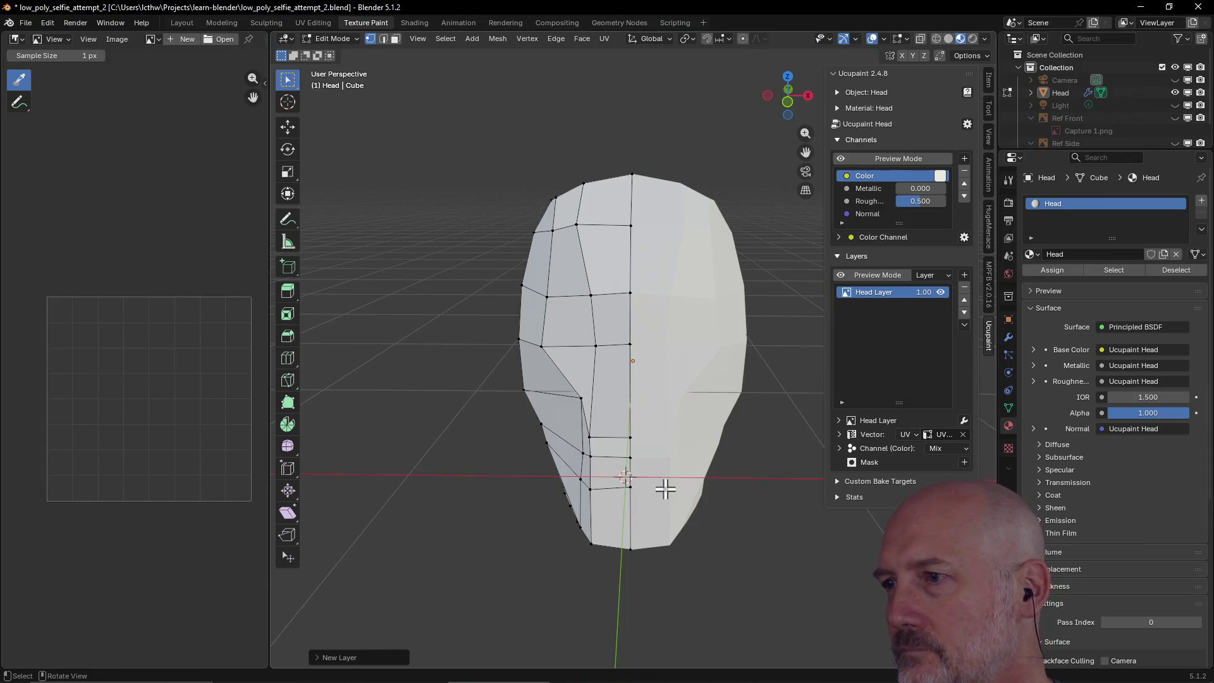
- Collapse the Head material's Surface and Settings panels, briefly toggling Surface and Preview
click(1030, 310)
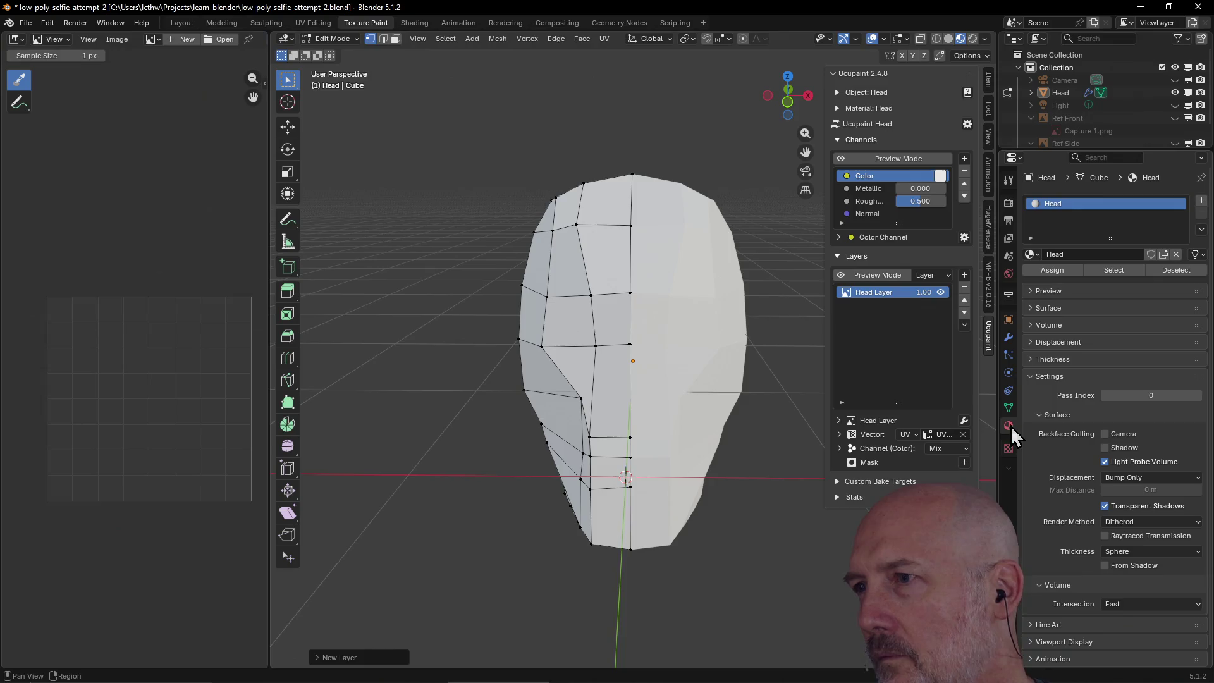
click(1034, 378)
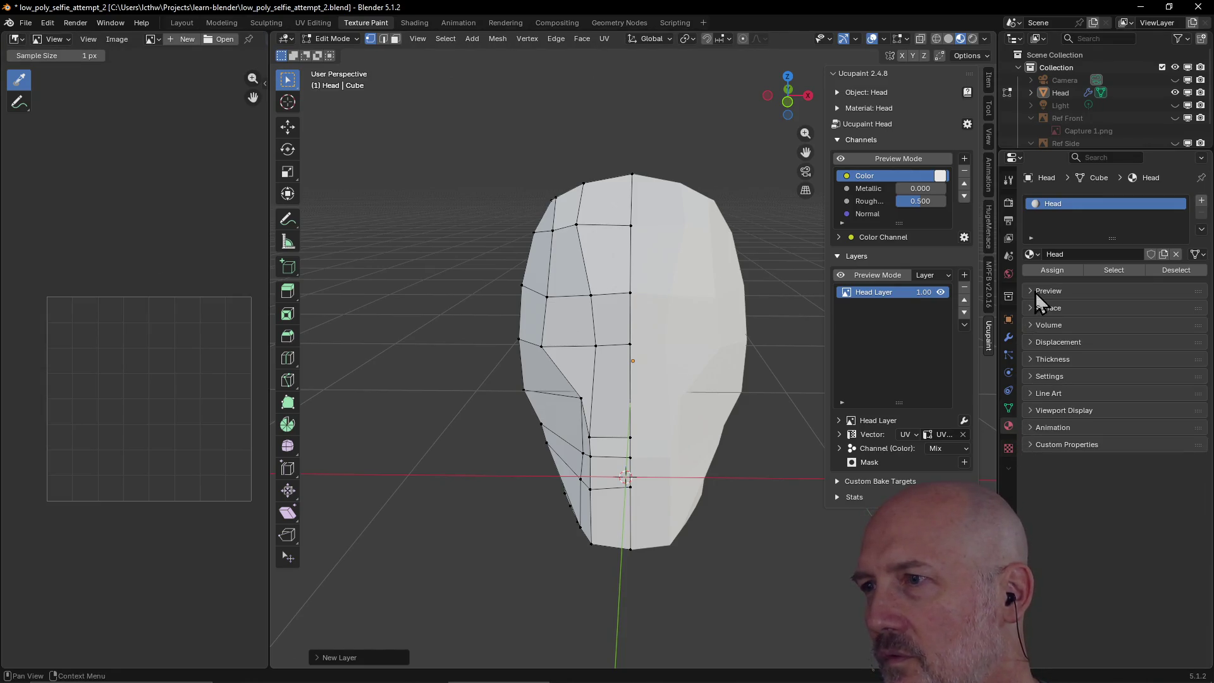
click(1030, 310)
click(1030, 313)
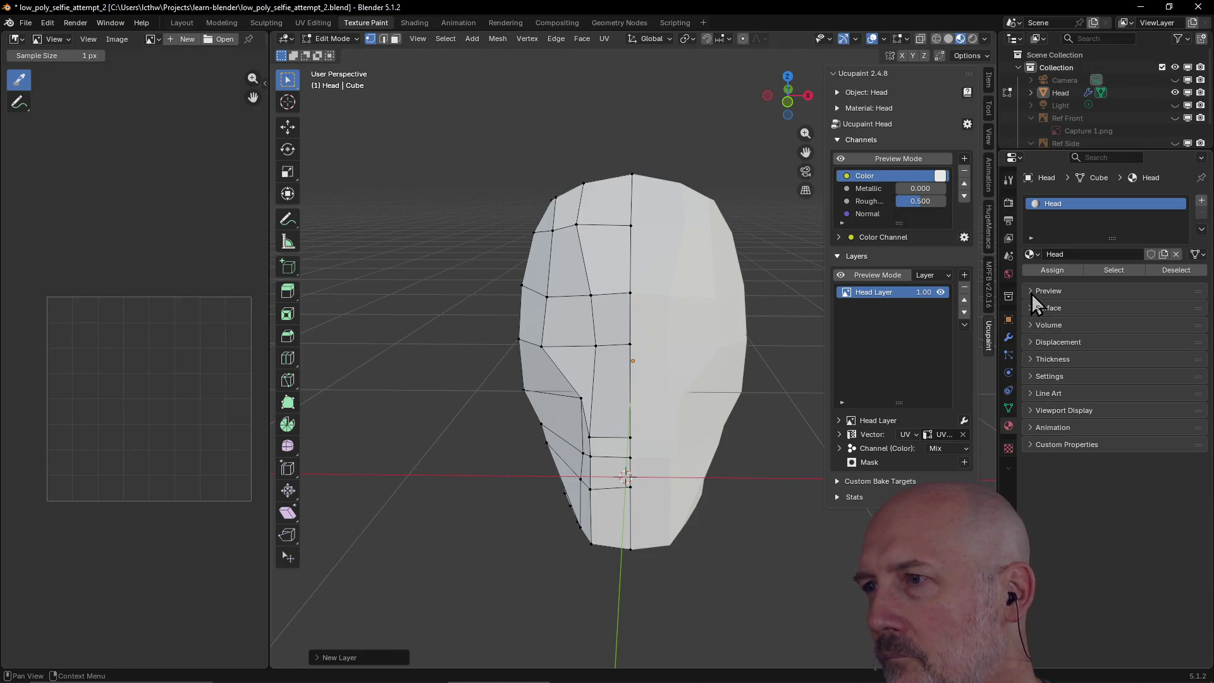
click(1031, 292)
click(1033, 293)
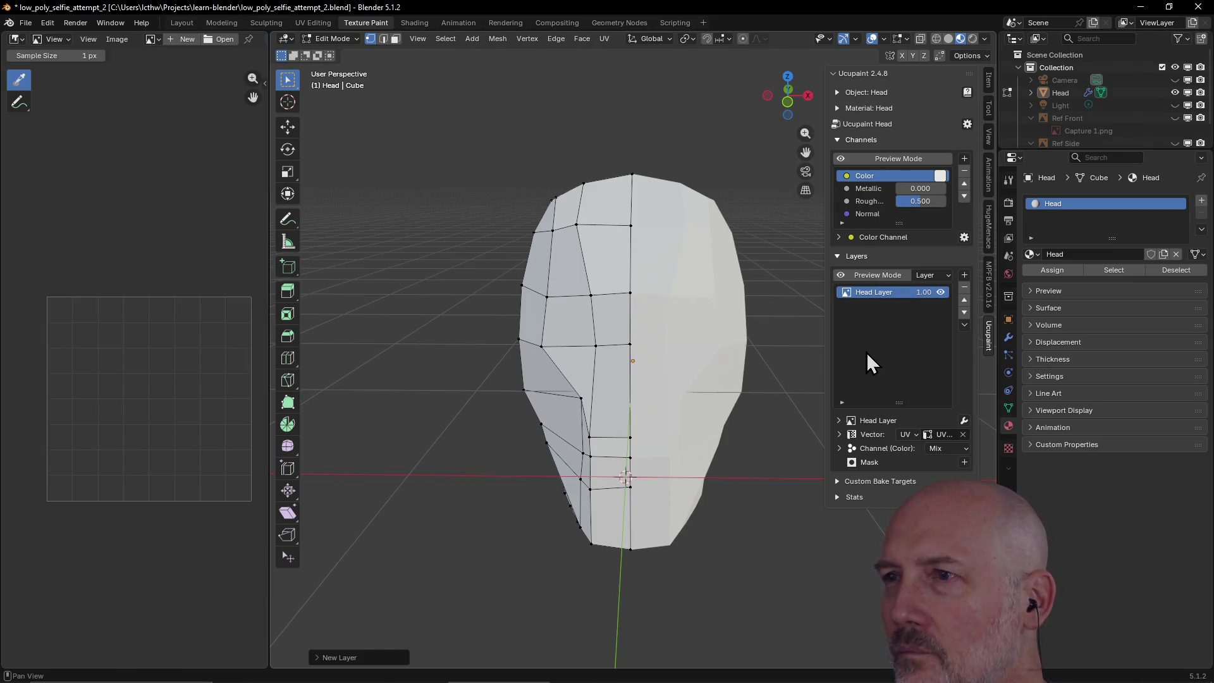
- Preview a darker Color channel base colour, then cancel to keep the head white
click(941, 176)
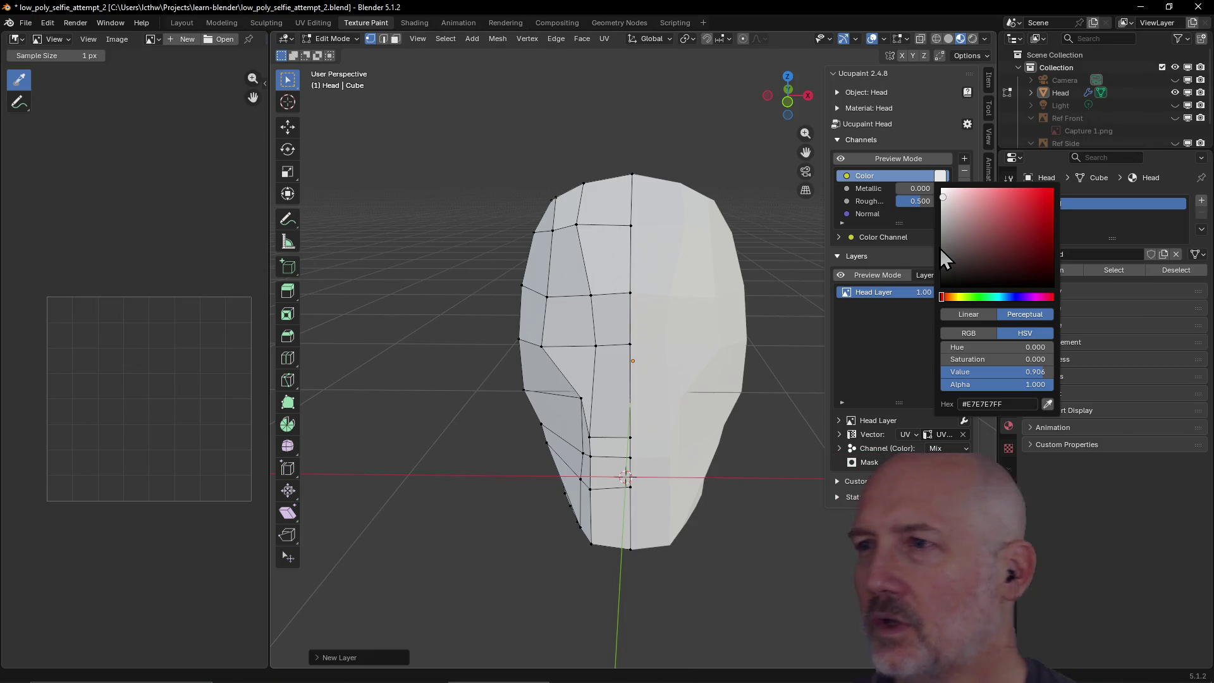
click(941, 179)
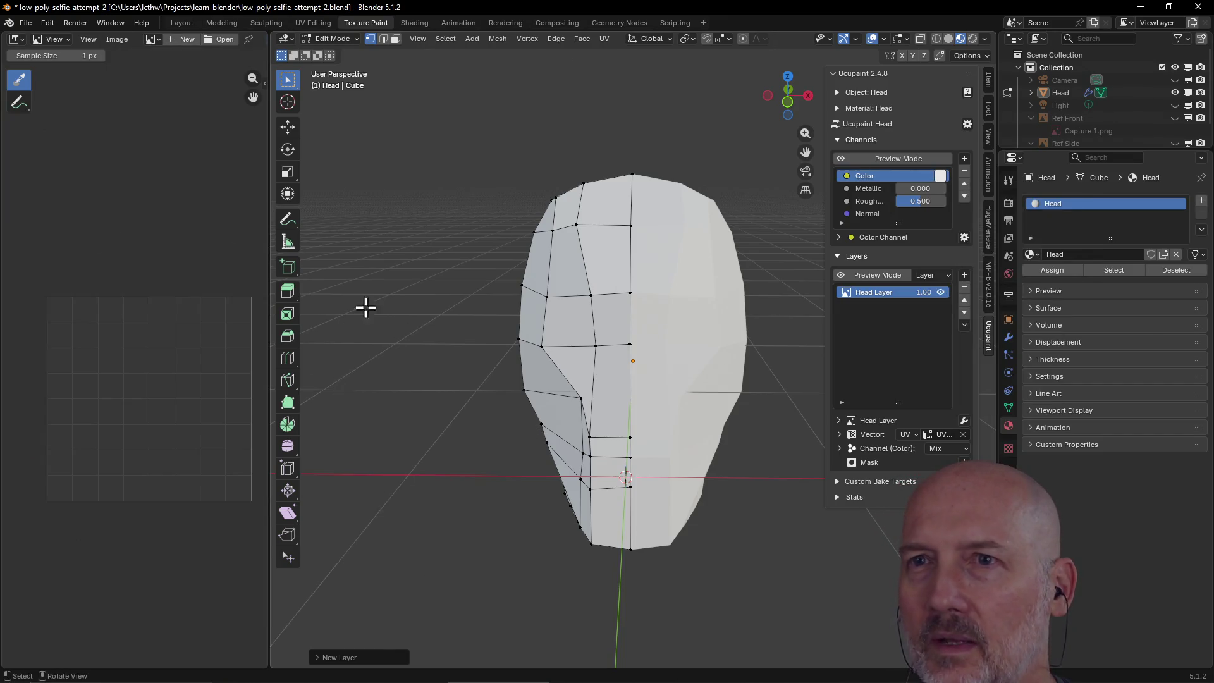
click(941, 179)
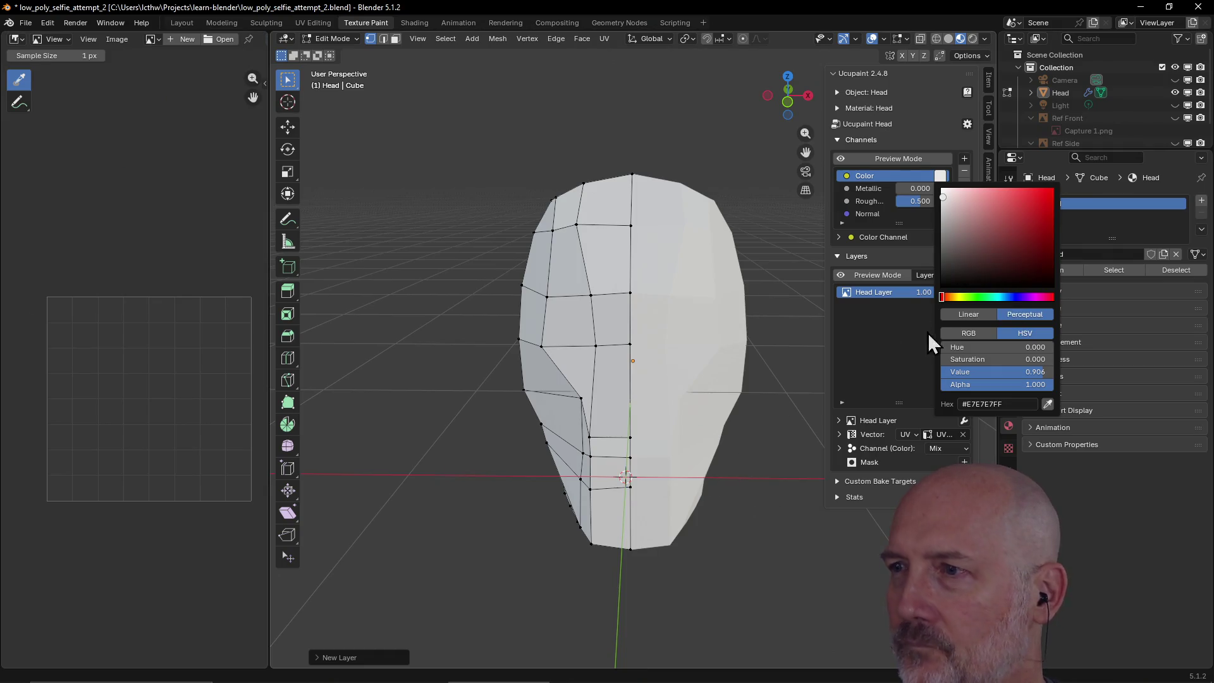
mouse_move(966, 219)
mouse_down()
mouse_move(969, 310)
mouse_move(961, 244)
mouse_up()
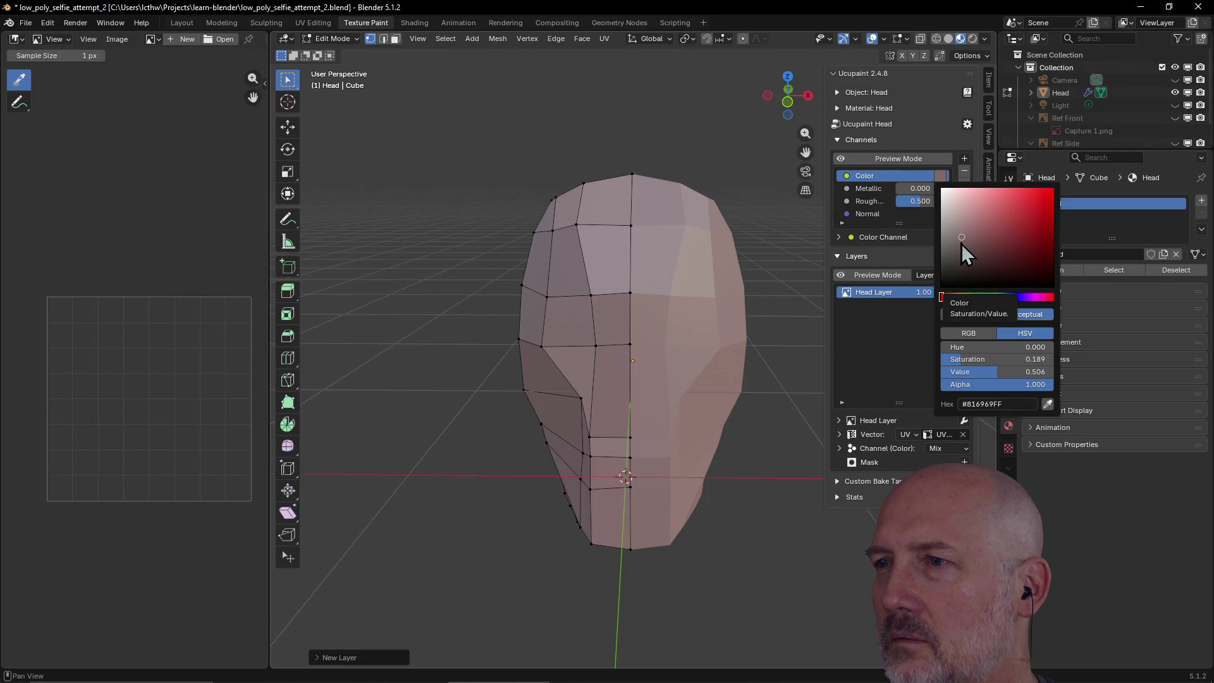
key(Escape)
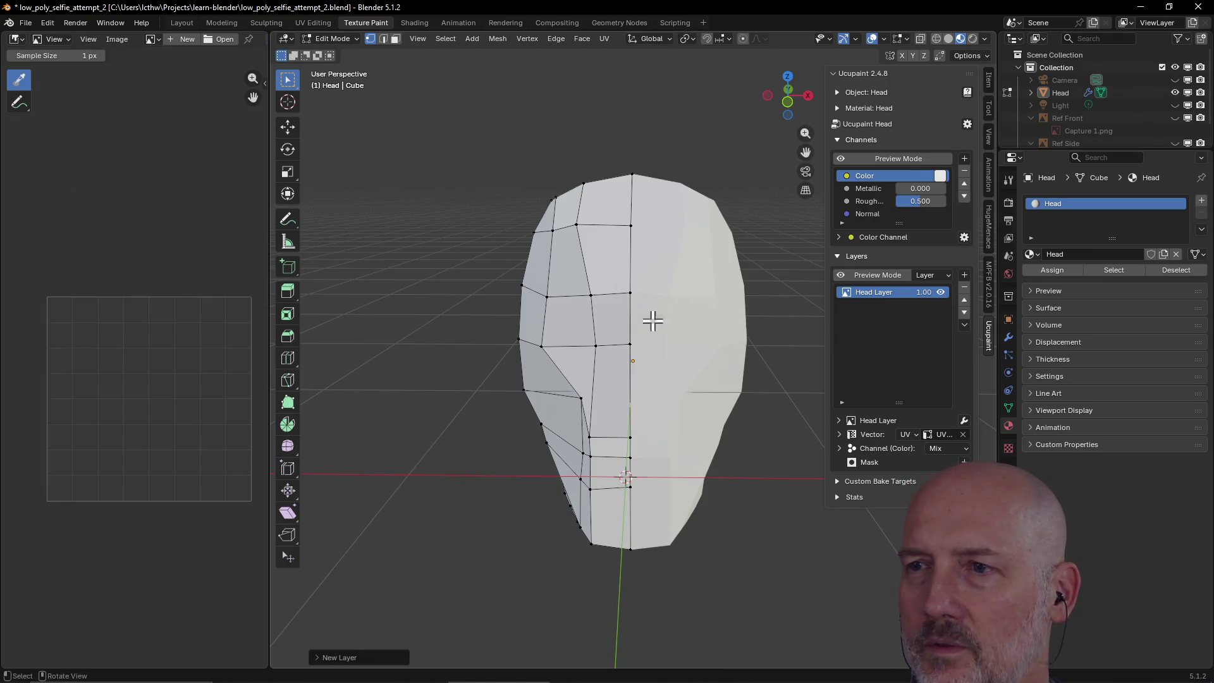
- Select a head vertex, check Head Layer's options, and make the Channels list taller
click(591, 295)
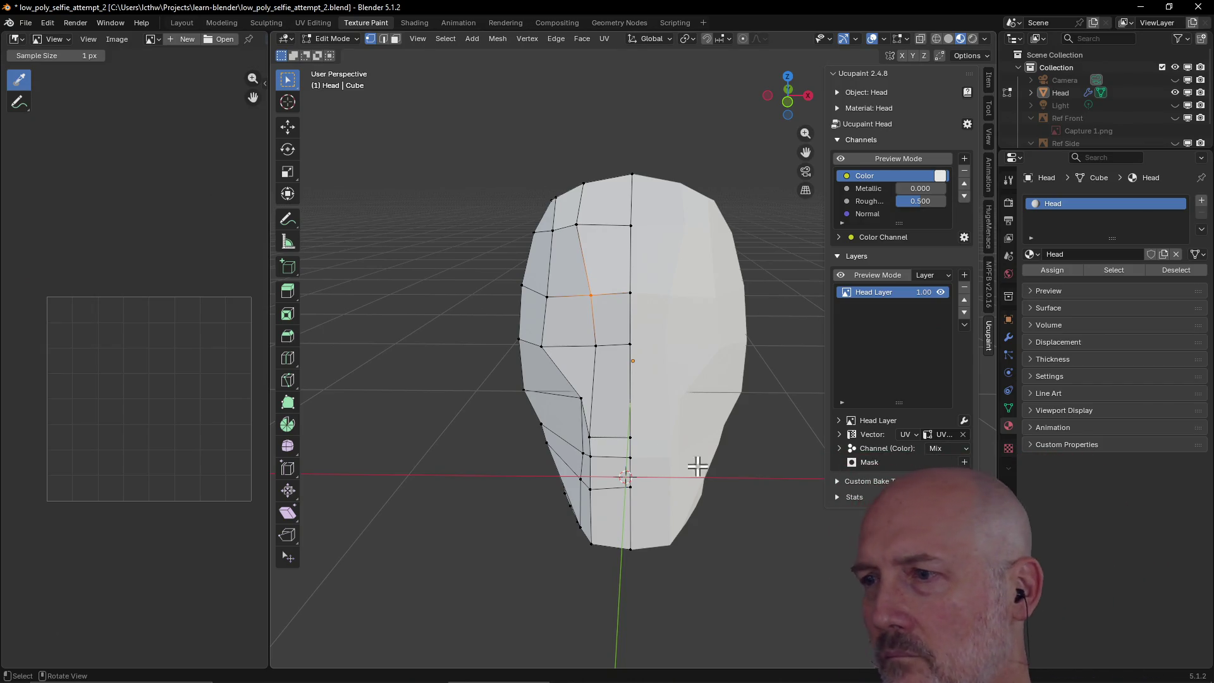
right_click(879, 294)
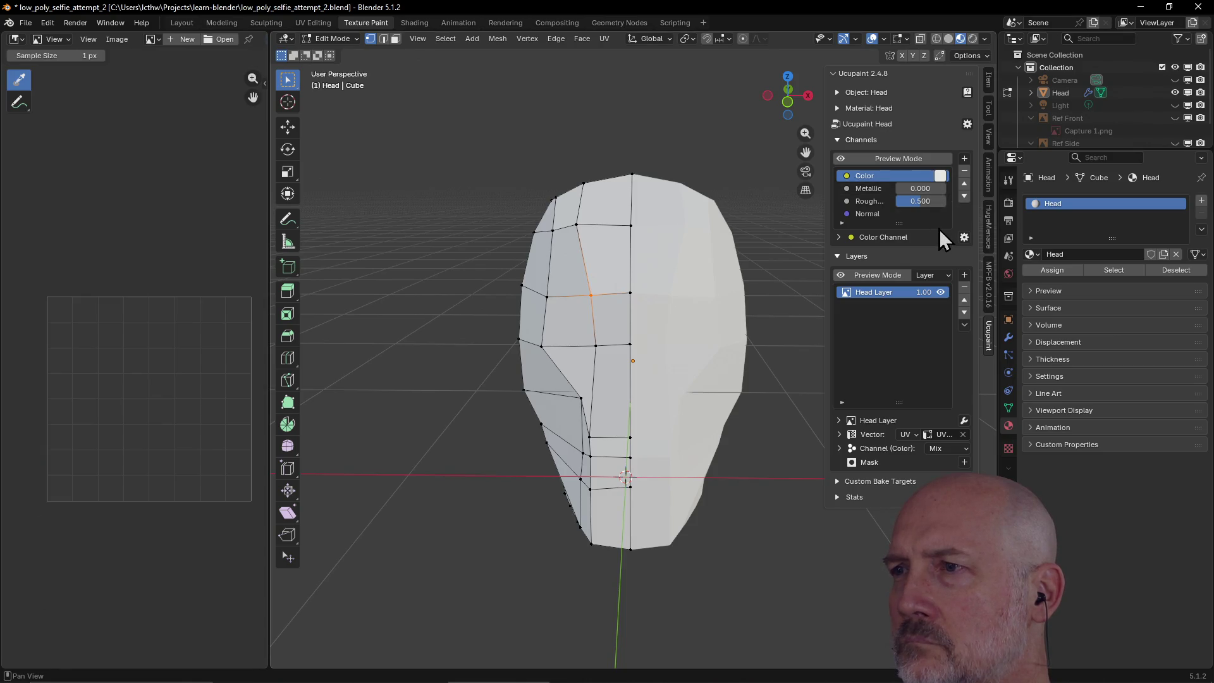
mouse_move(899, 223)
mouse_down()
mouse_move(900, 263)
mouse_move(900, 238)
mouse_up()
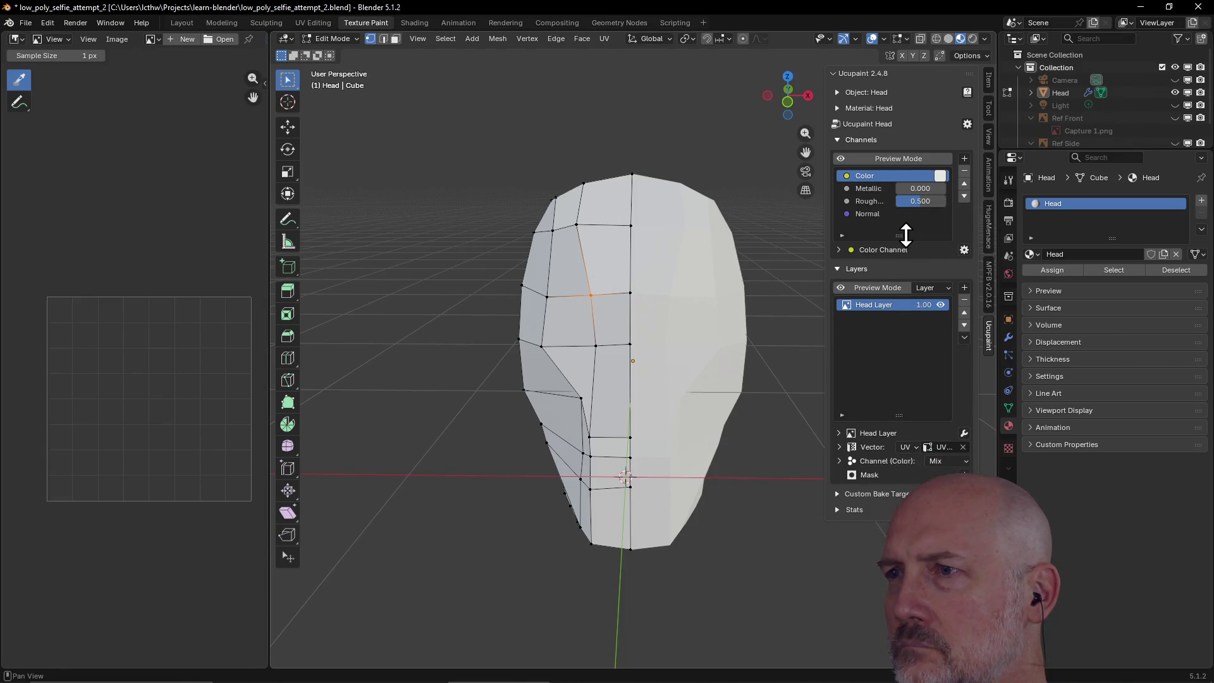
- Undo back until the Head material slot and its Ucupaint setup are removed
click(939, 176)
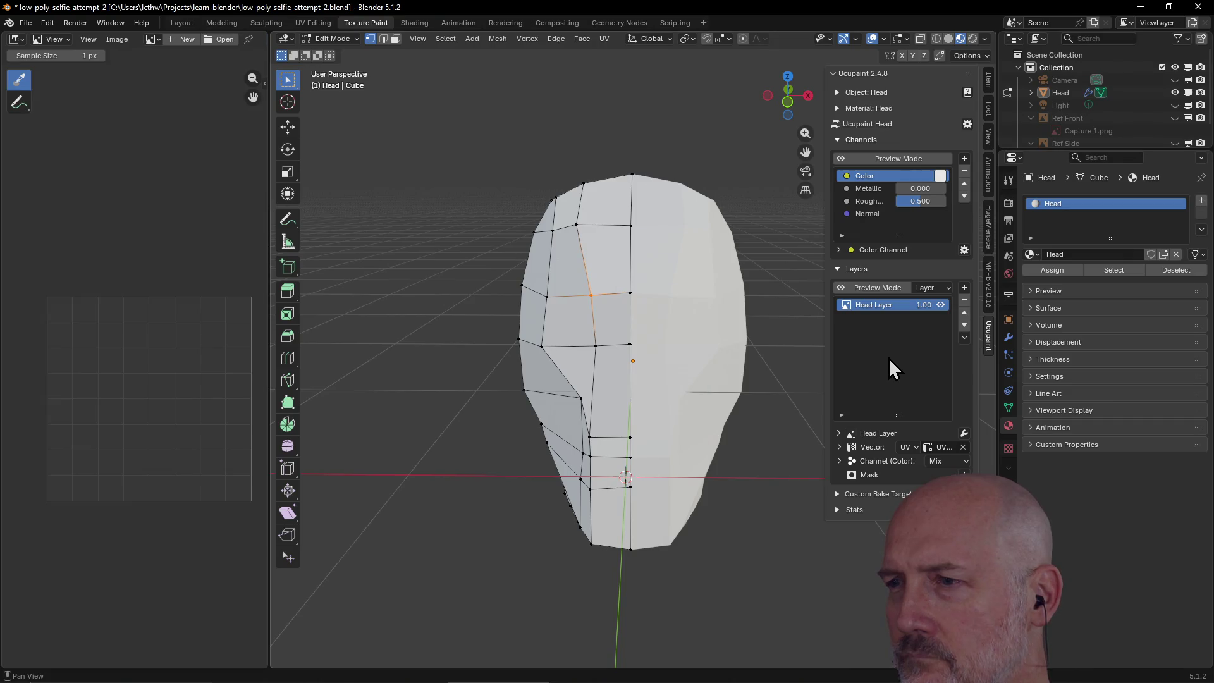
click(839, 433)
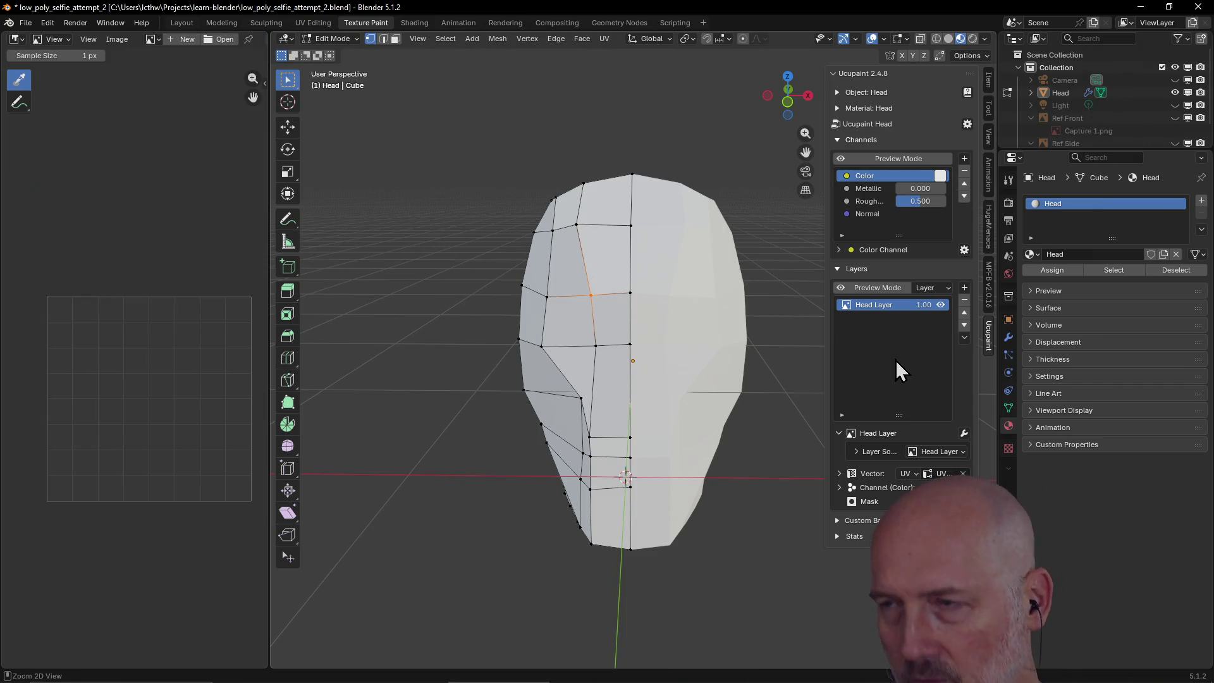
key(ctrl+z)
key(ctrl+z)
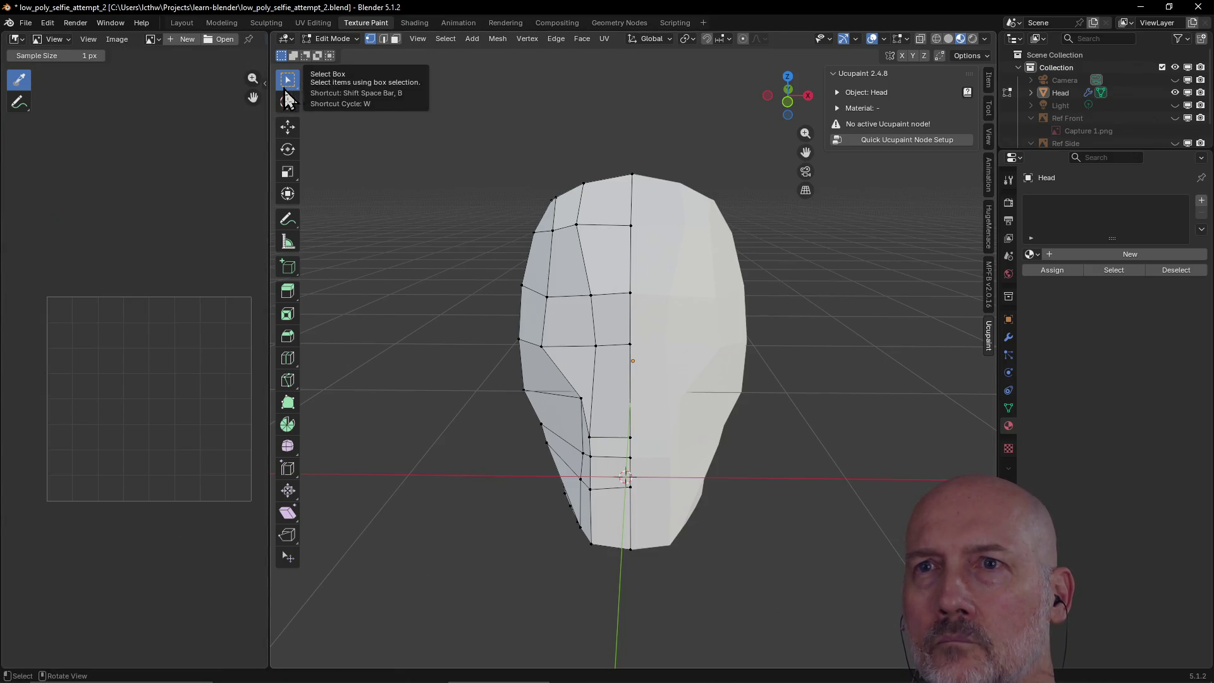
- Run Quick Ucupaint Node Setup with the Principled shader type to rebuild the Head material
click(908, 139)
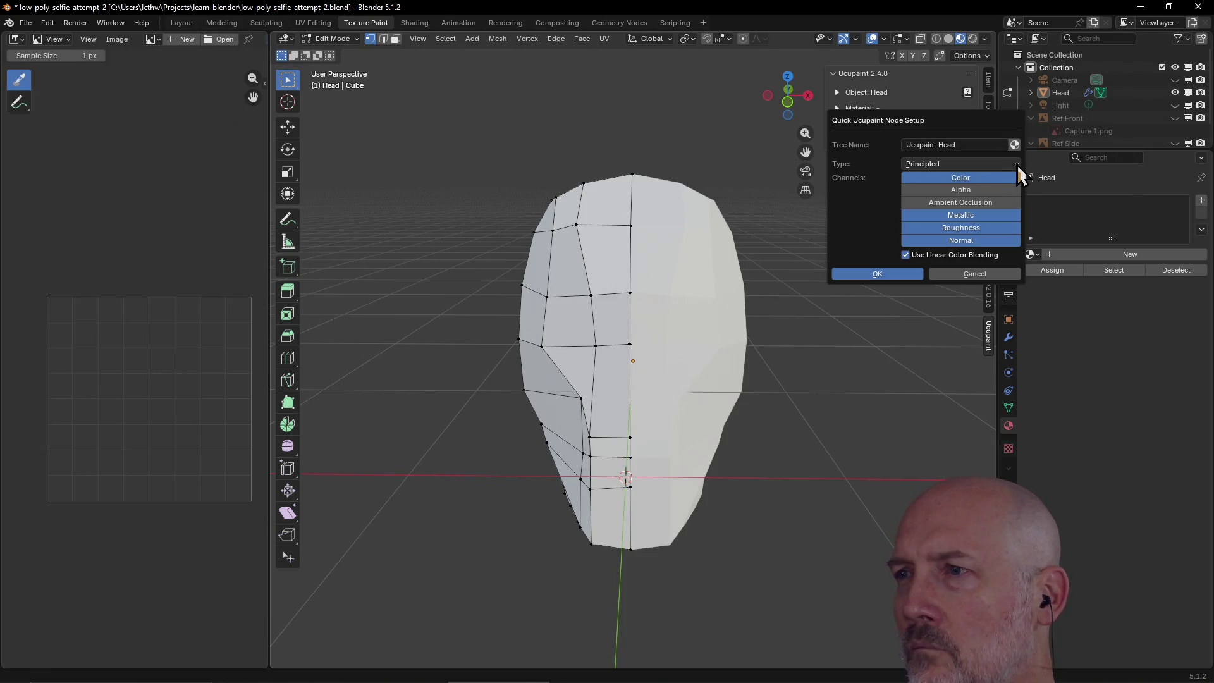
click(1017, 165)
click(1017, 164)
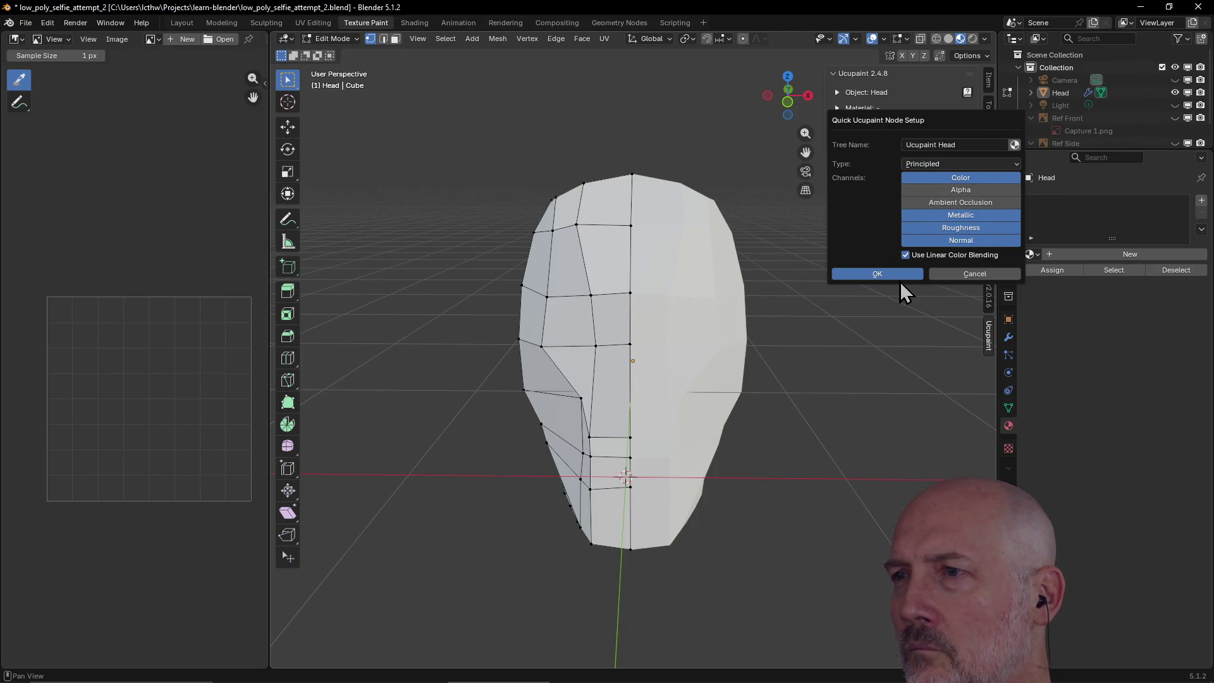
click(885, 275)
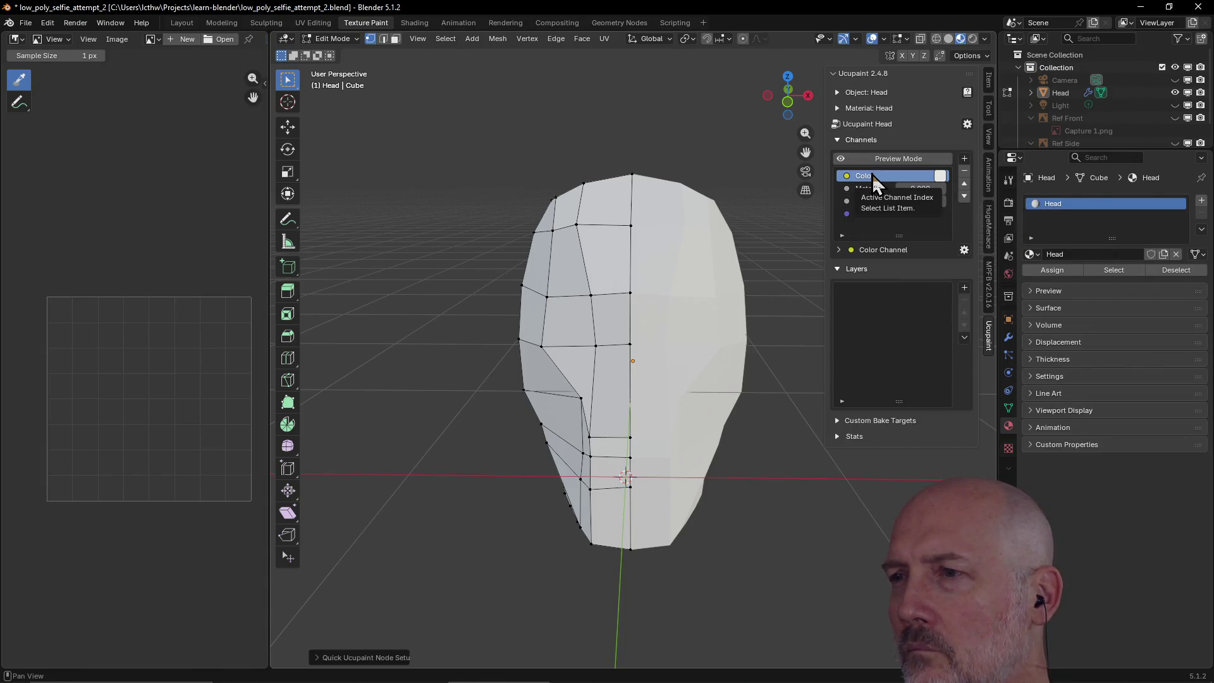
- Add a New Image layer called Head Layer on the Color channel at 2048
click(965, 287)
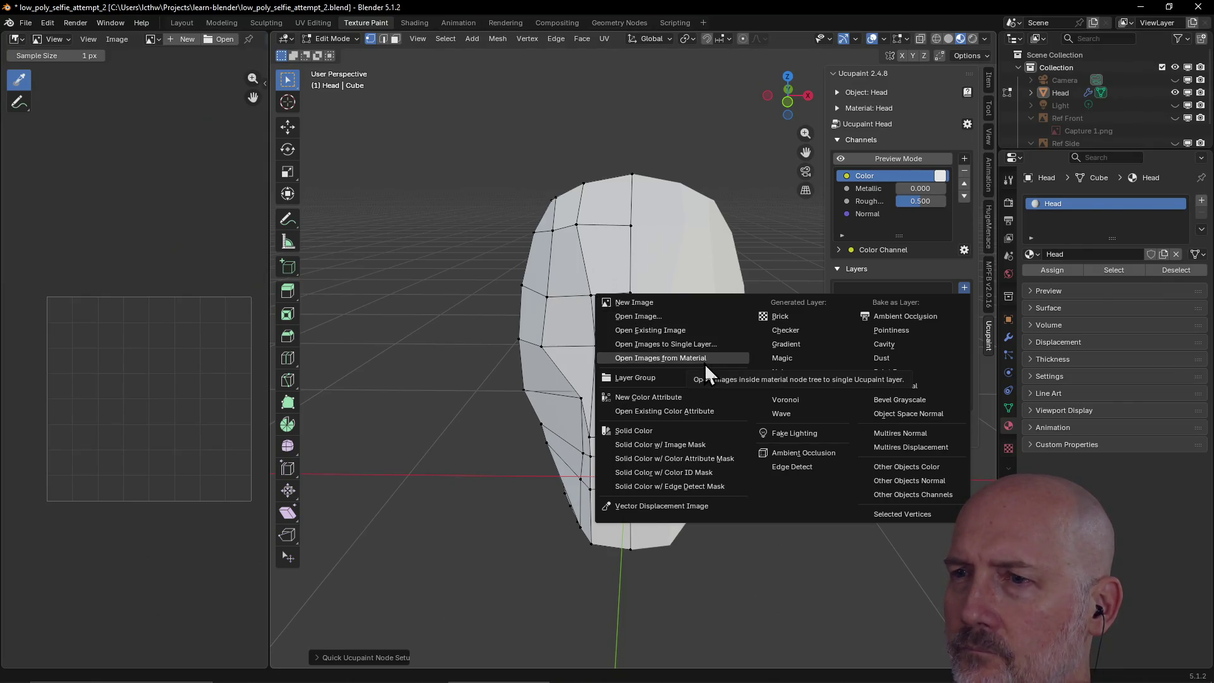
click(661, 305)
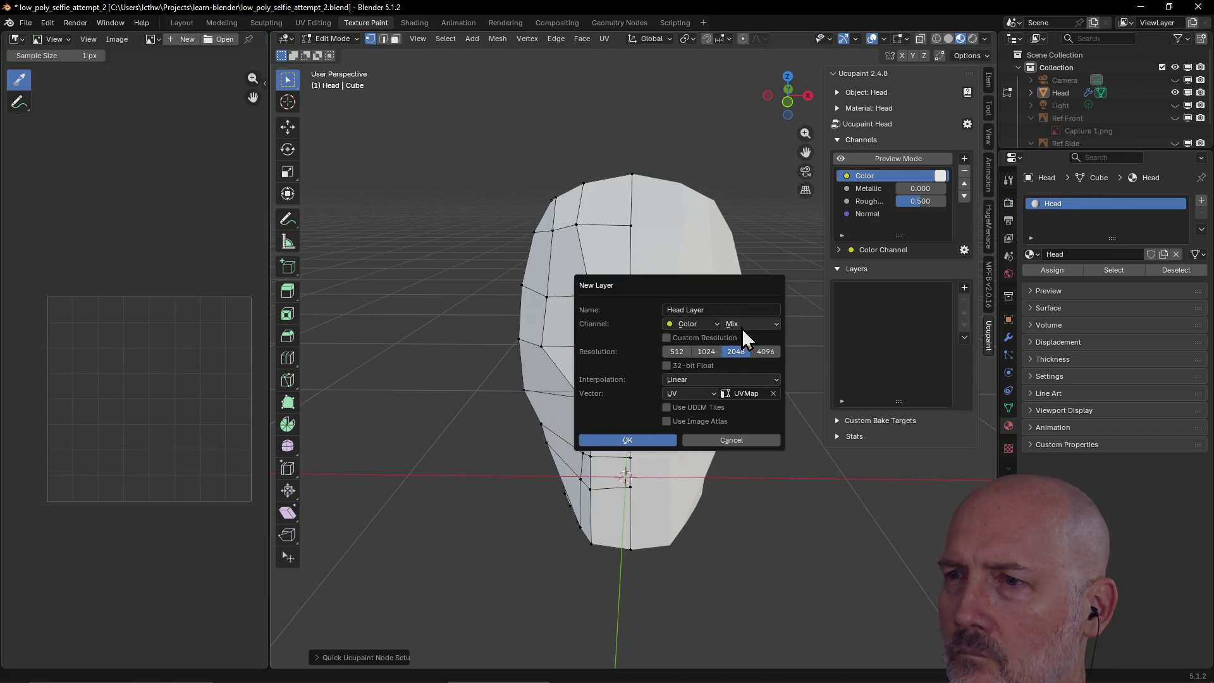
click(713, 325)
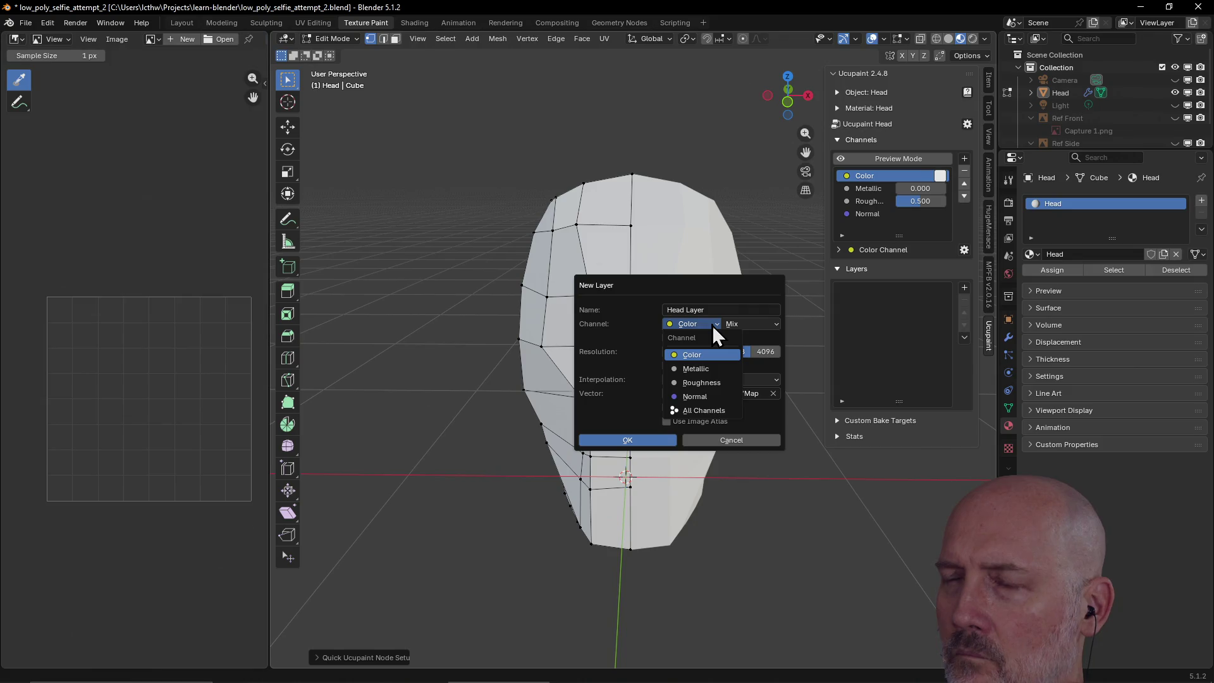
click(712, 325)
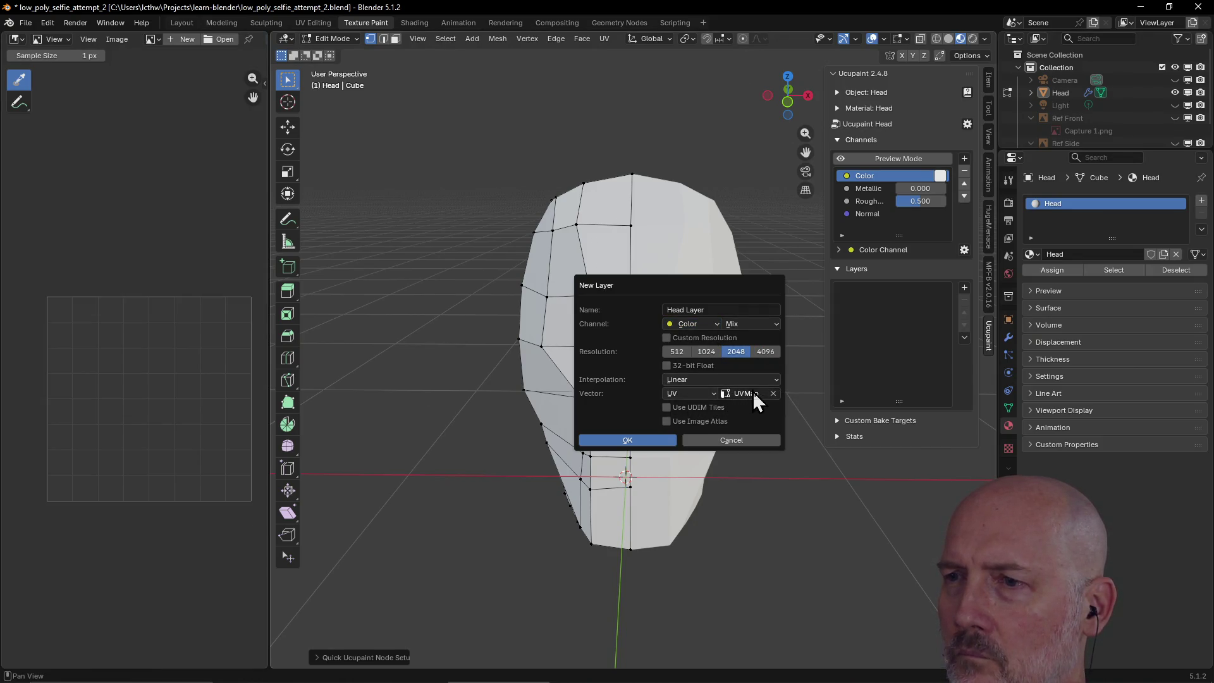
click(651, 442)
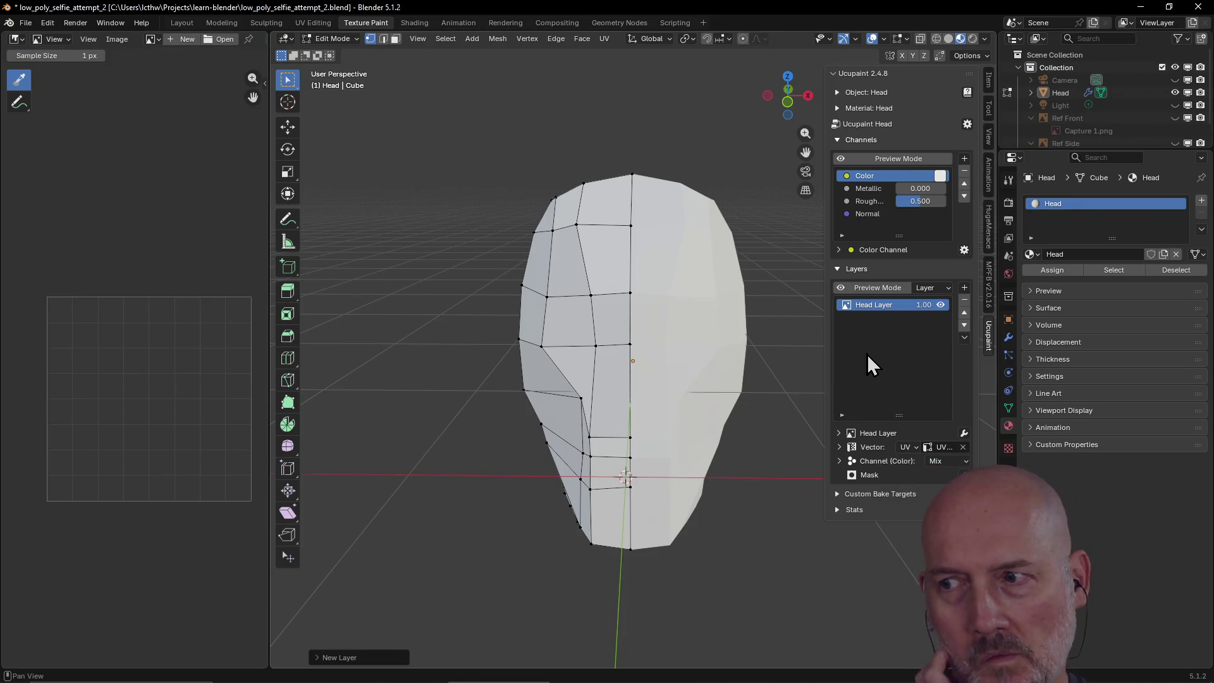
- Select Head Layer, look through the add-layer list and its context menu, then open the base Color picker
click(866, 304)
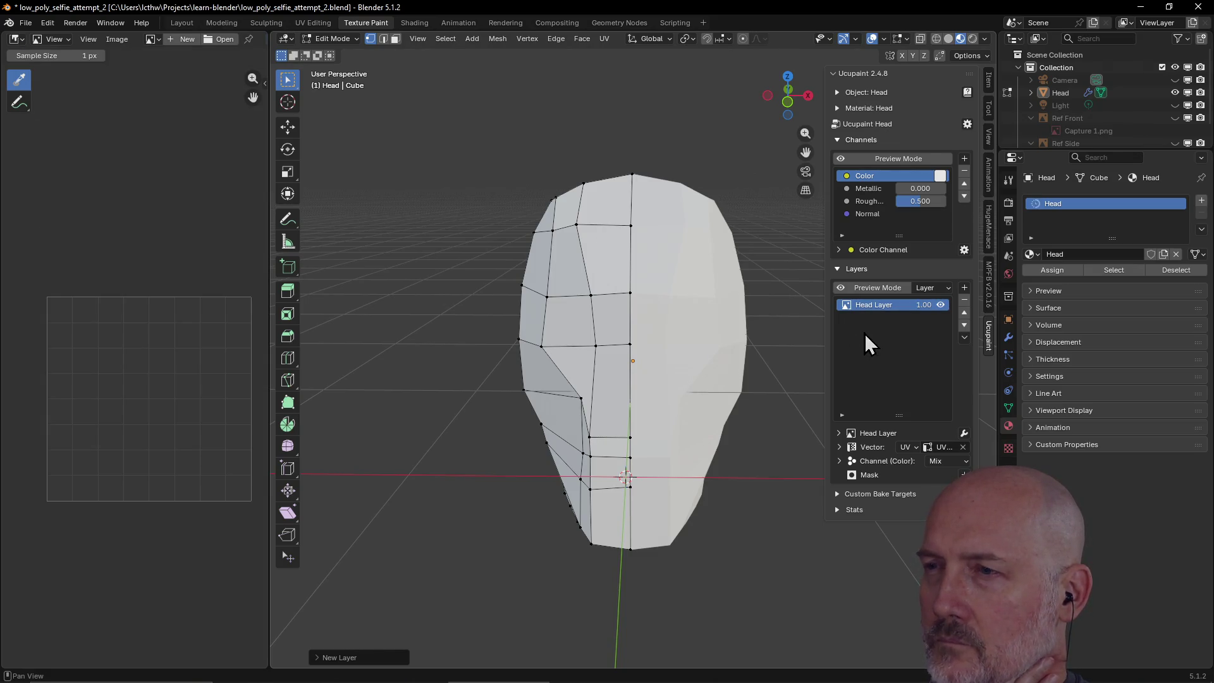
click(964, 288)
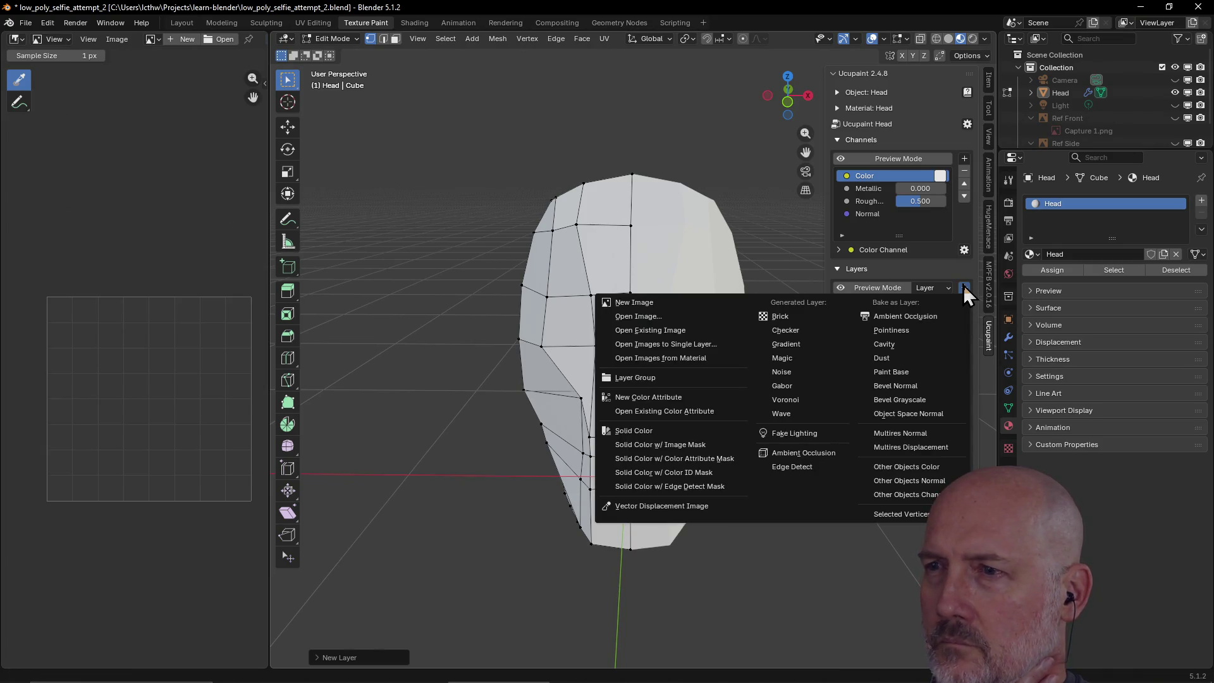
click(964, 288)
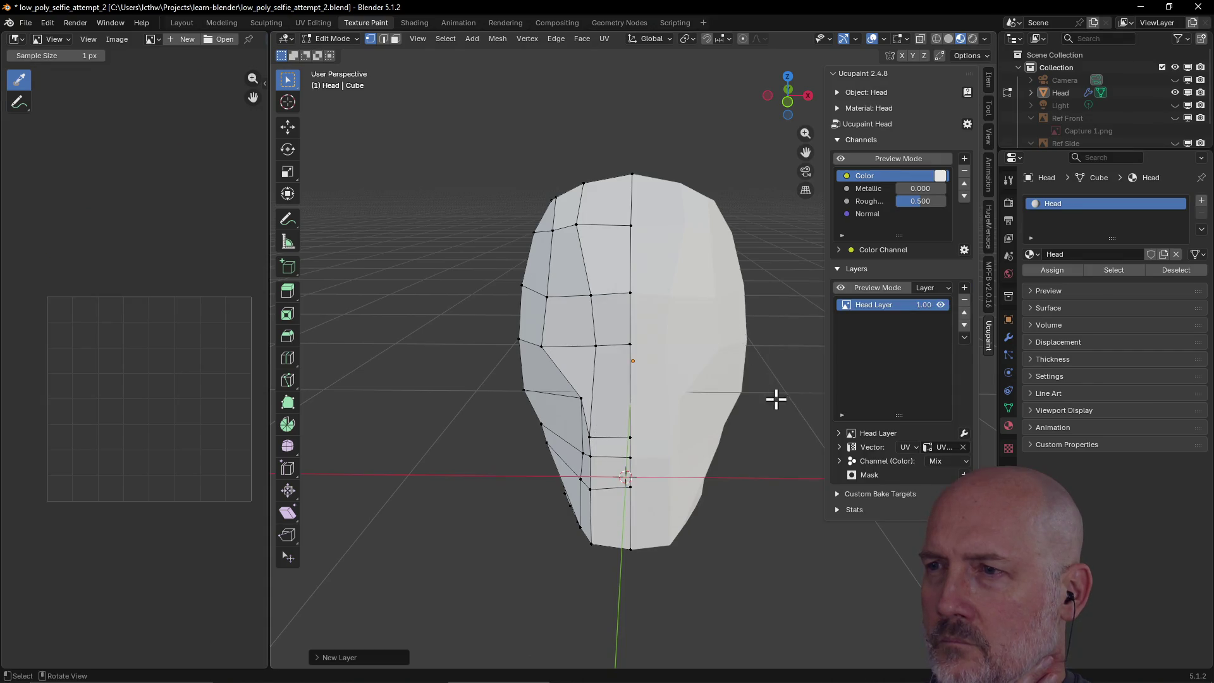
click(965, 289)
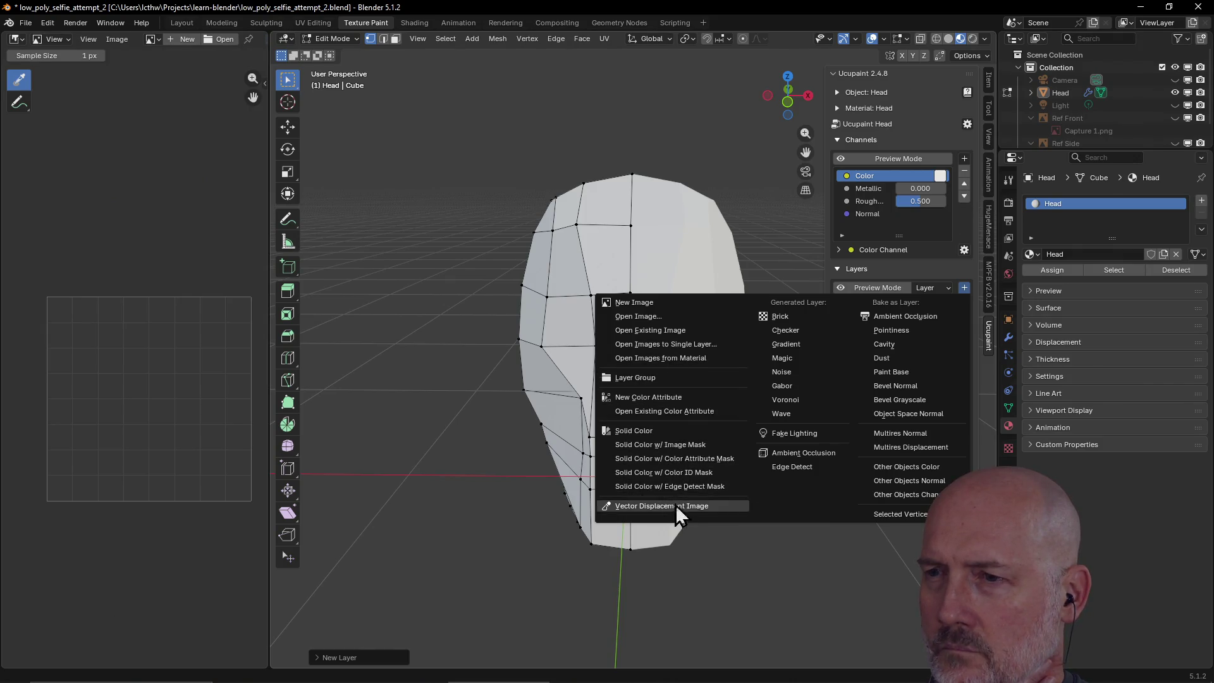
click(899, 273)
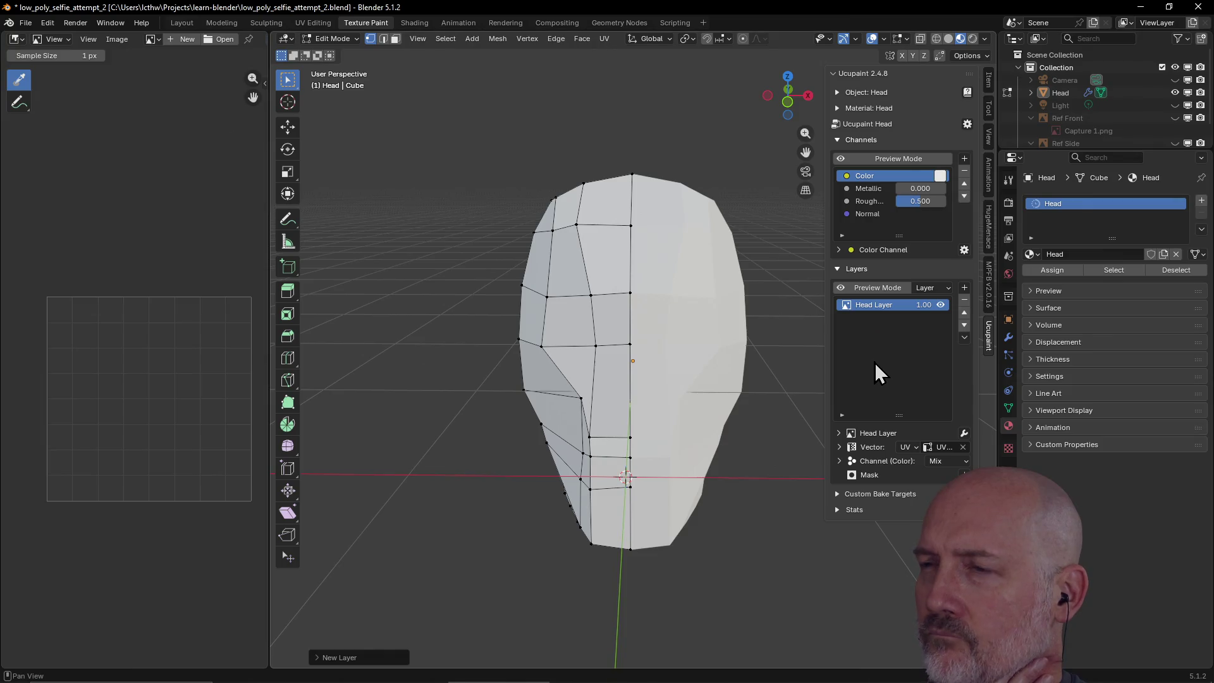
right_click(849, 303)
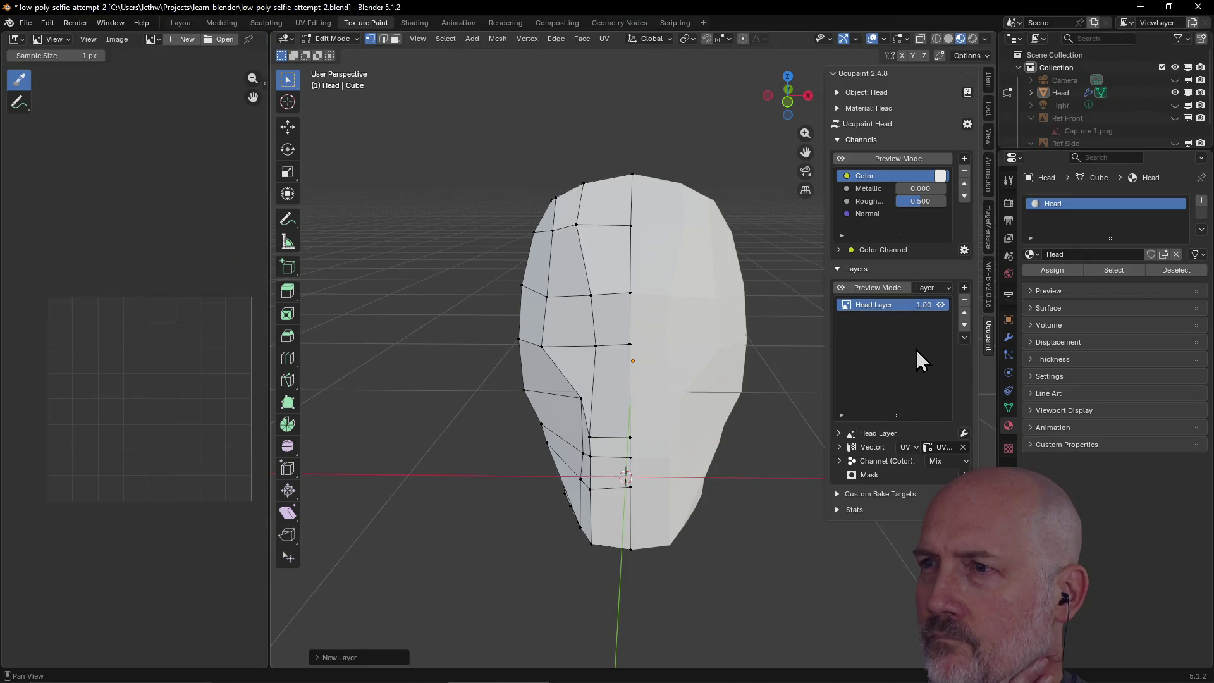
click(942, 178)
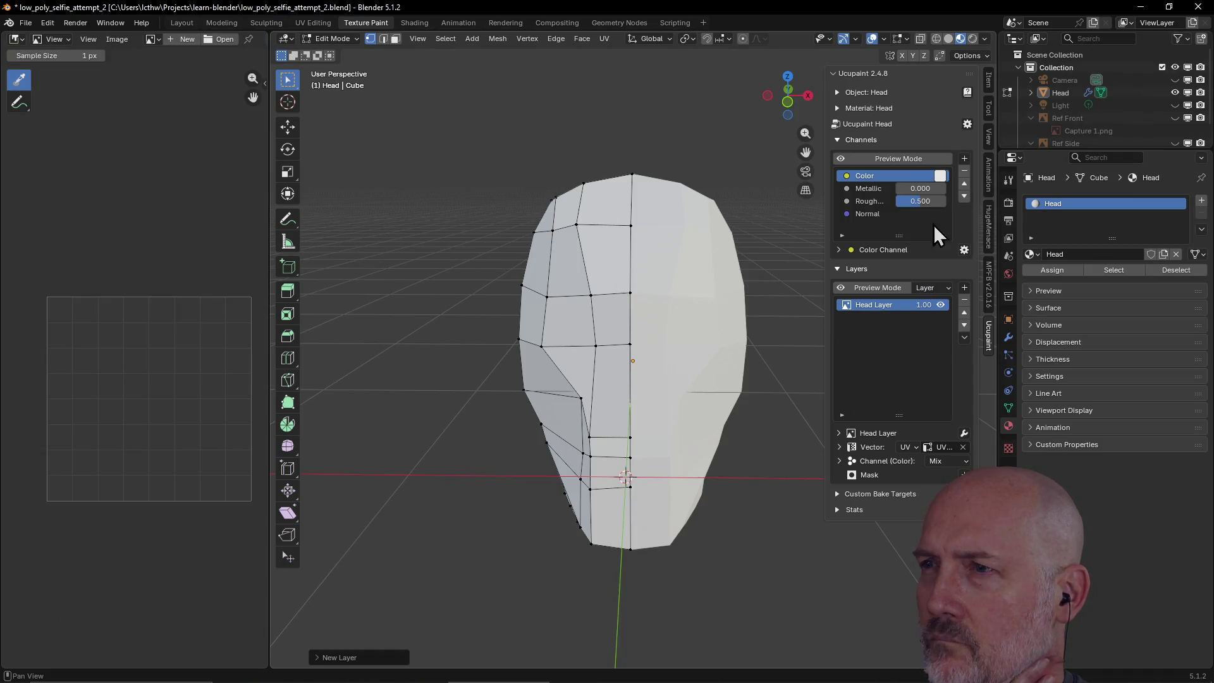
- Toggle Channels Preview Mode off and on to compare, leaving it enabled
click(909, 161)
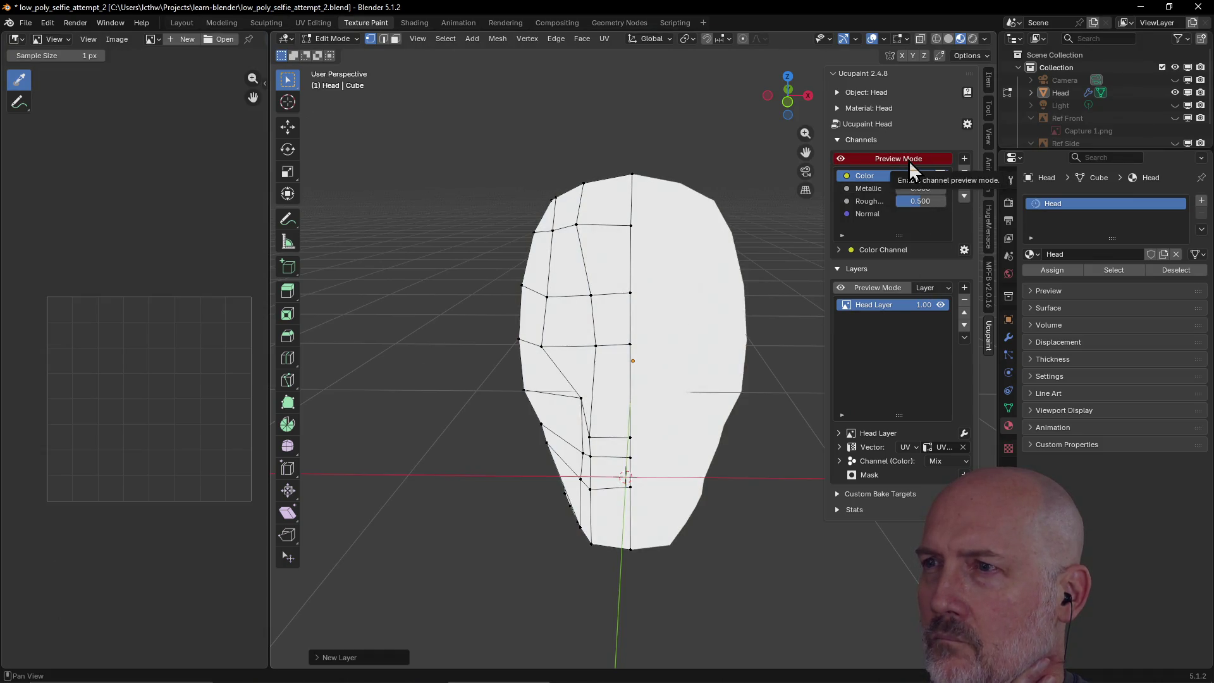
click(909, 160)
click(909, 161)
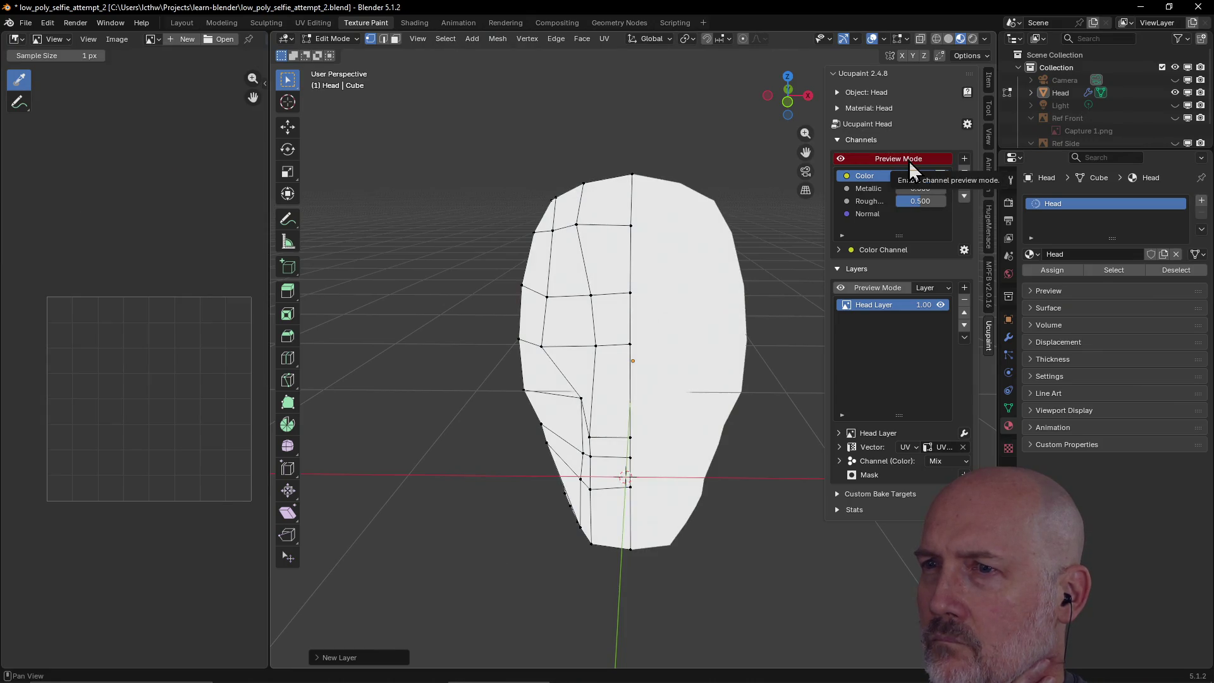
click(909, 161)
click(909, 161)
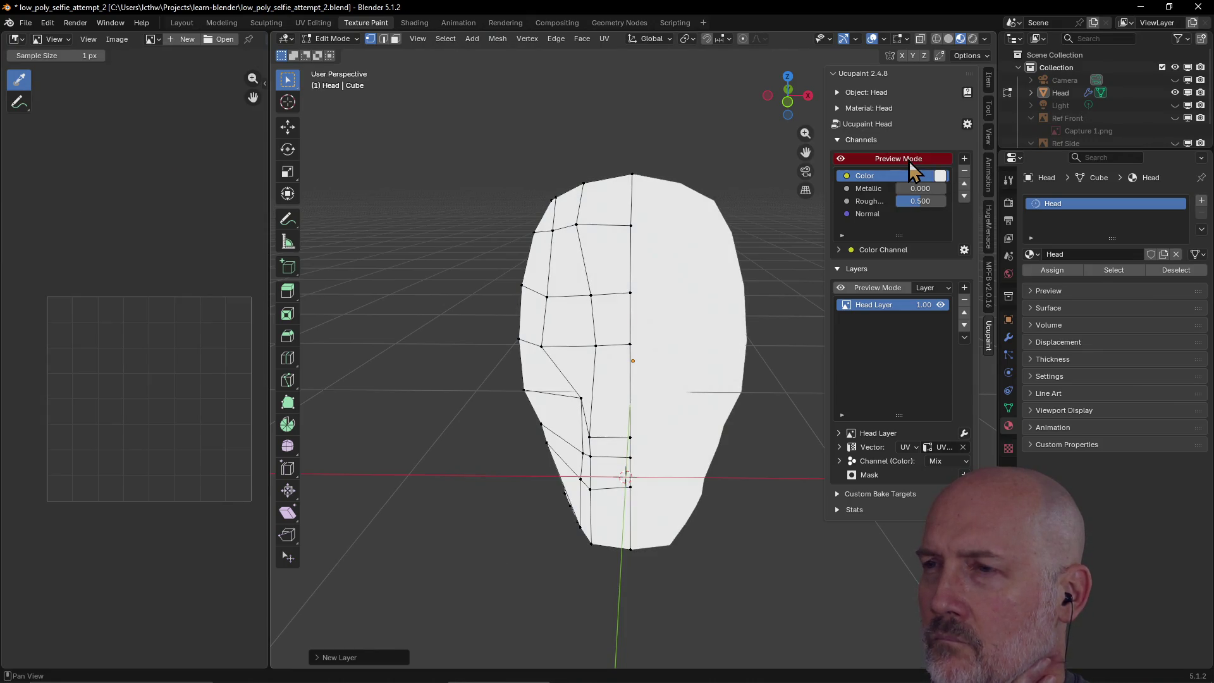
- Try a dark red base Color on the head, then undo back to before Head Layer
click(941, 176)
drag(962, 215, 1026, 256)
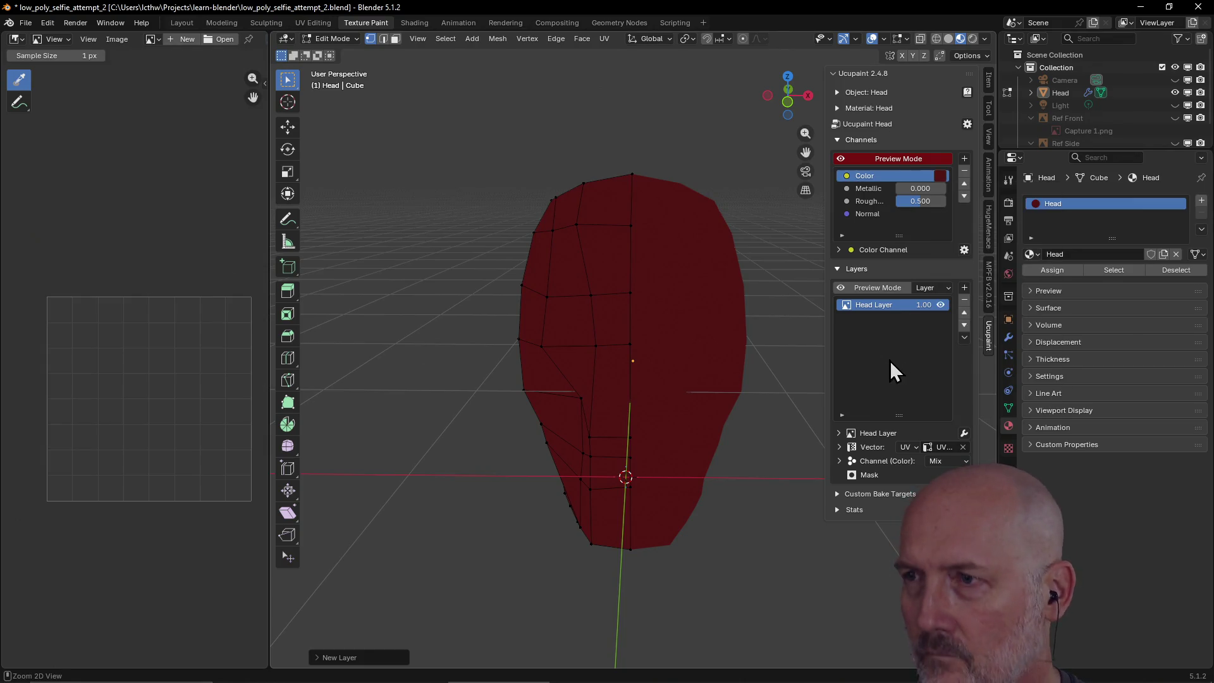
key(ctrl+z)
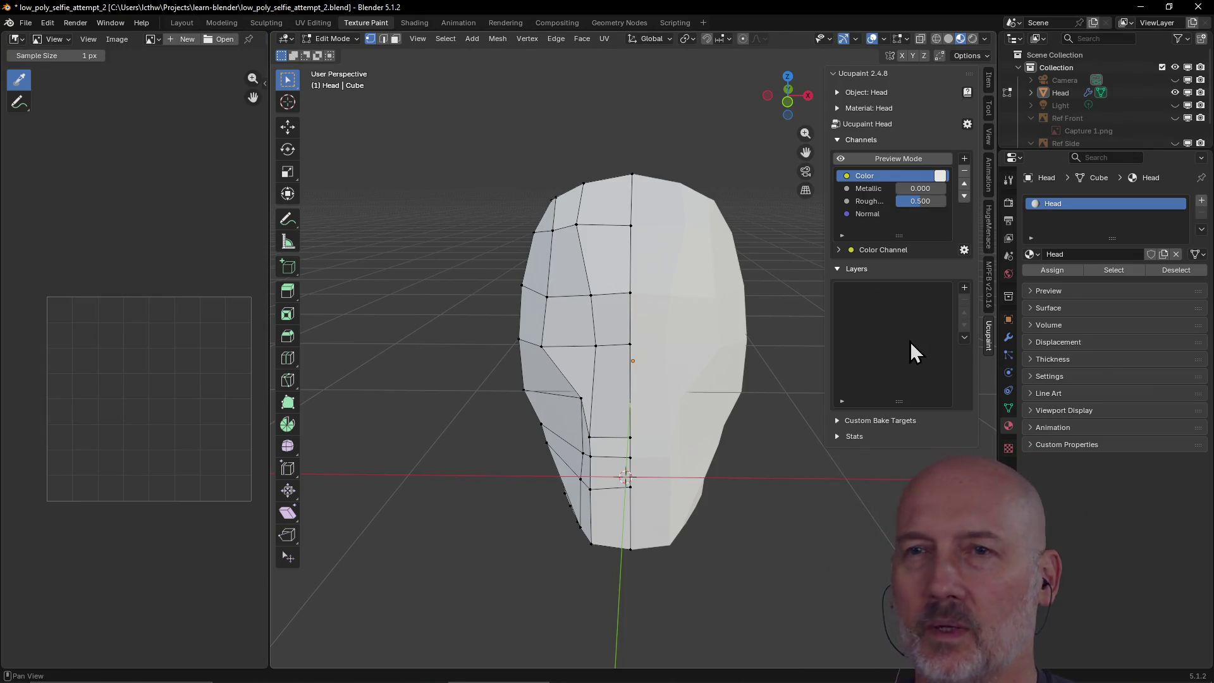
- Bring the Chrome window with the Crocotile 3D waterfall guide to the front
key(alt+Tab)
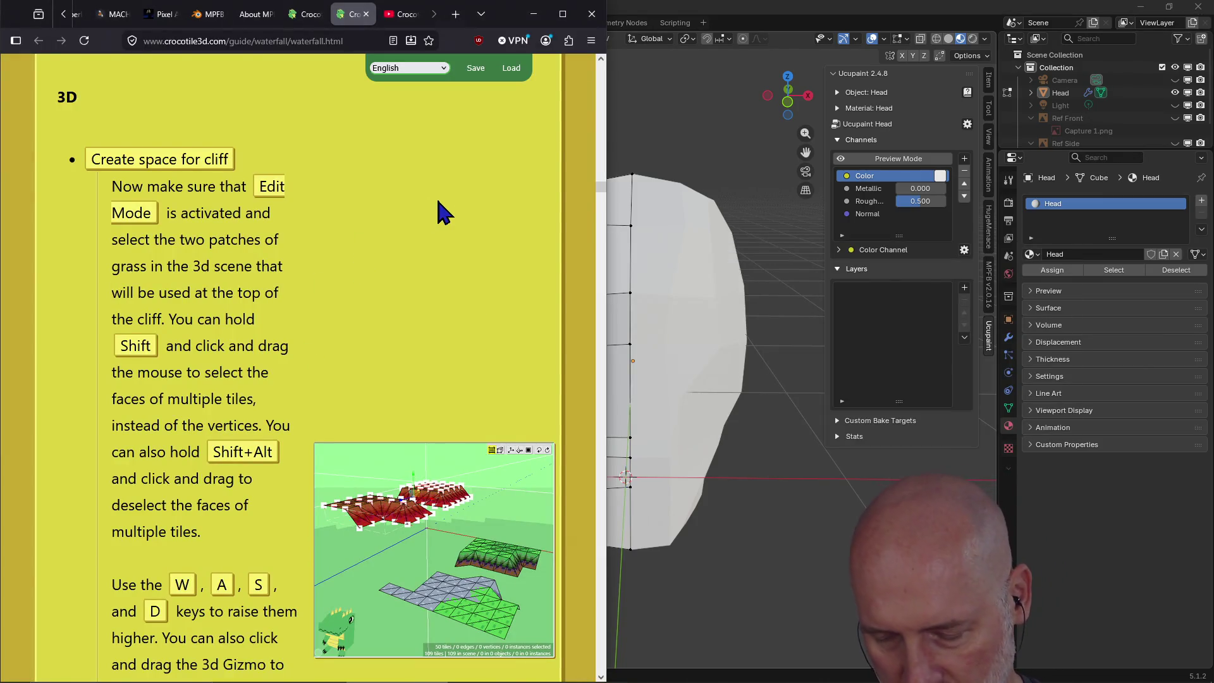
- Open YouTube in a new browser tab
key(ctrl+t)
text(you)
key(Return)
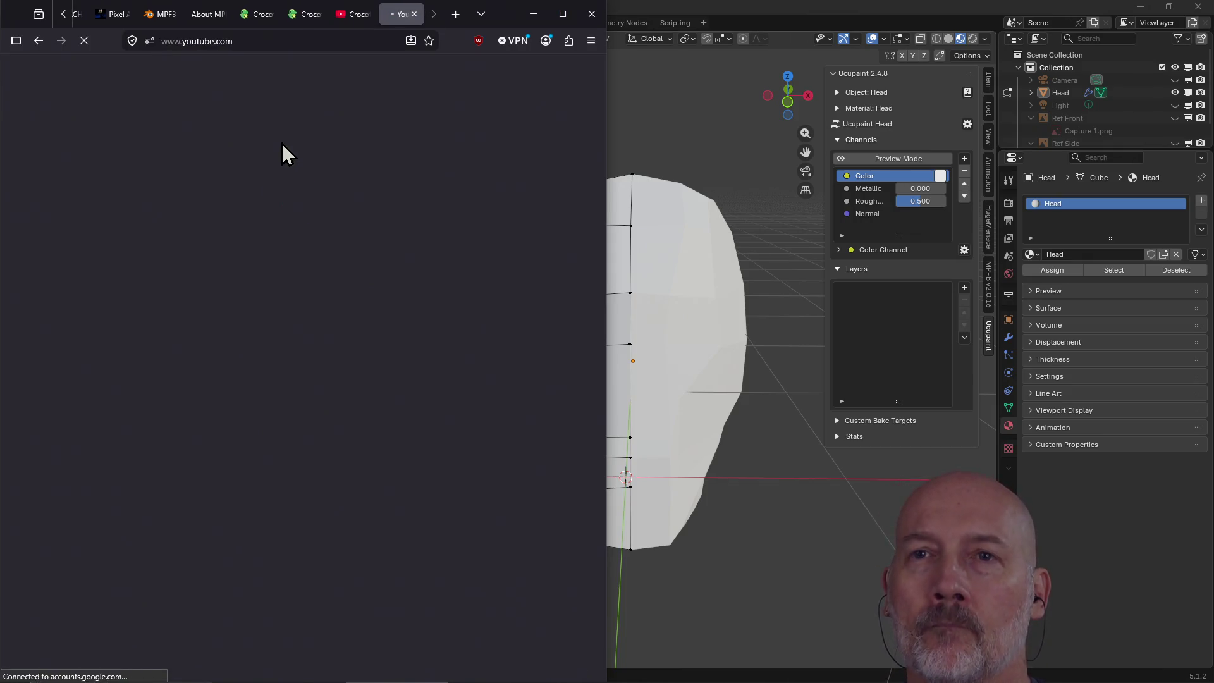
- Search YouTube for 'ucupaint' and open the 'Ucupaint for Beginners!' tutorial
click(261, 71)
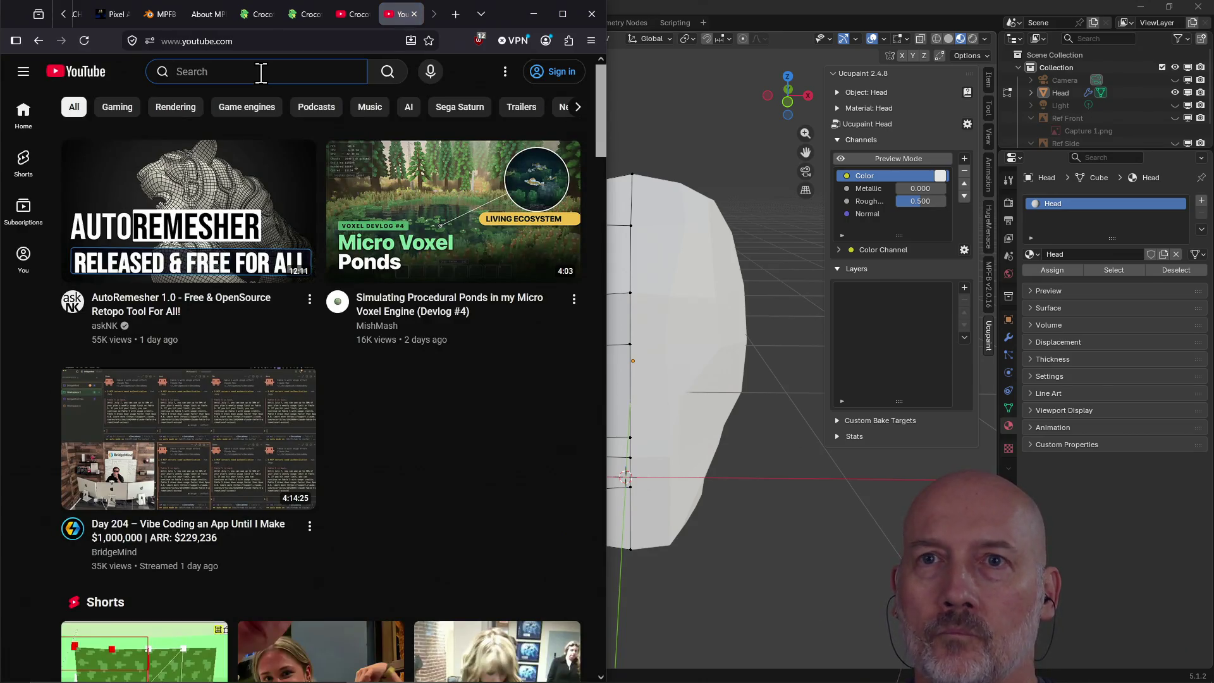
text(ucupaint)
key(Return)
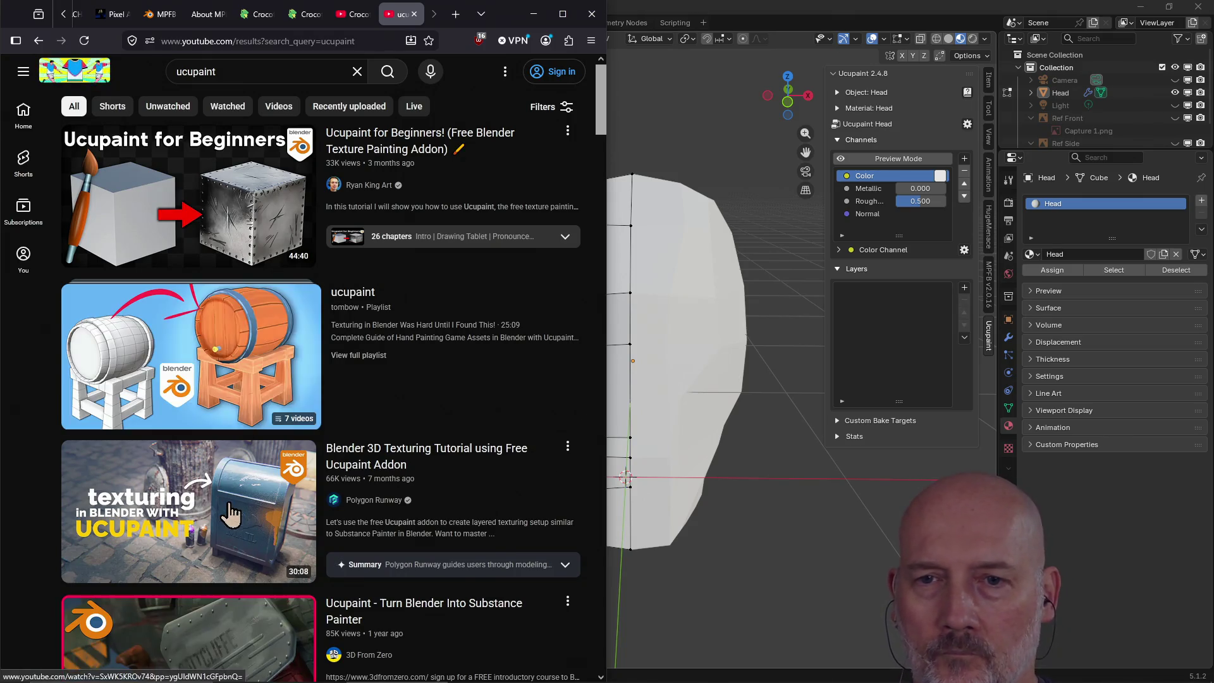
mouse_move(229, 517)
scroll(240, 441, down, 2)
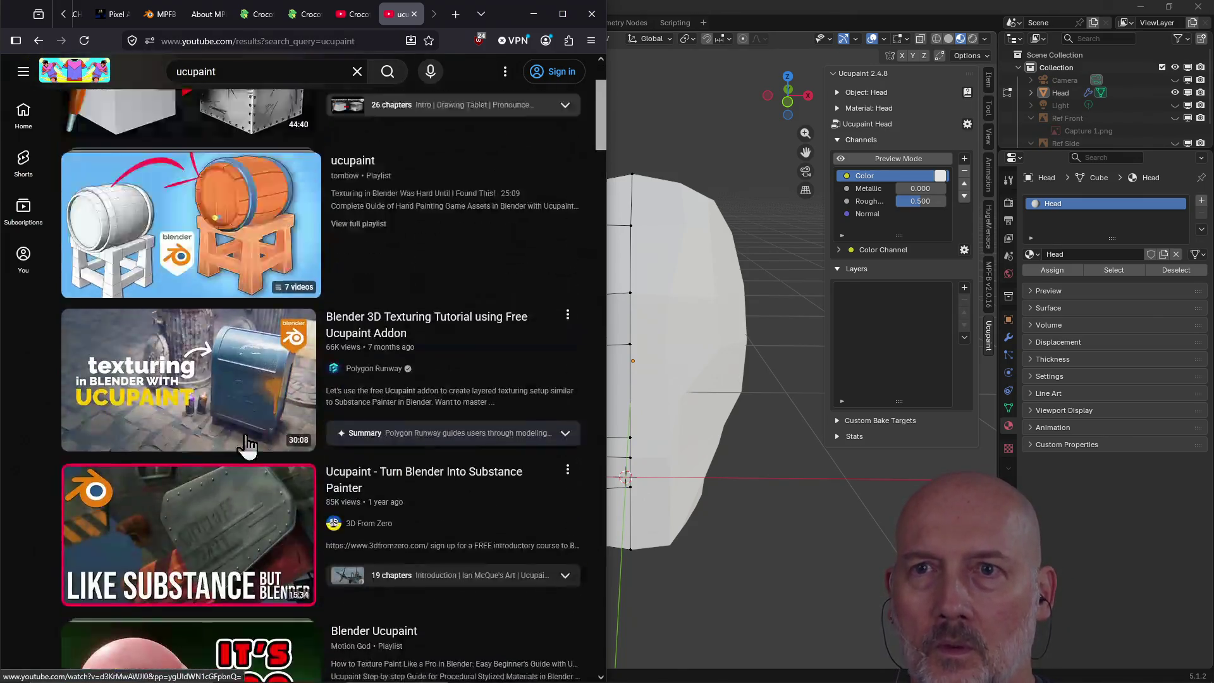
scroll(241, 442, up, 2)
click(218, 209)
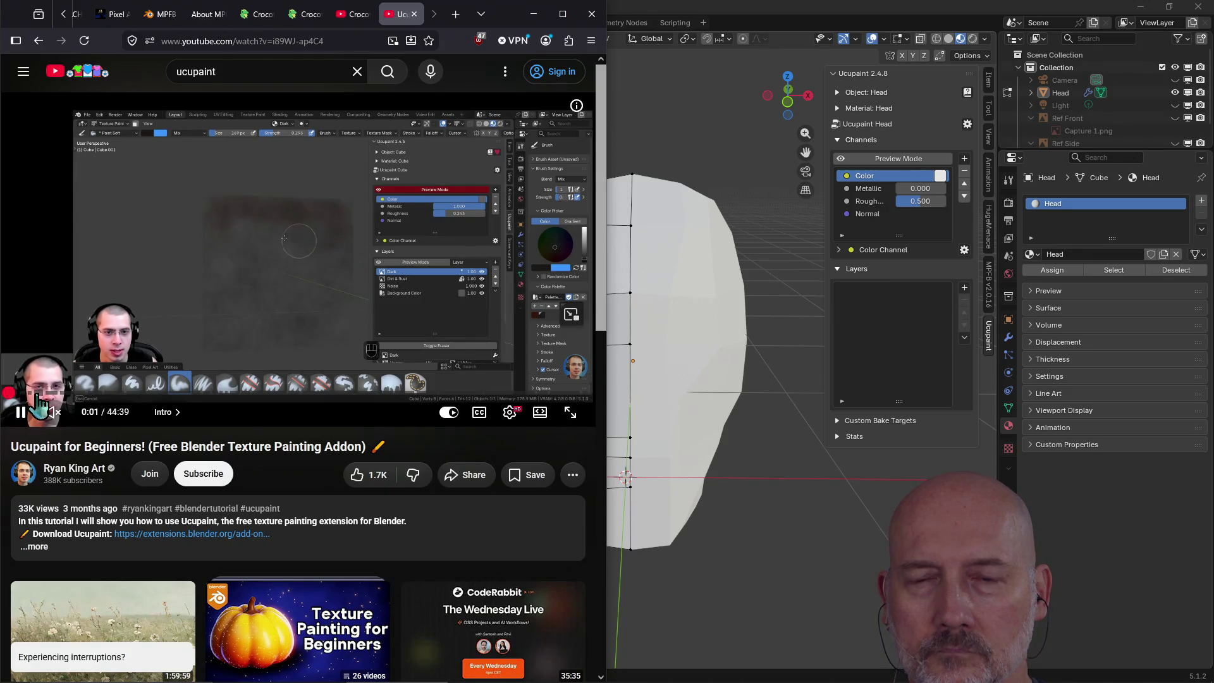
- Skip the tutorial through the Installing, UV Unwrapping and User Interface chapters to about 4:40
click(34, 397)
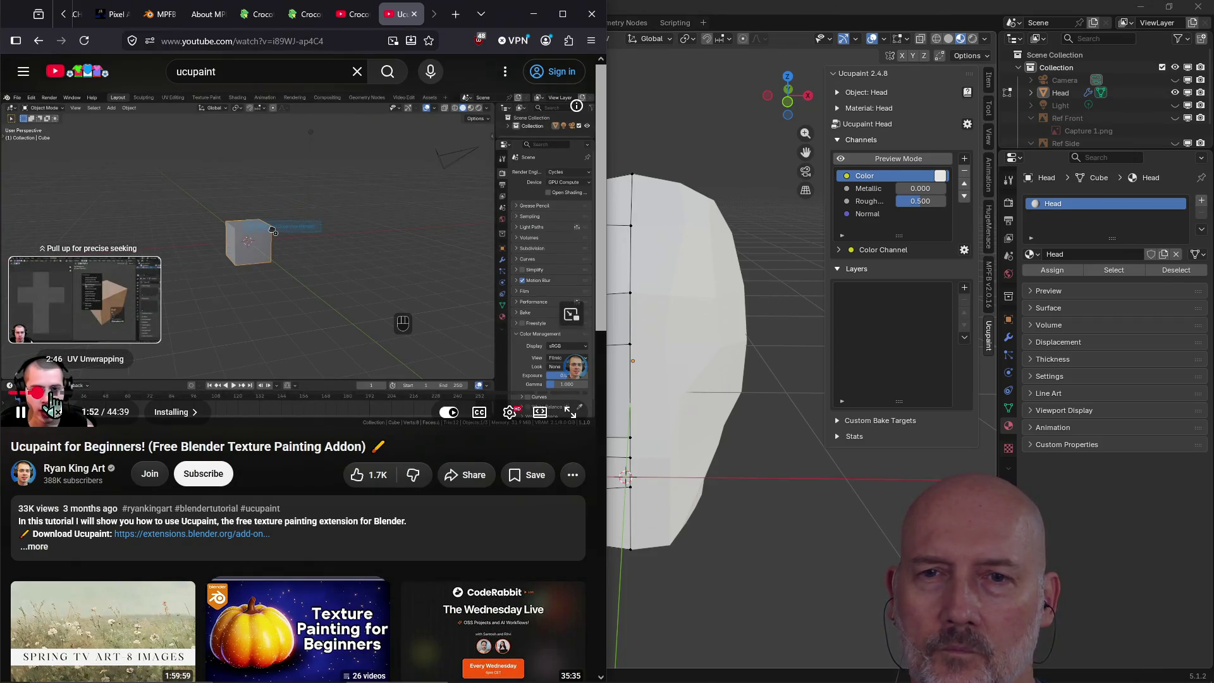
click(51, 397)
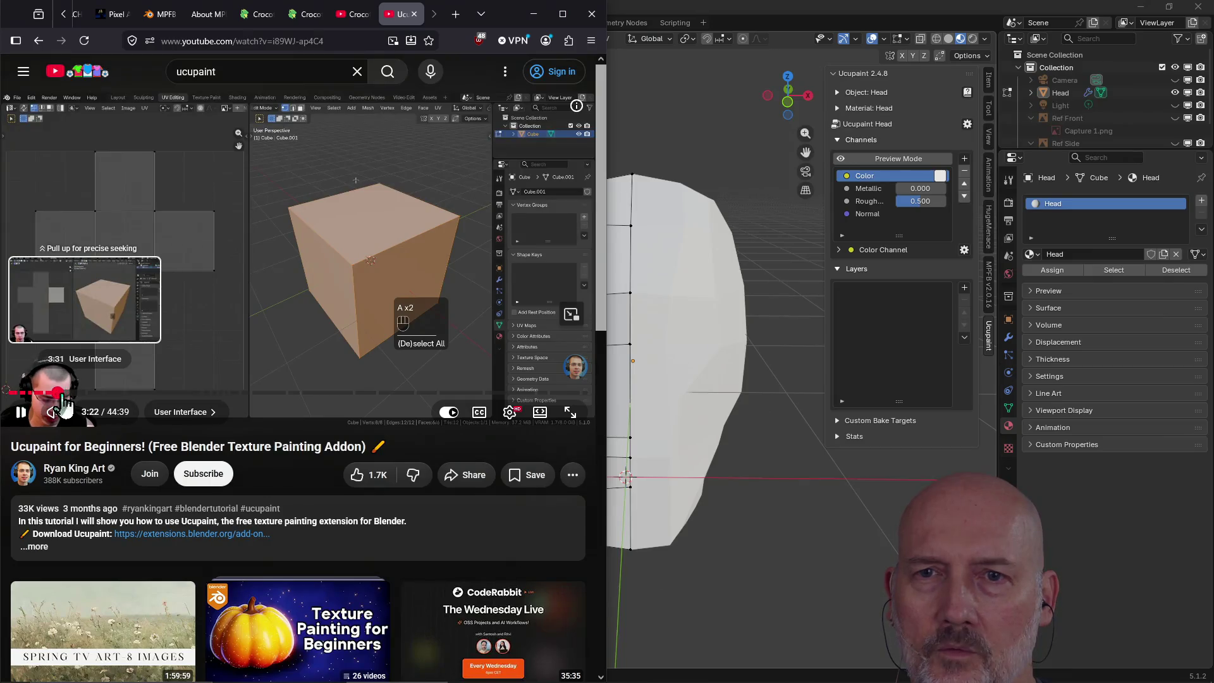
click(62, 398)
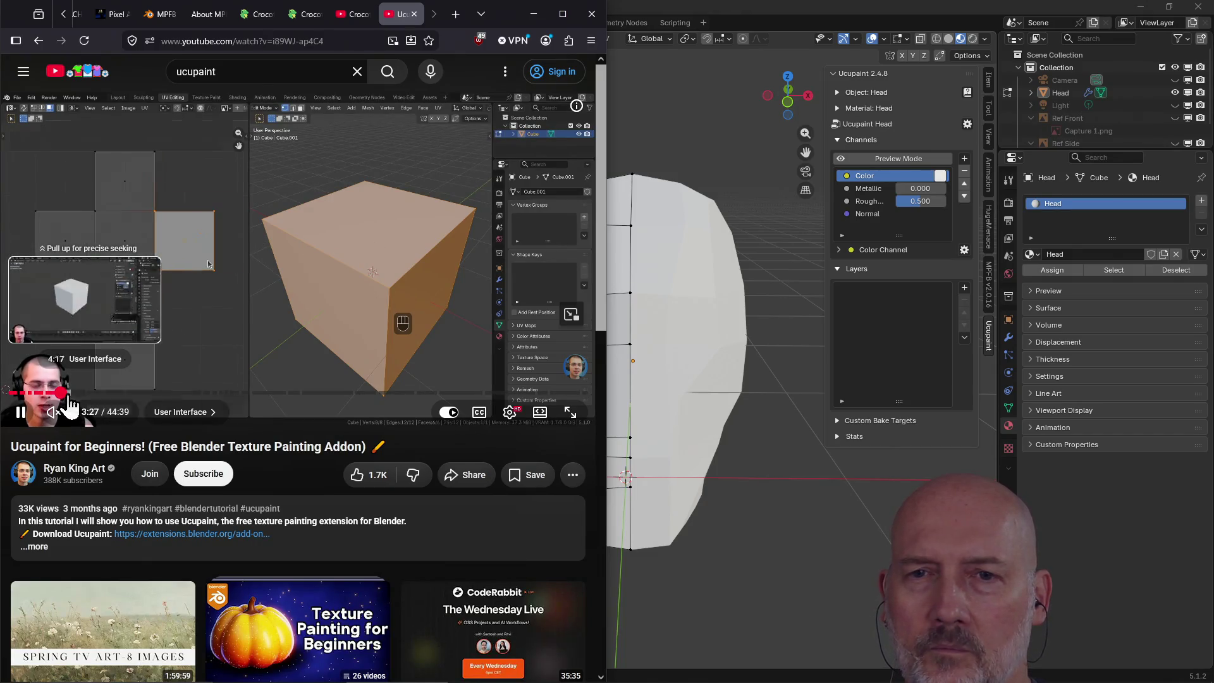
click(79, 398)
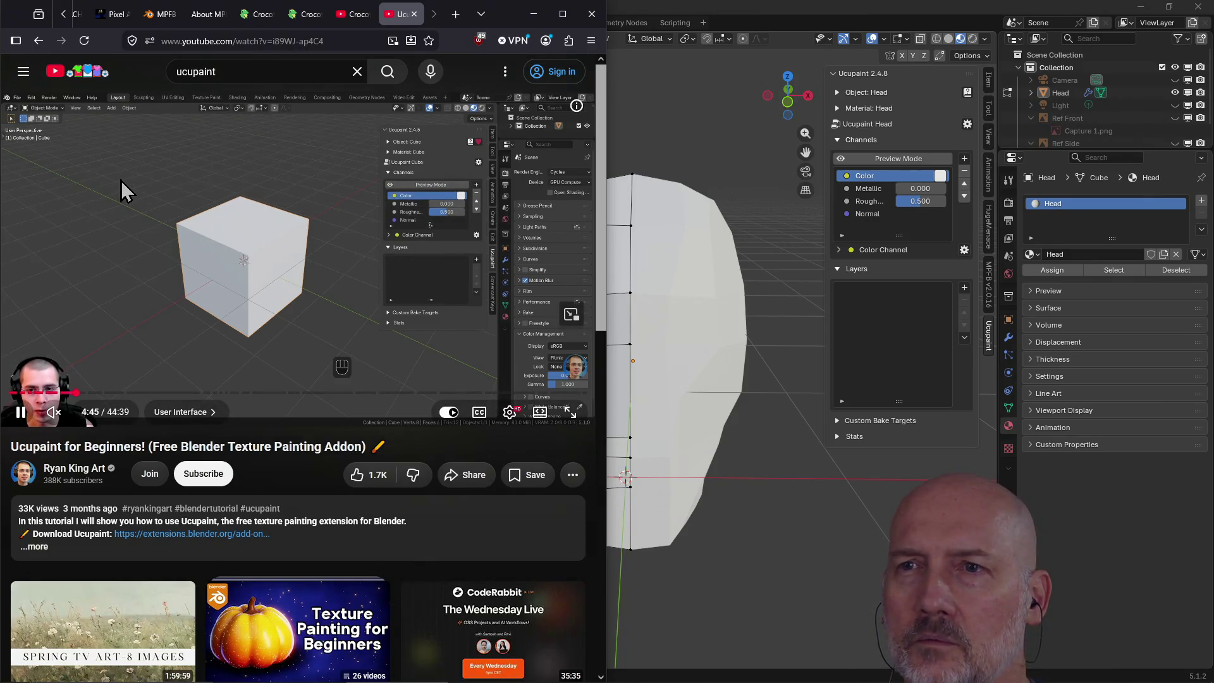
- Glance at Blender, then return to the tutorial in the browser
click(931, 318)
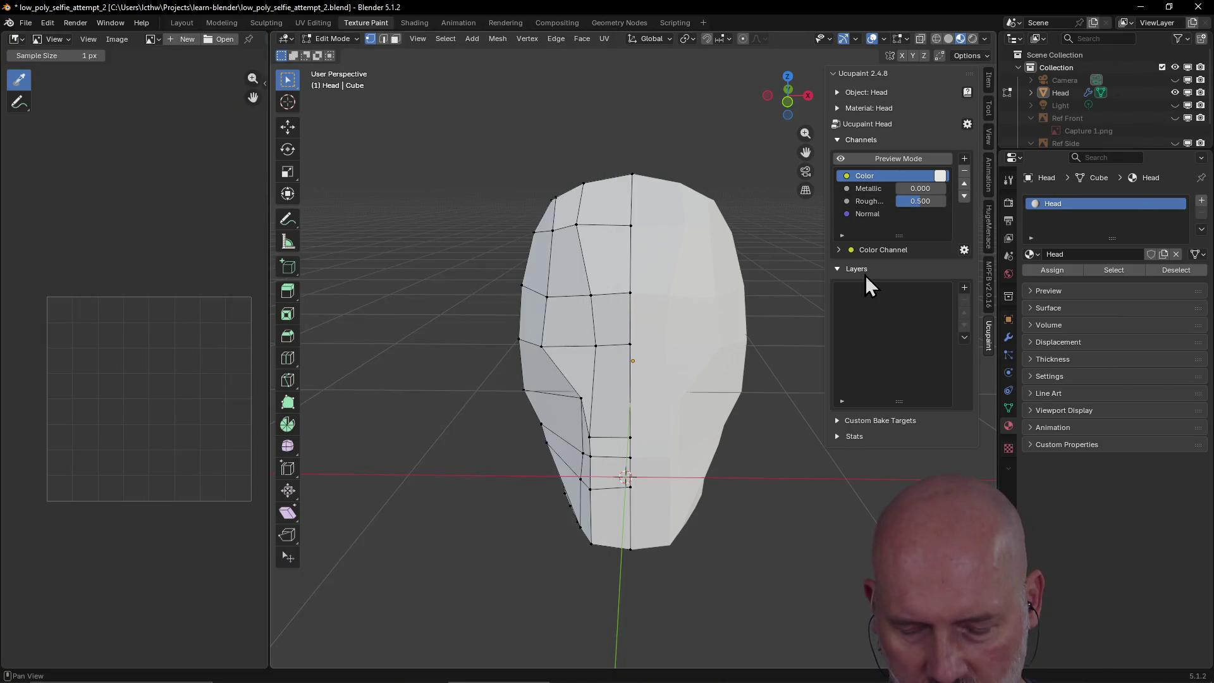
key(alt+Tab)
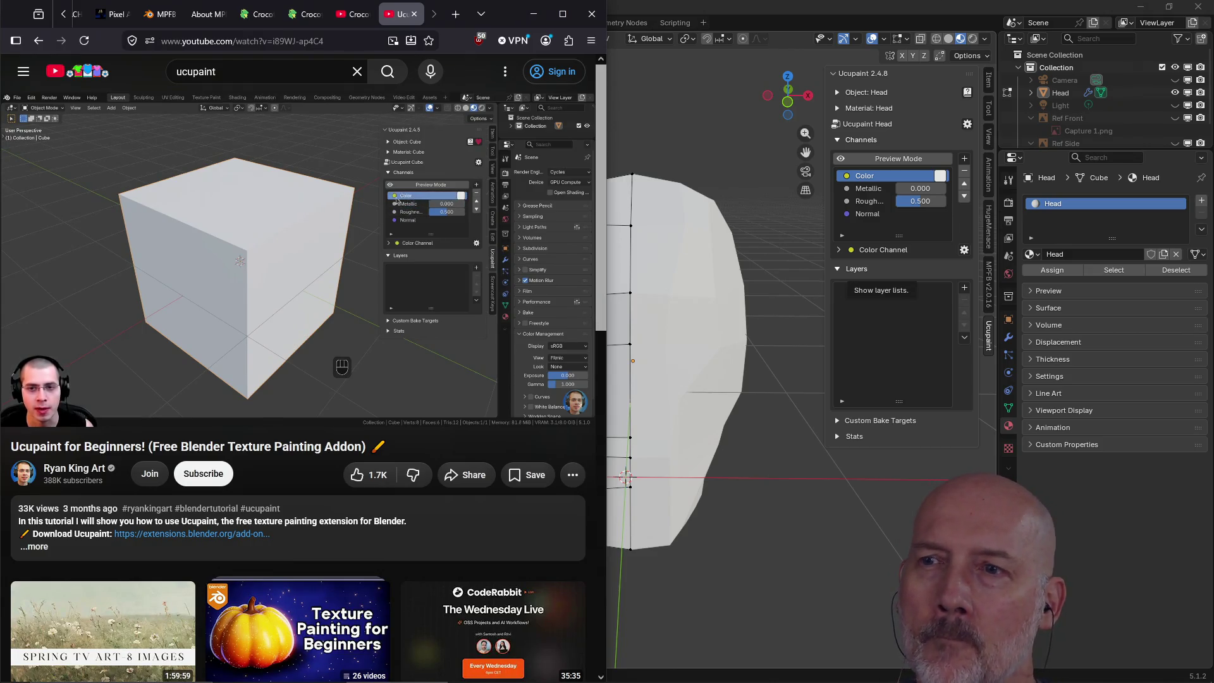
mouse_move(196, 355)
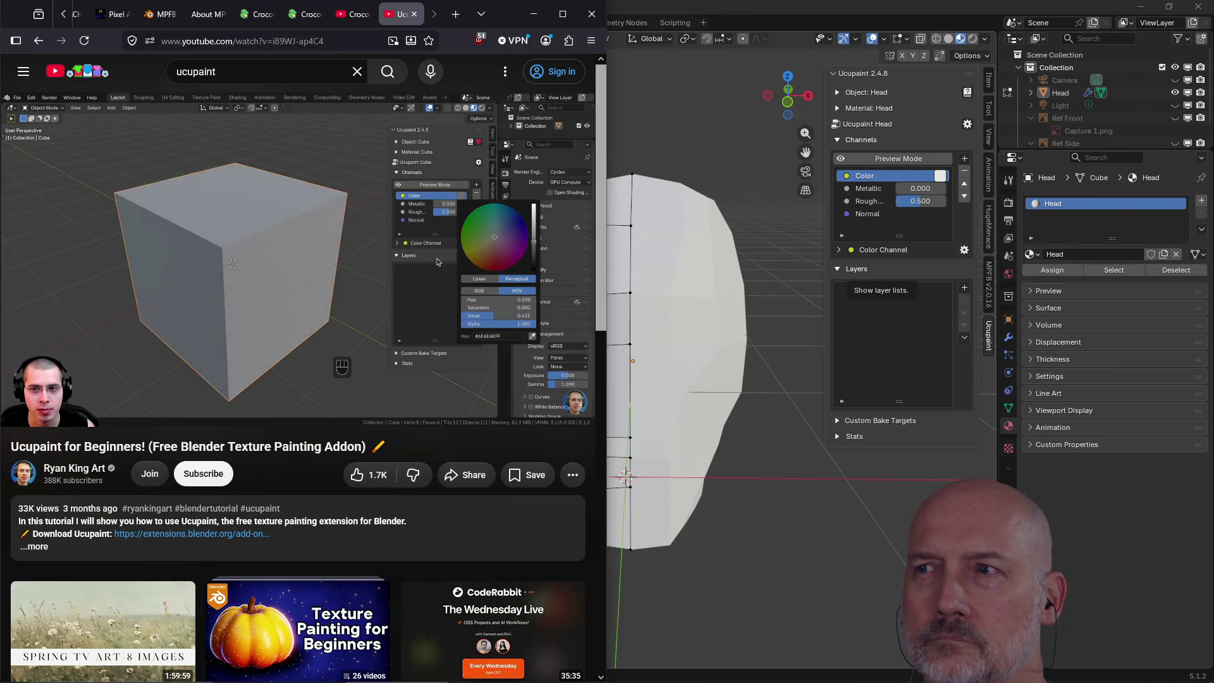
- Check Blender briefly, then pause the tutorial video at 5:46
click(947, 205)
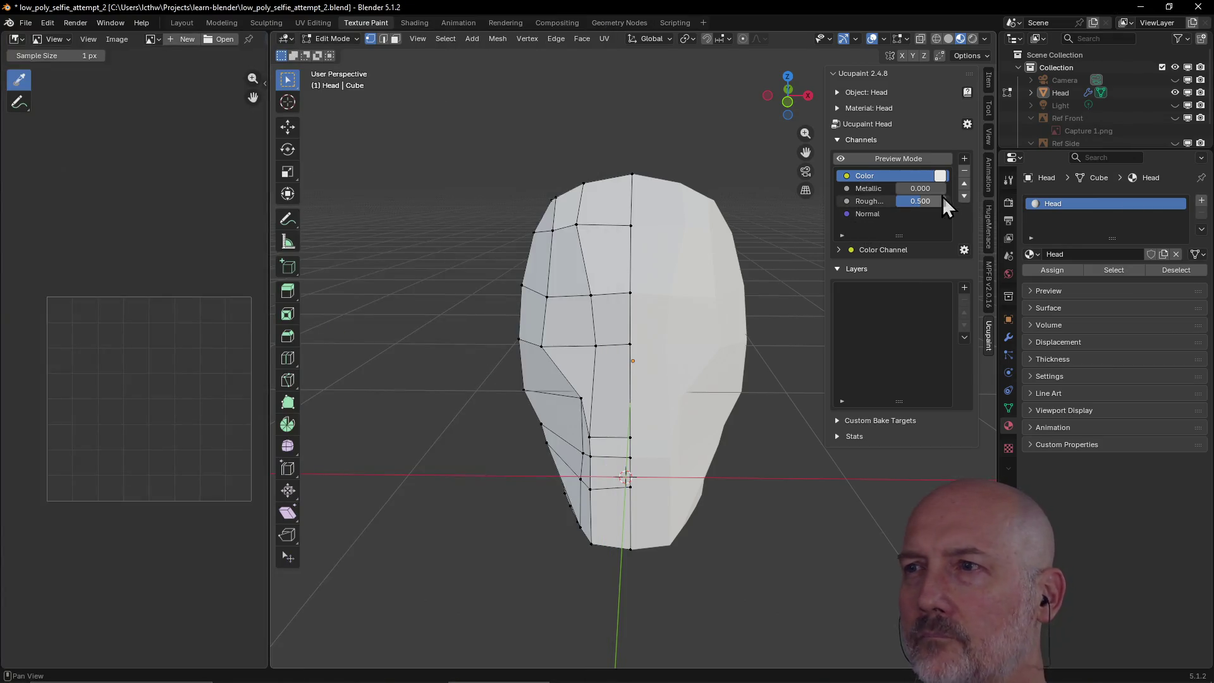
key(alt+Tab)
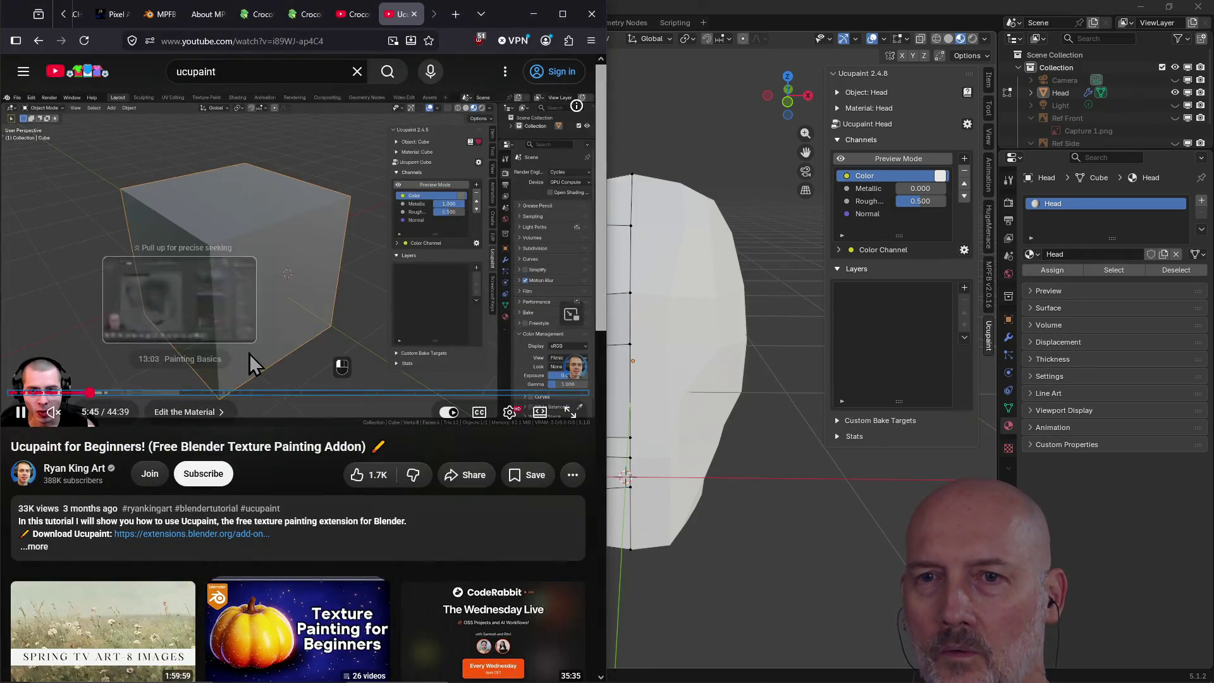
click(265, 325)
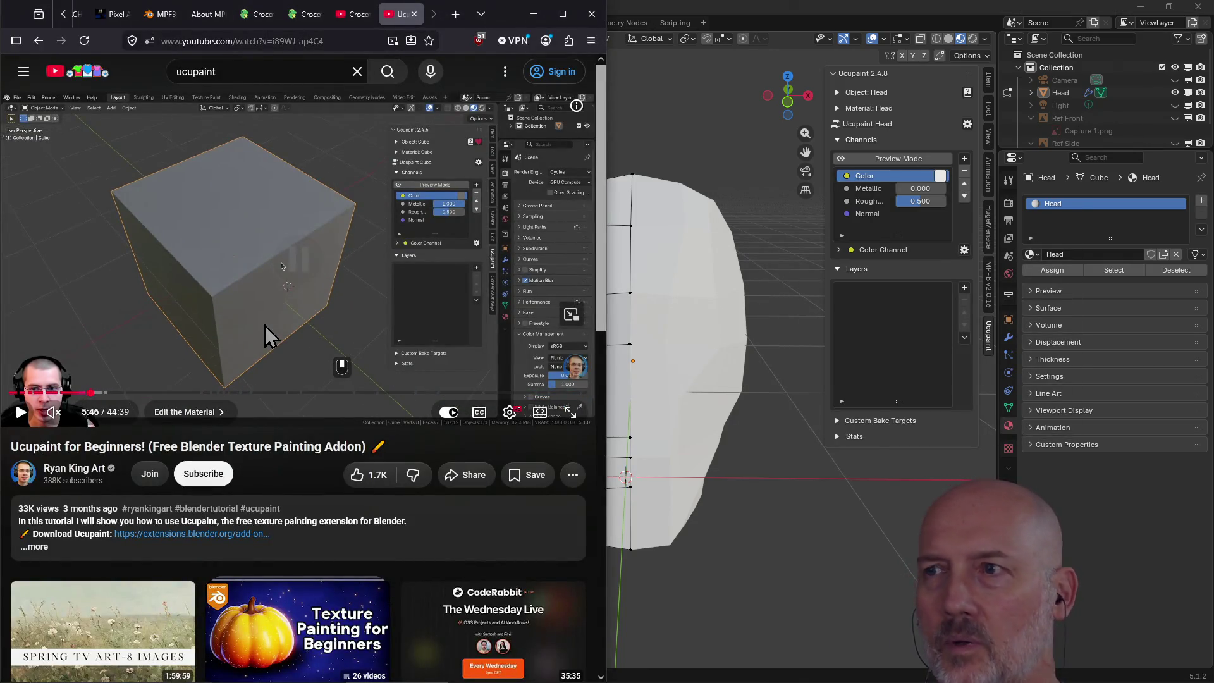
- Darken the head's base Color to value 0.354 (#626262), then return to the tutorial
click(938, 176)
click(940, 176)
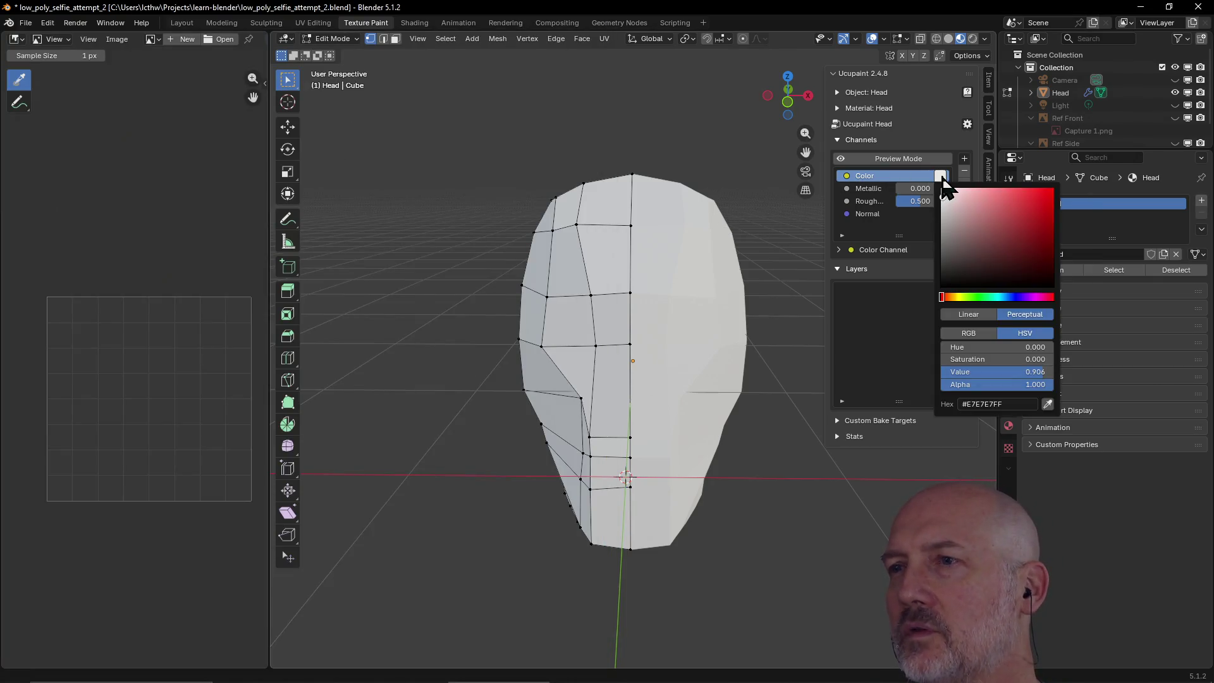
mouse_move(945, 206)
mouse_down()
mouse_move(942, 256)
mouse_move(943, 231)
mouse_up()
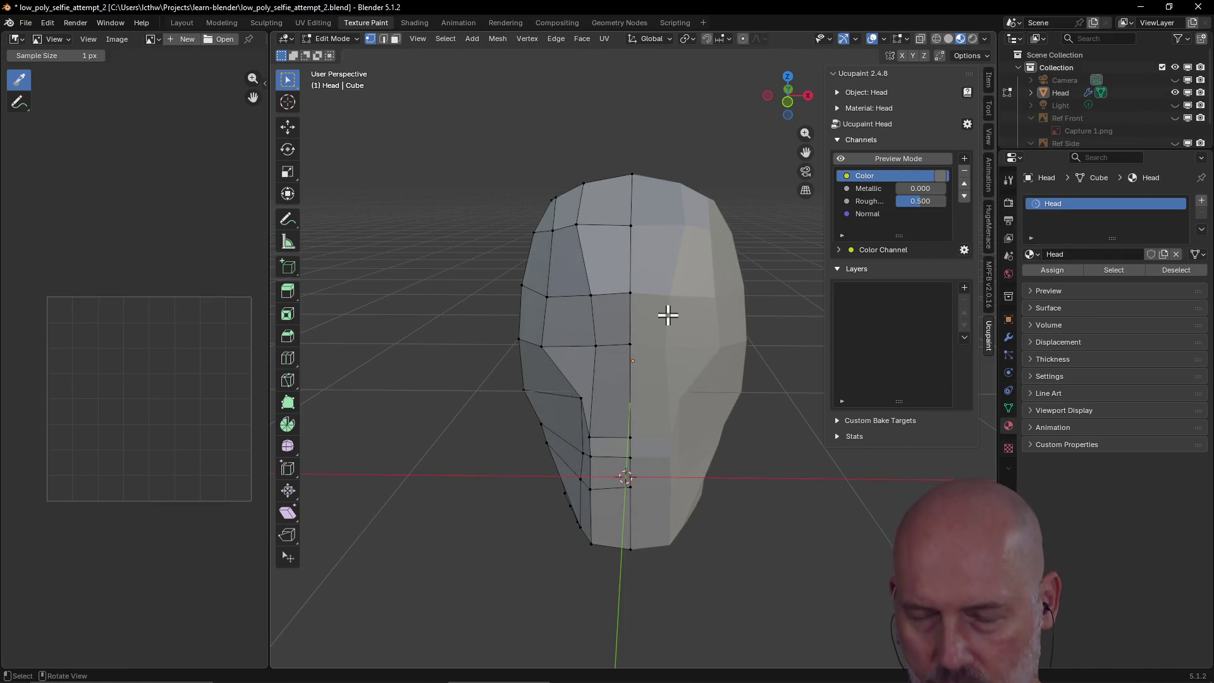
key(alt+Tab)
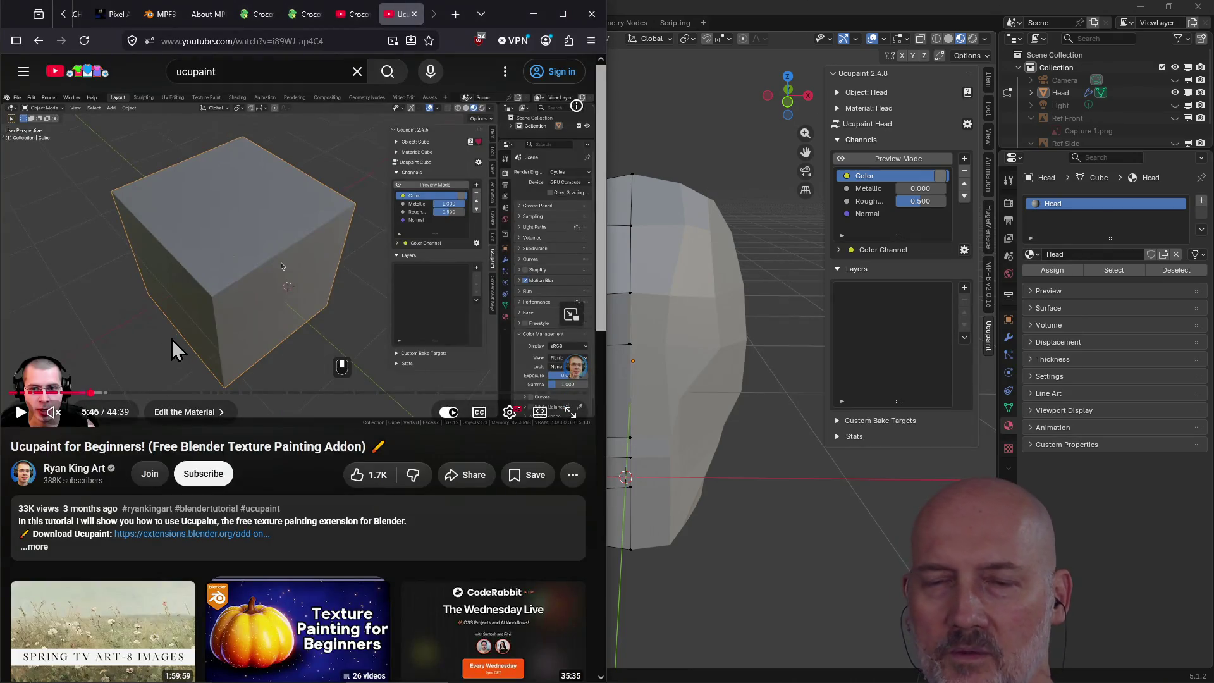
- Resume the tutorial, jump to Adding Layers at 6:47, and compare Blender's add-layer menu
click(173, 337)
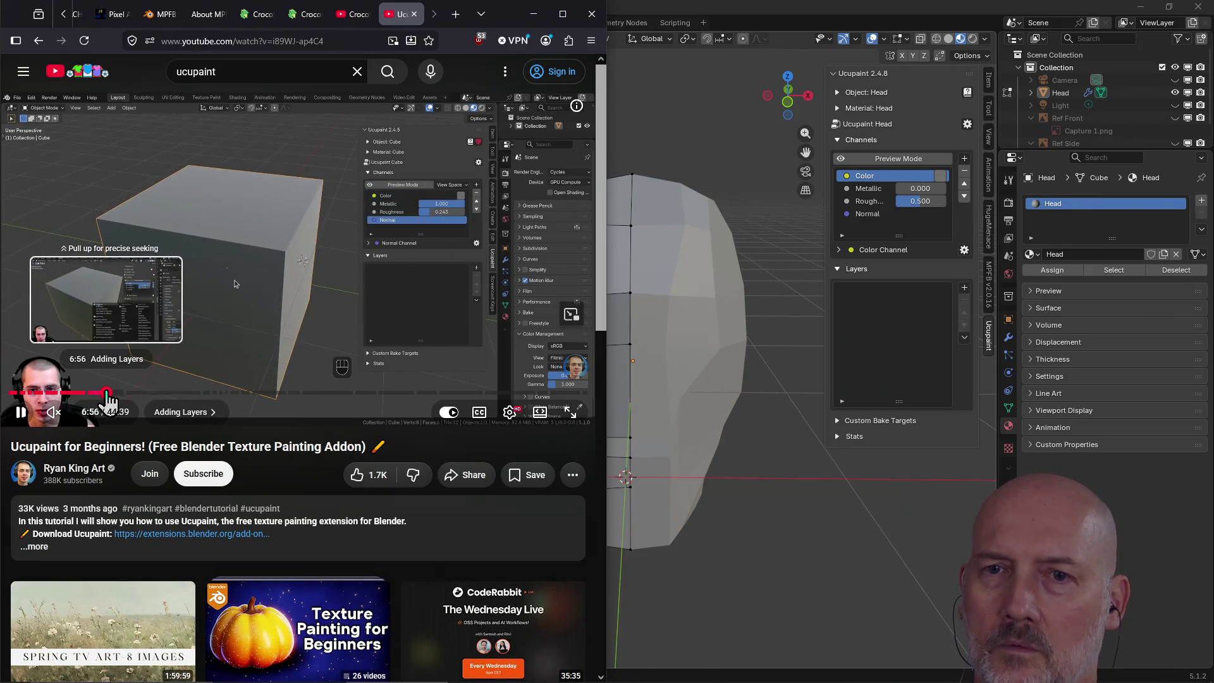
click(108, 393)
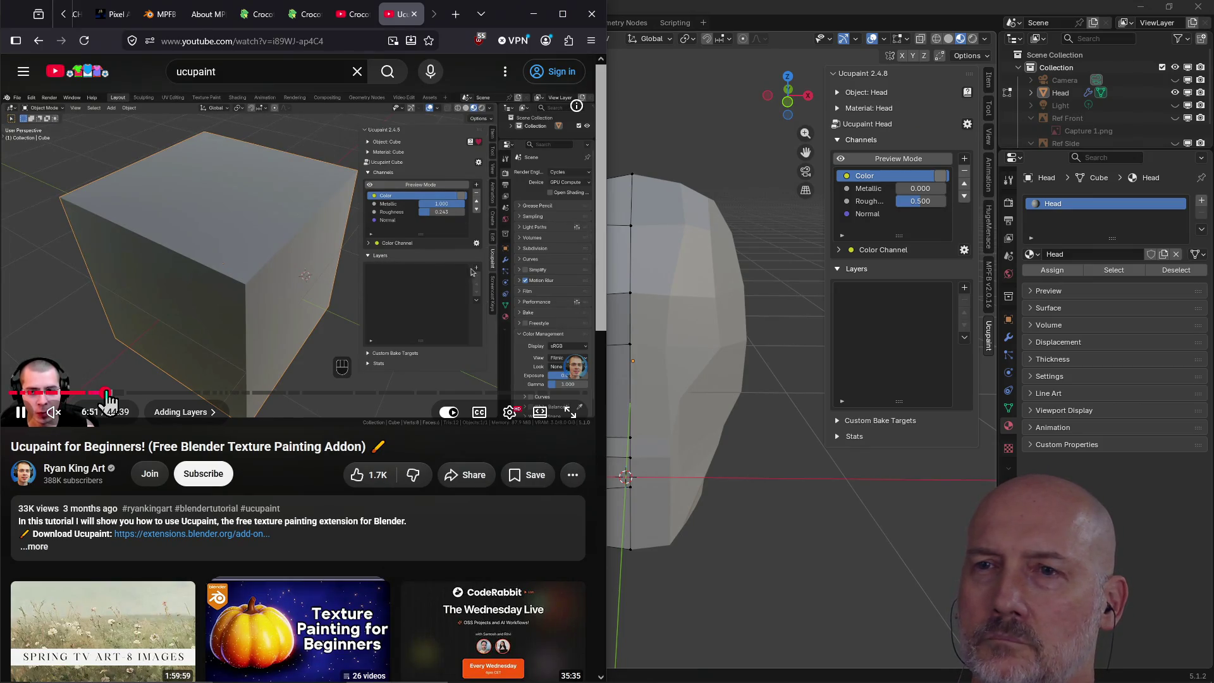
click(968, 288)
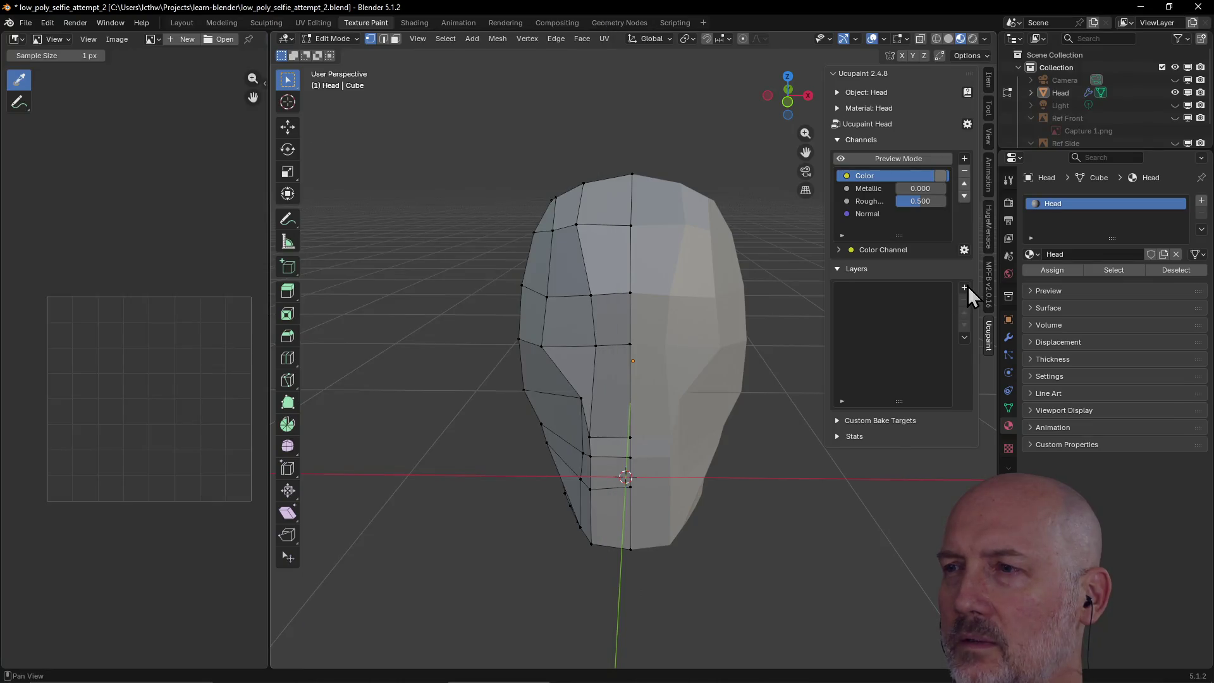
click(966, 287)
key(Escape)
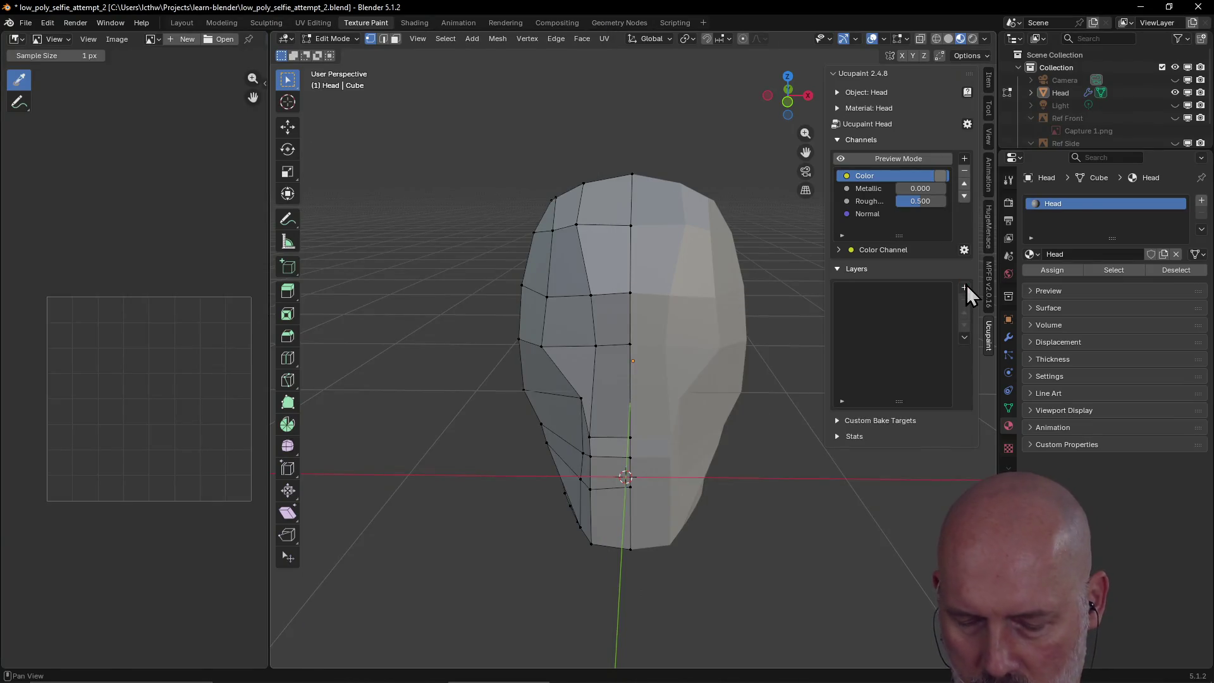
key(alt+Tab)
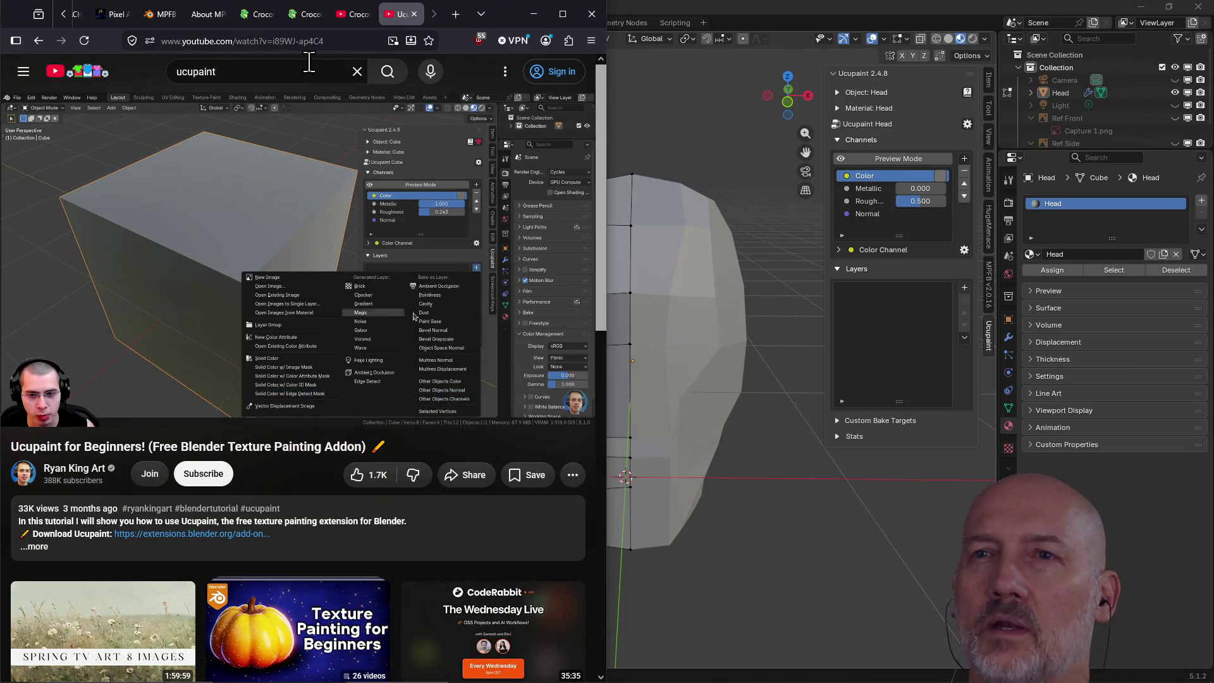
- Select the video's address bar and dismiss its suggestions while the adding-layers section plays
click(342, 43)
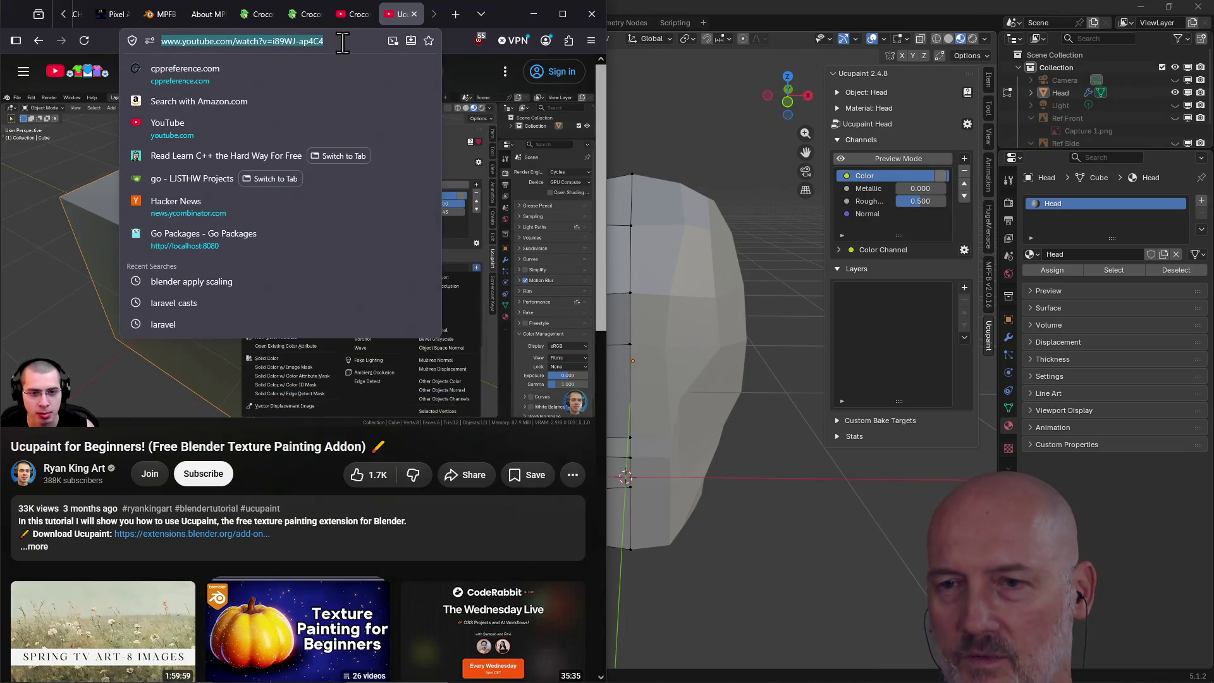
key(Escape)
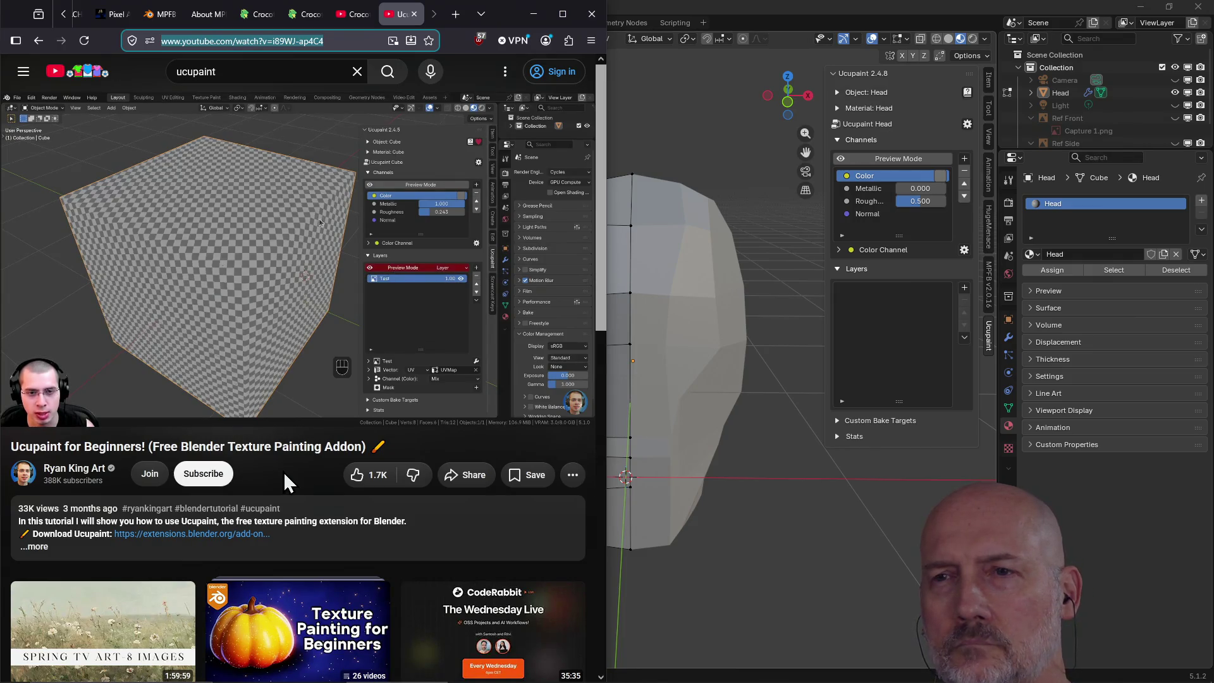
- Pause the tutorial and add a new blank image layer named Head Layer in Ucupaint
click(358, 231)
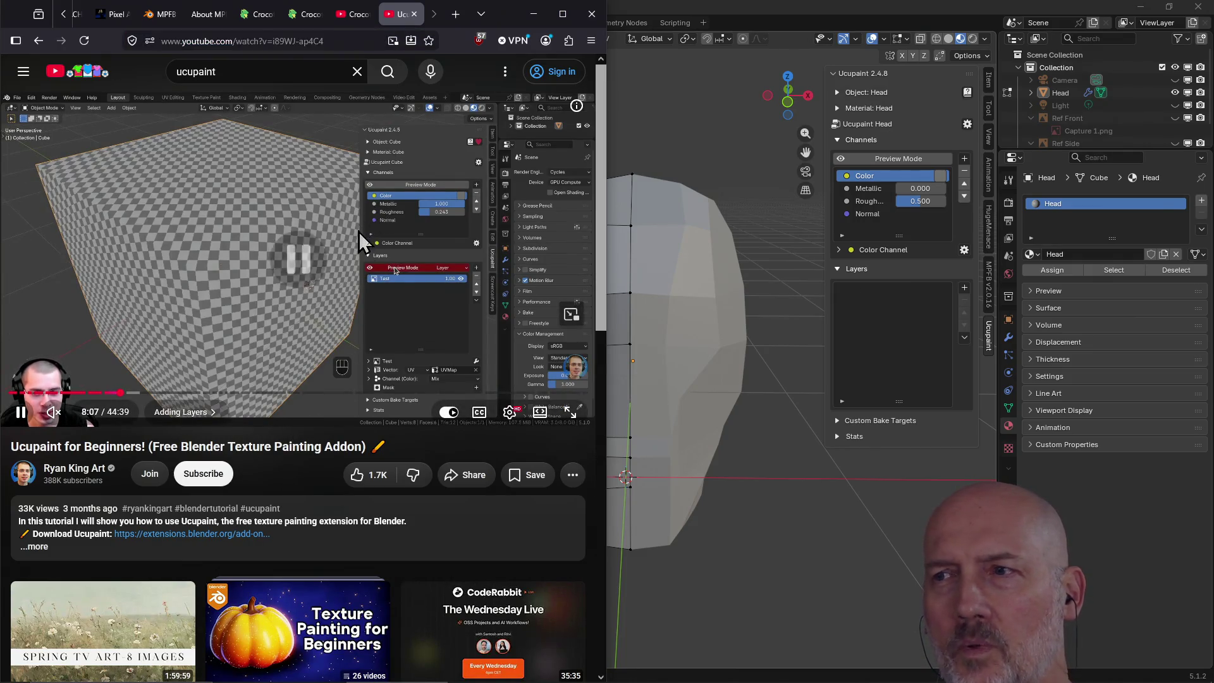
click(849, 334)
click(965, 288)
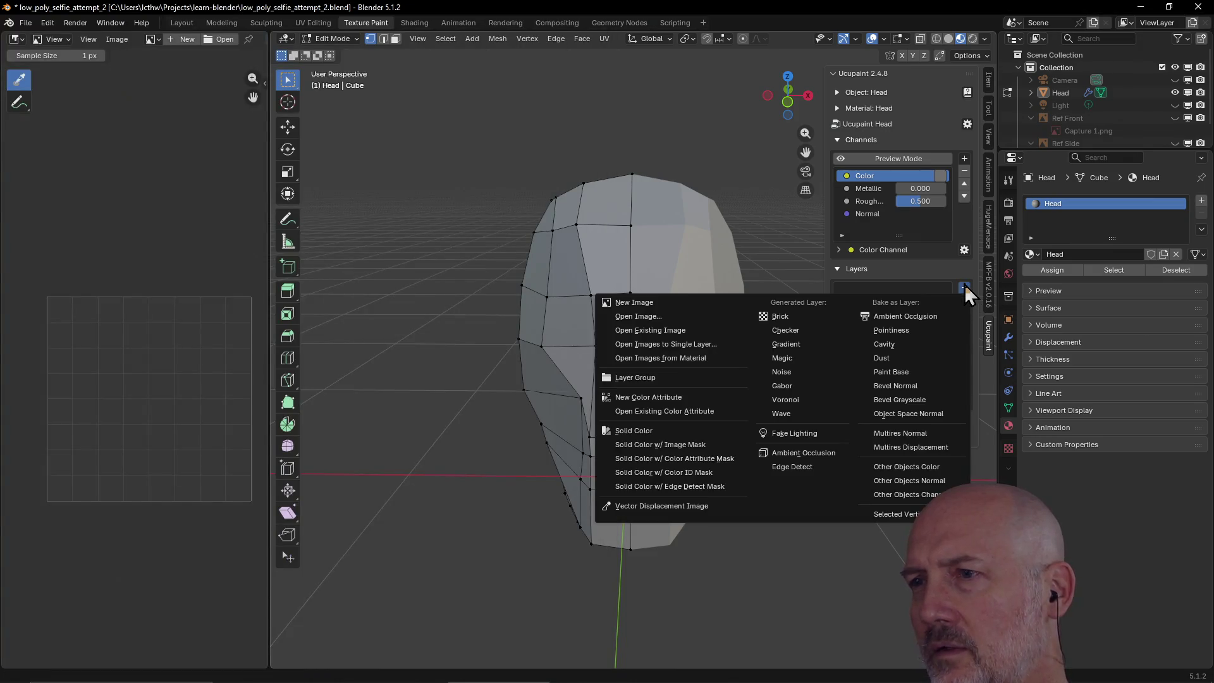
click(628, 301)
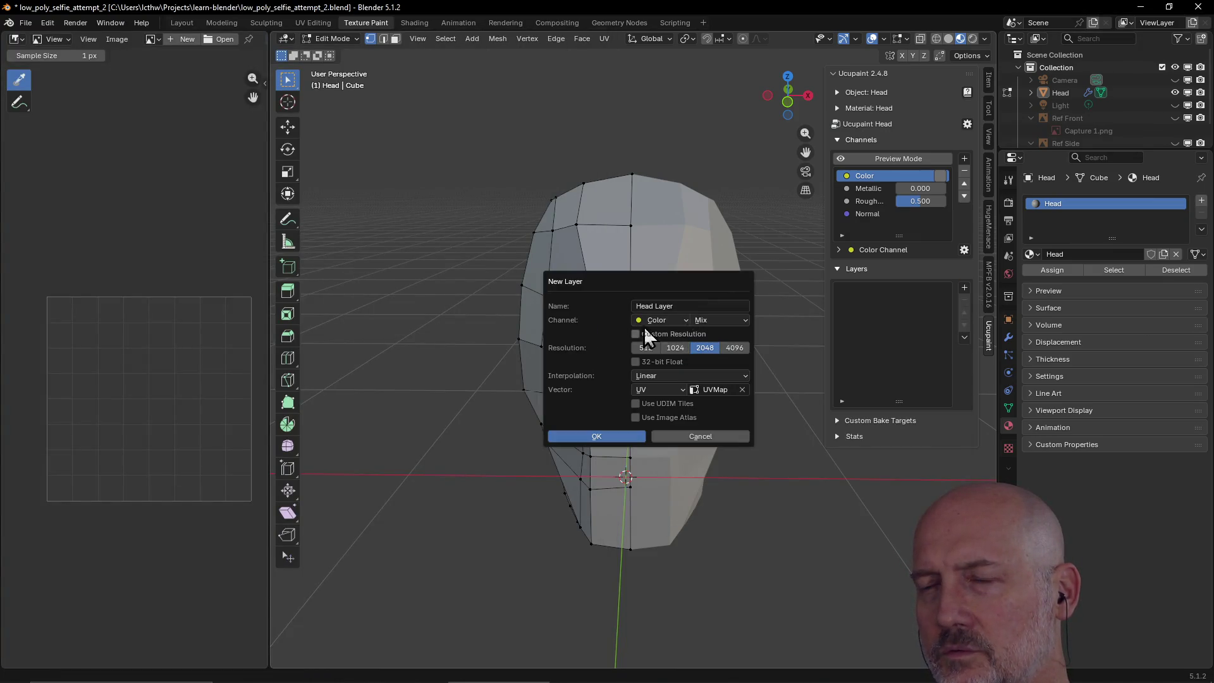
click(582, 438)
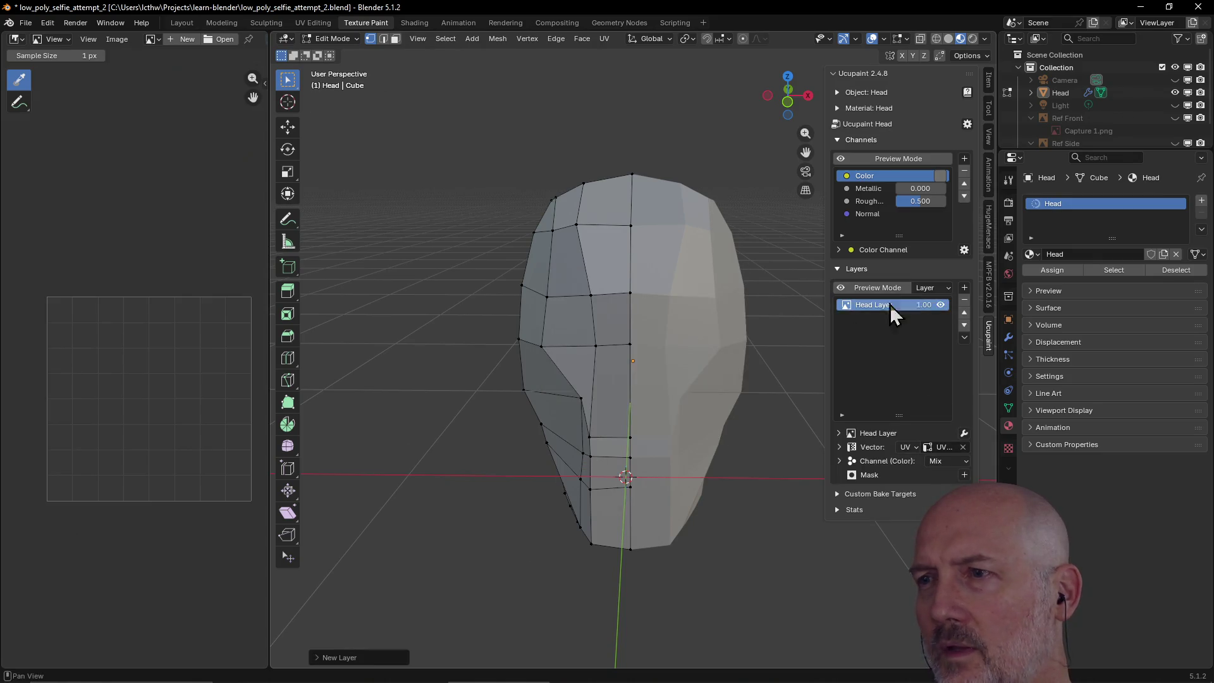
- Enable Head Layer's preview to show a checkerboard on the head, then return to the tutorial
click(866, 289)
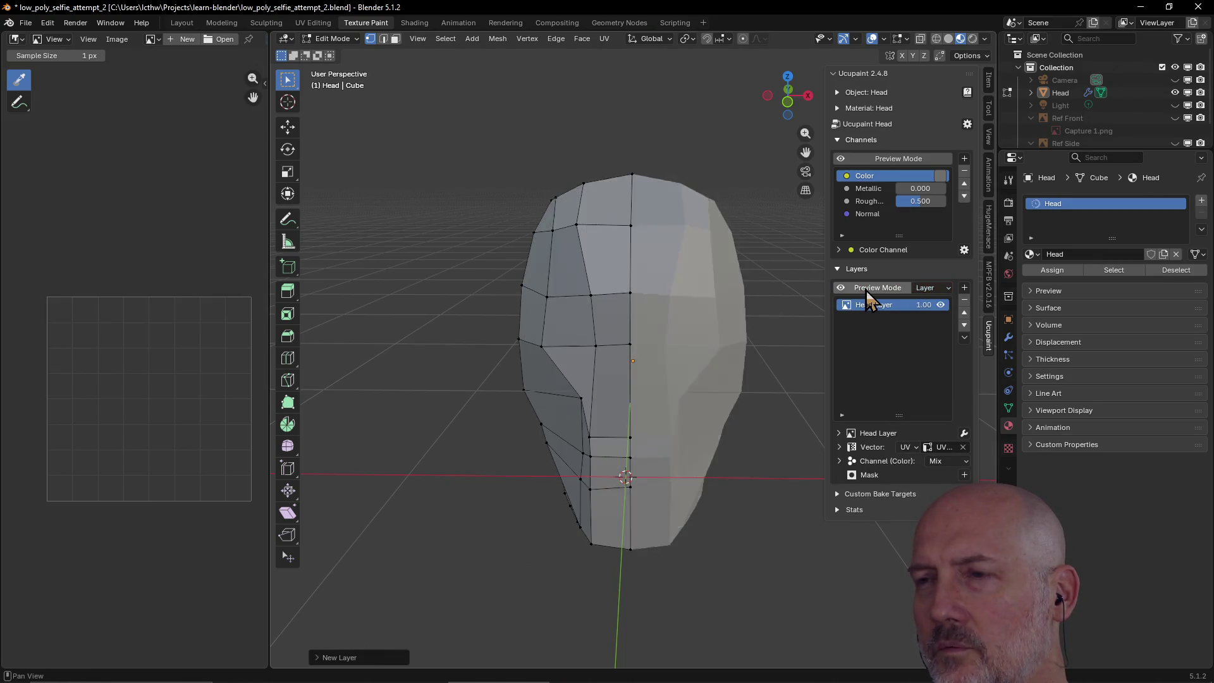
click(867, 290)
click(867, 290)
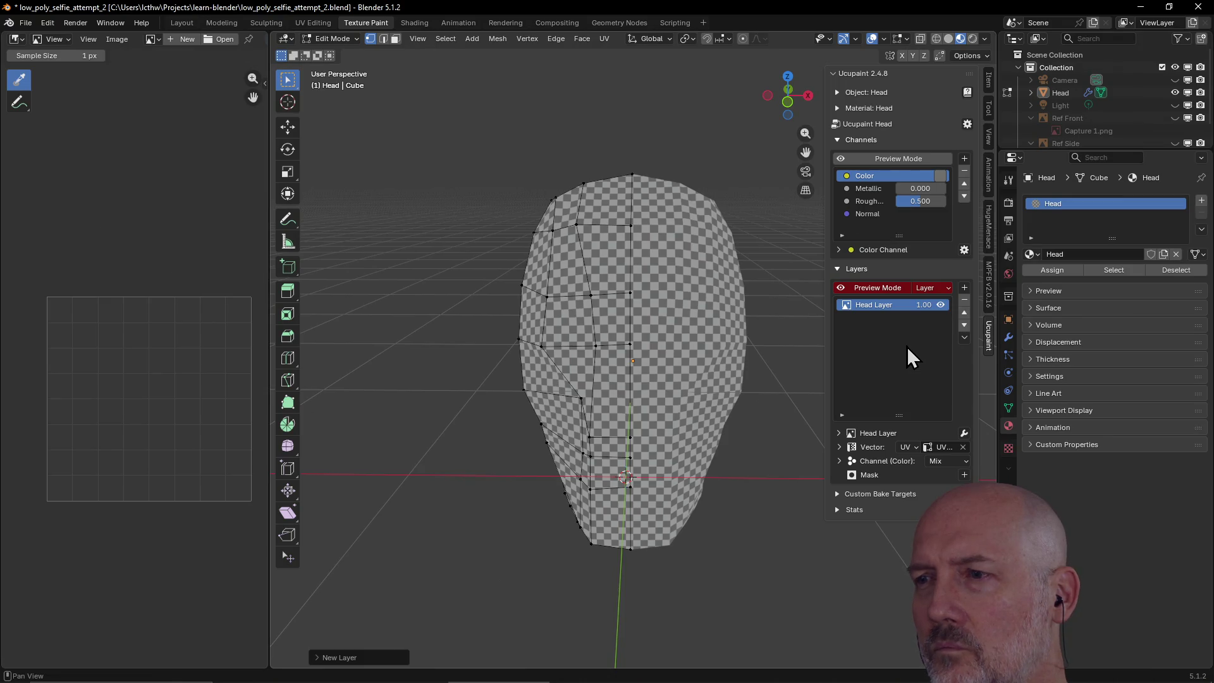
key(alt+Tab)
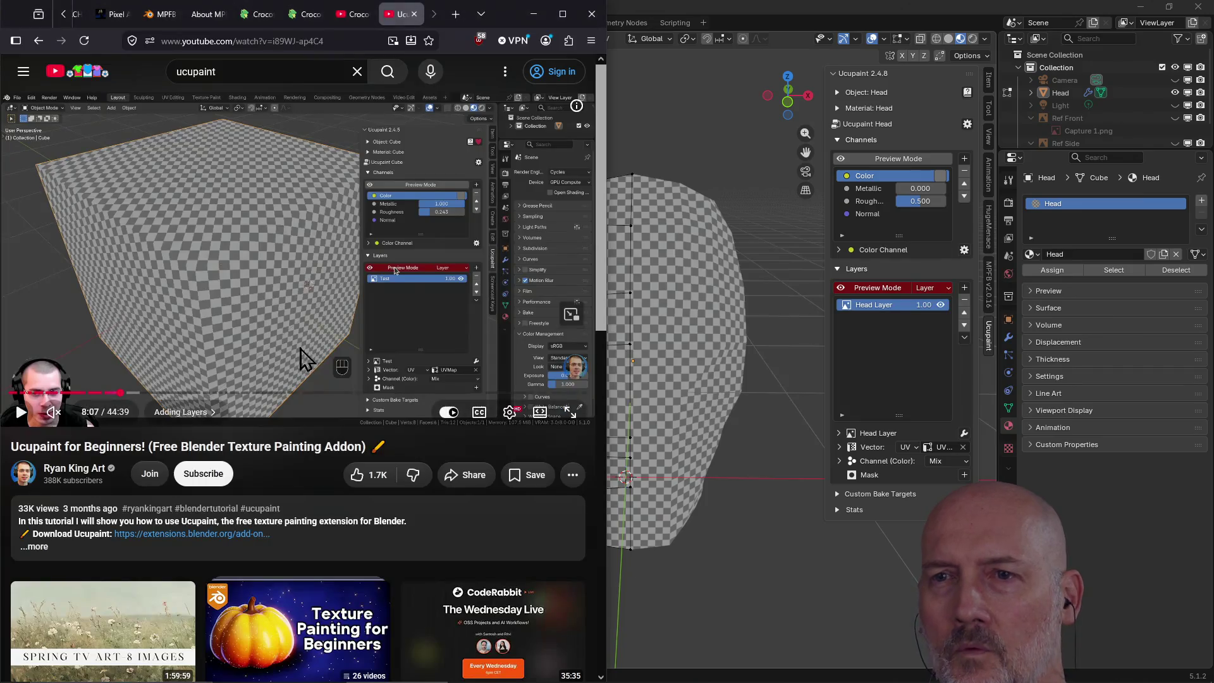
- Resume the tutorial at 1.5x playback speed
click(238, 292)
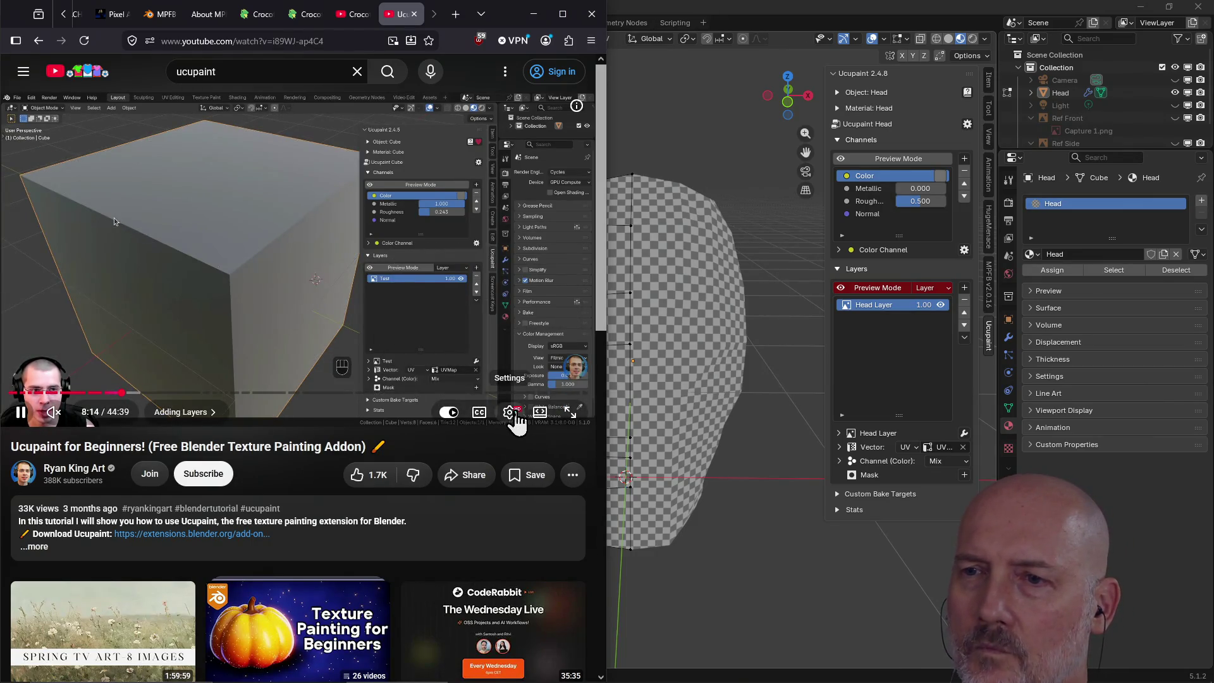
click(515, 415)
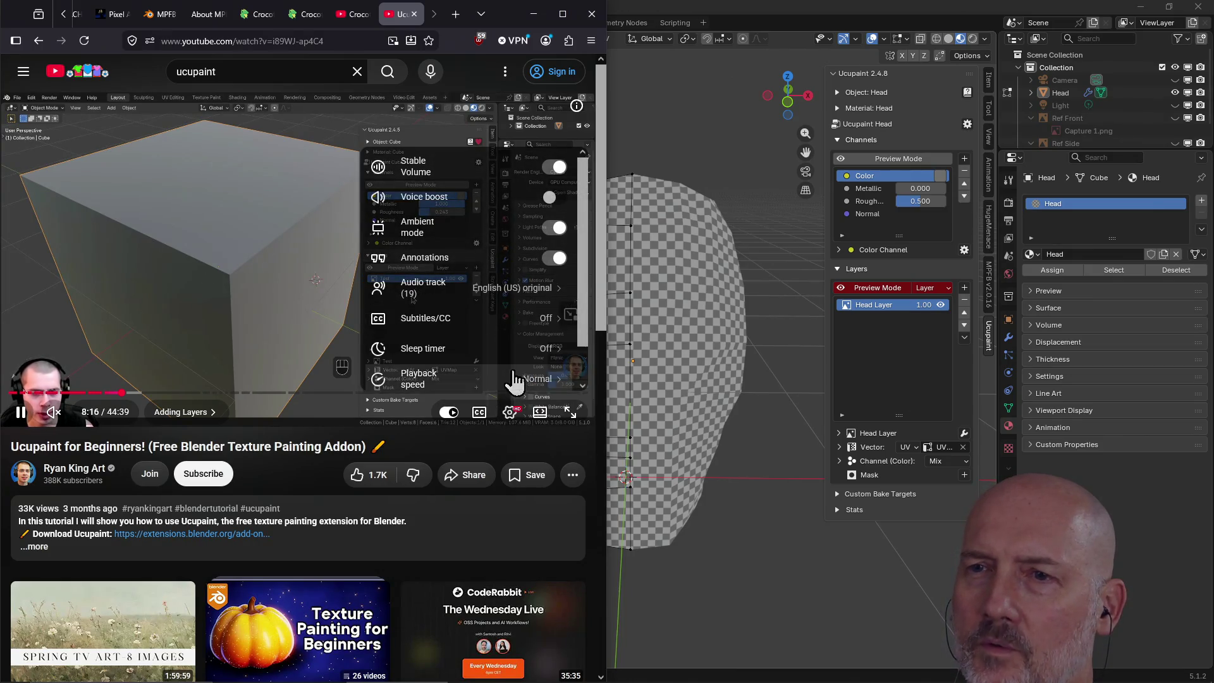
click(515, 382)
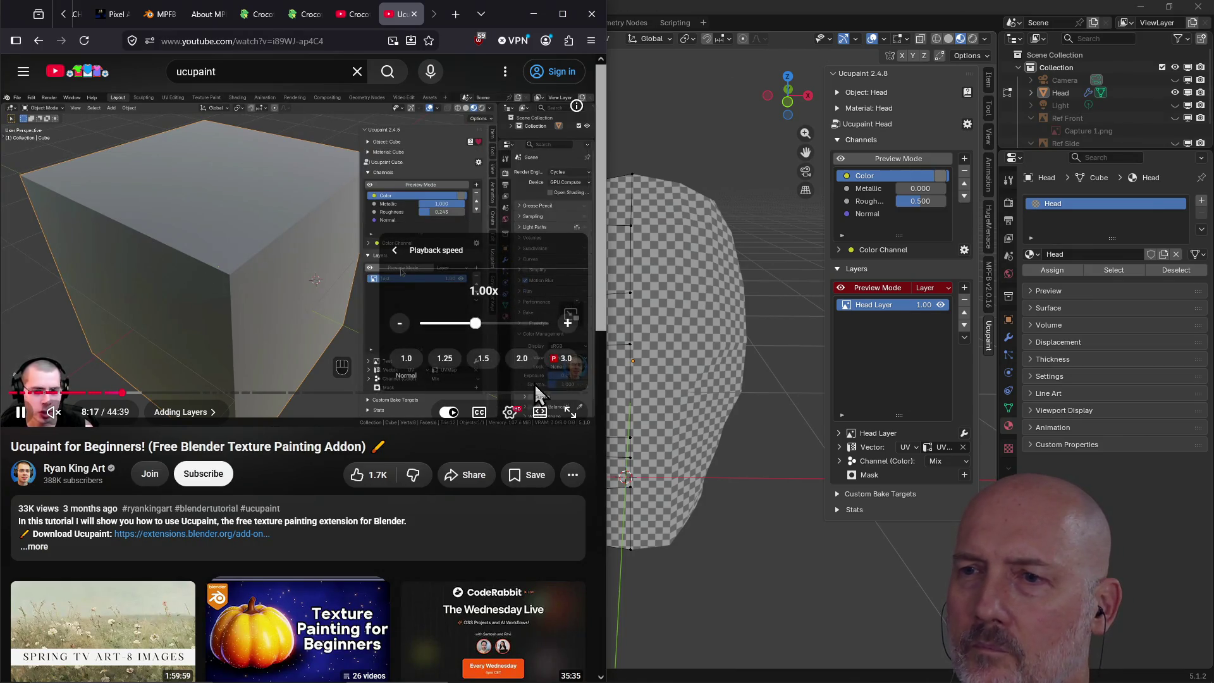
click(494, 366)
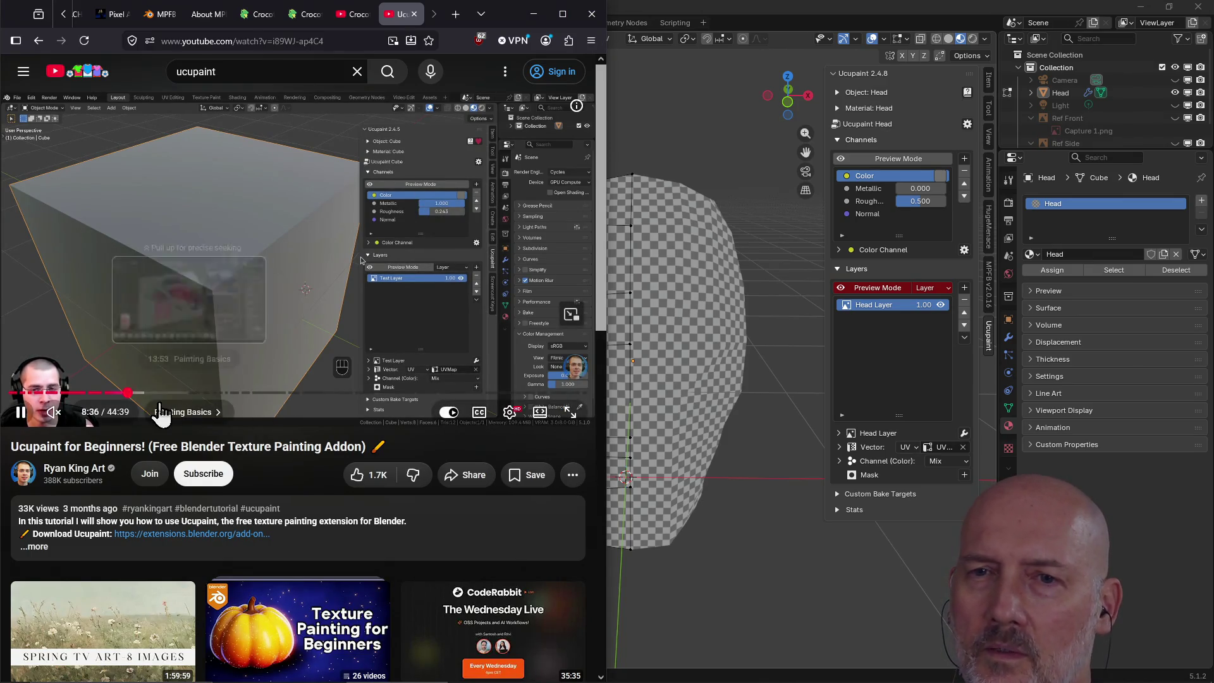
- Scrub to about 9:26 in Painting Basics, pause, and bring Blender to the front
drag(203, 393, 140, 394)
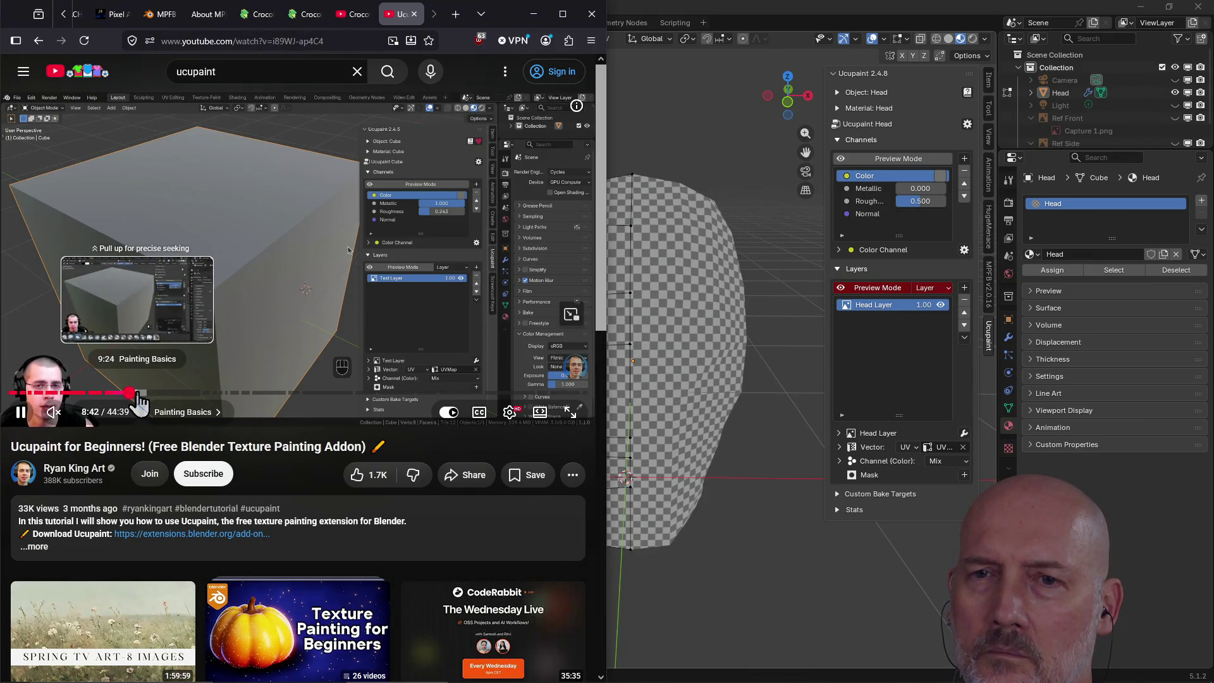
click(137, 393)
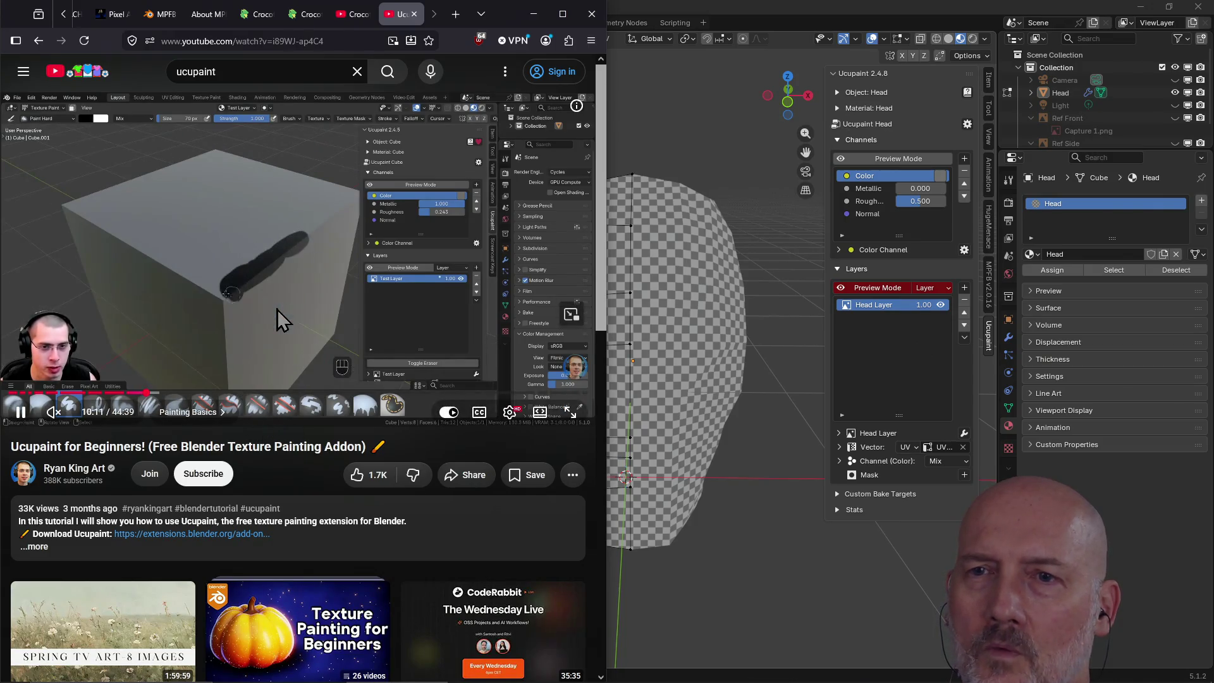
click(277, 309)
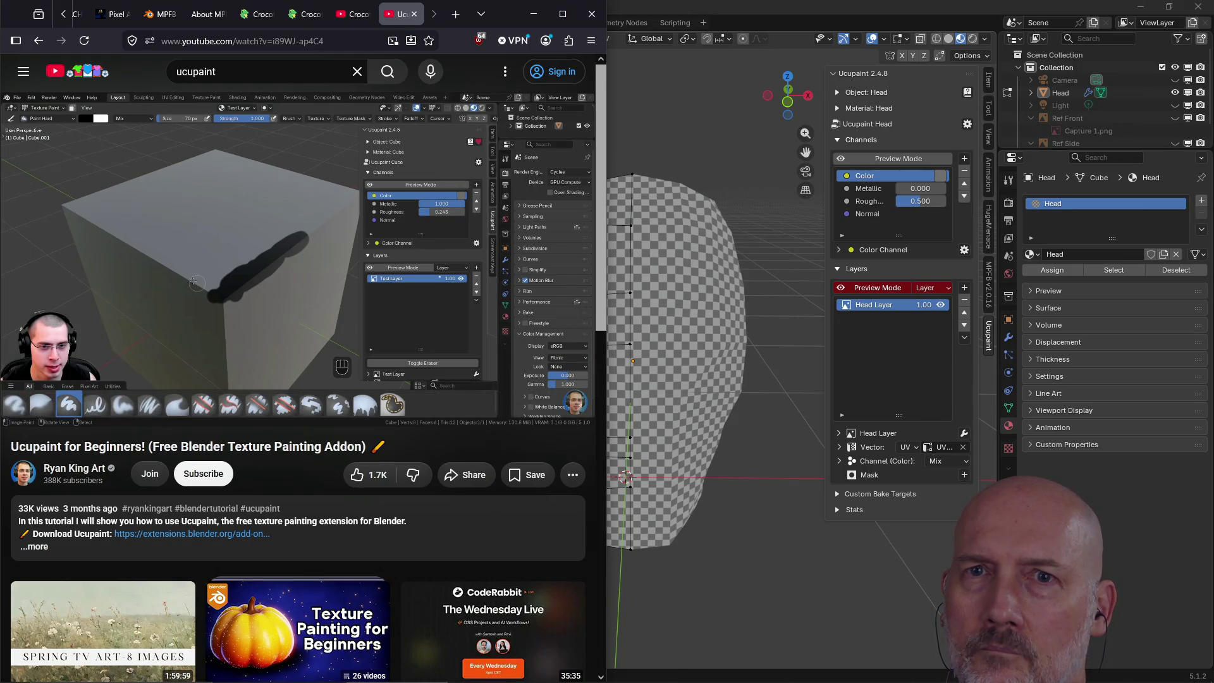
click(842, 11)
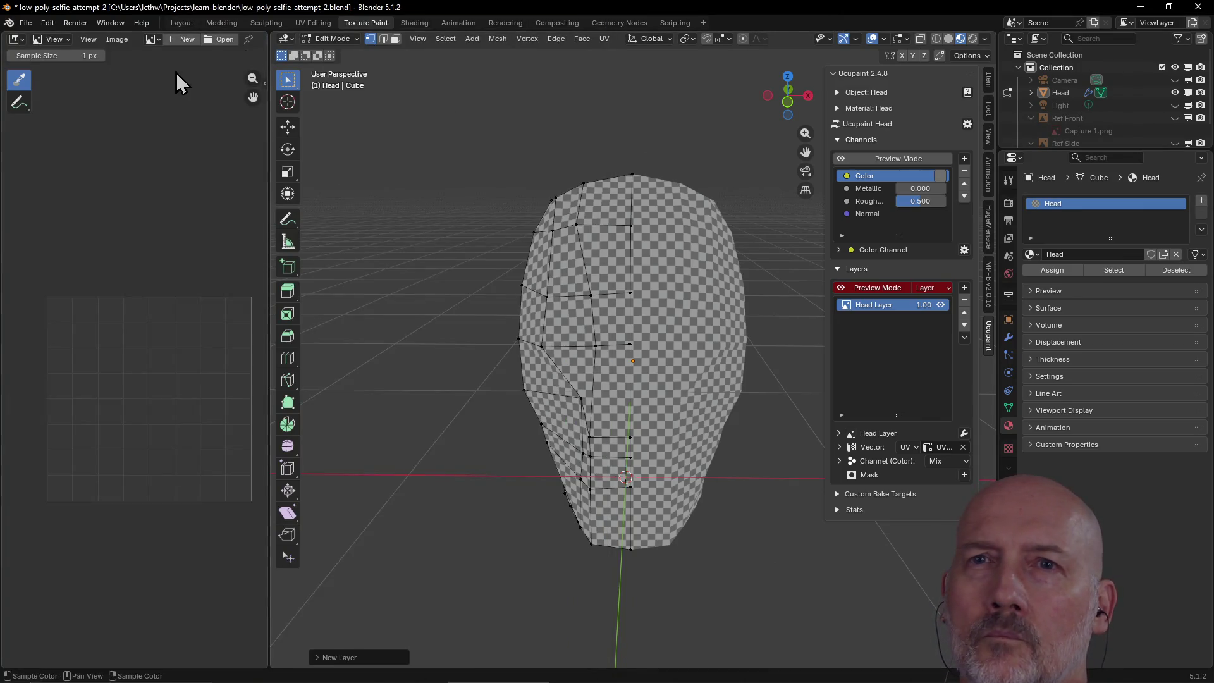
- In the Layout workspace, try Vertex Paint mode, then put the head into Texture Paint mode
click(180, 22)
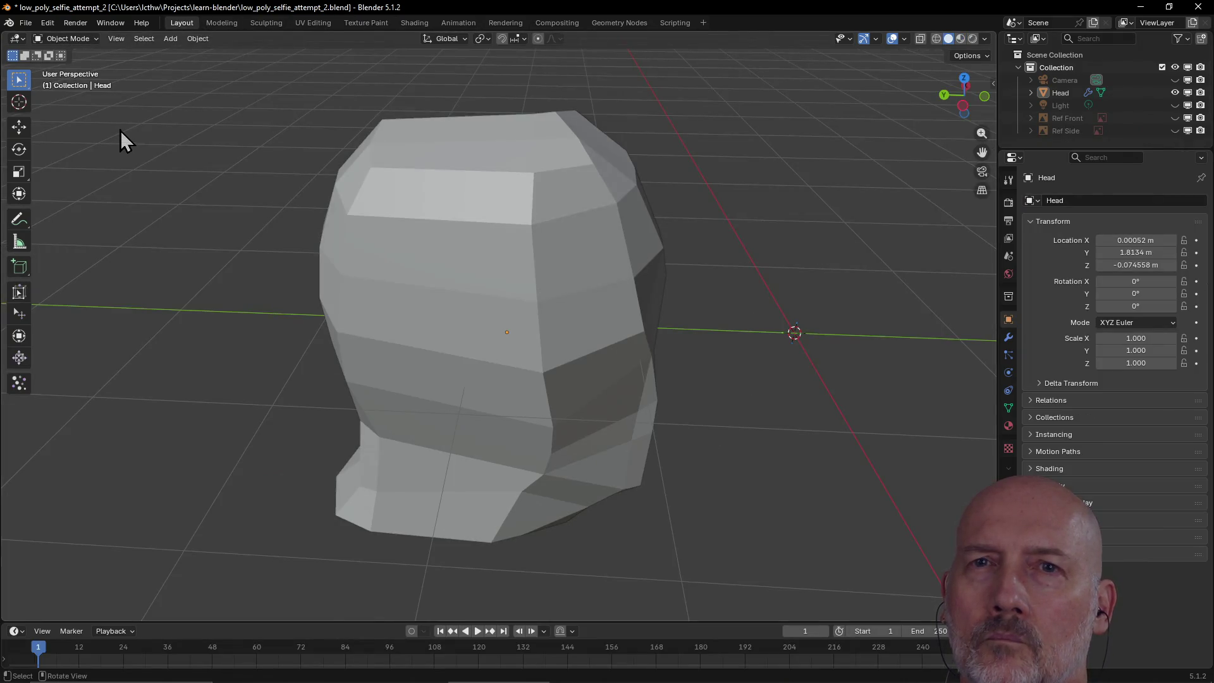
click(95, 41)
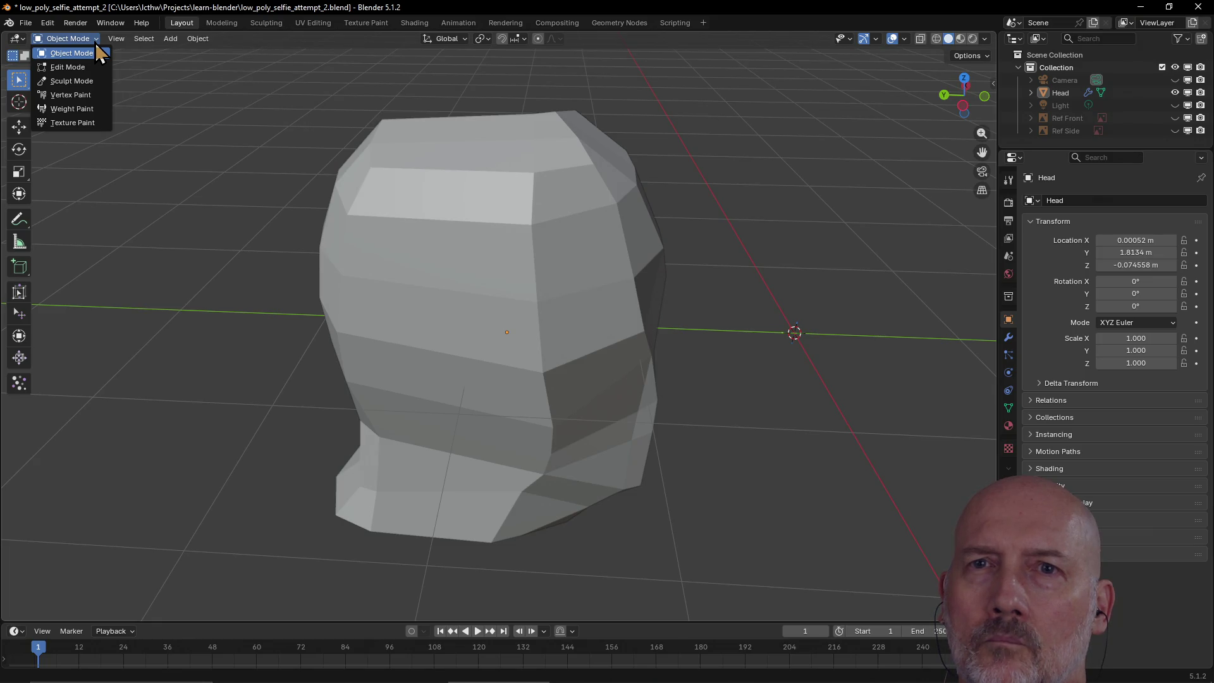
click(97, 99)
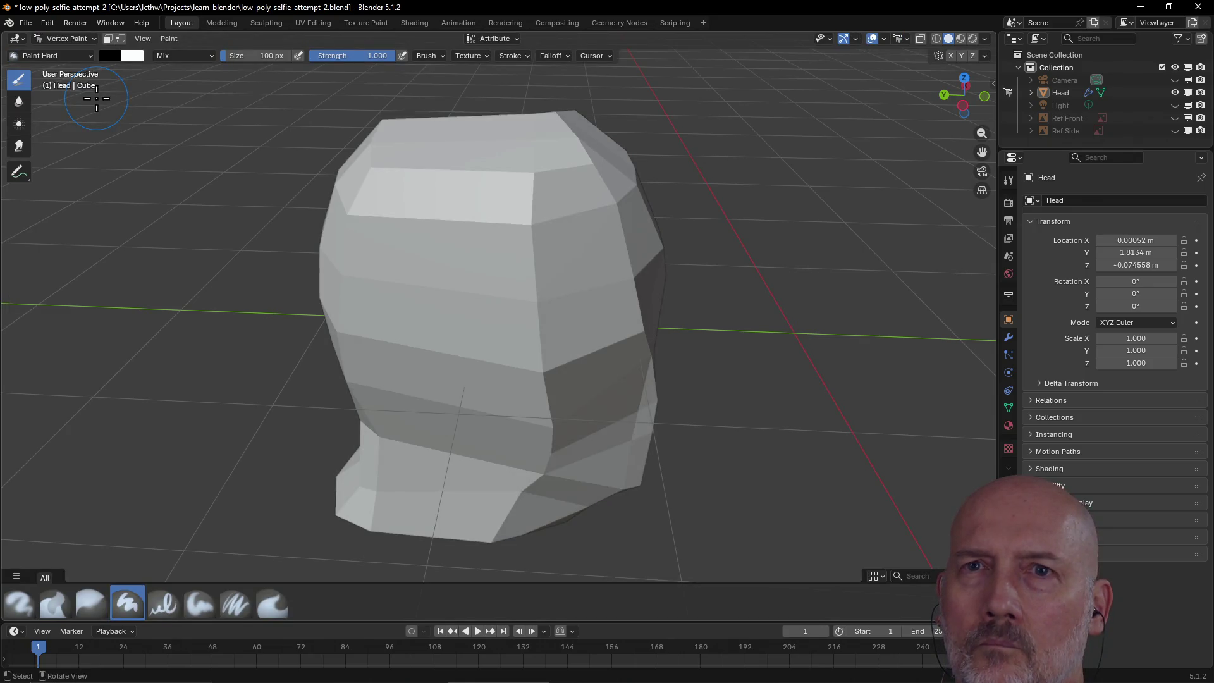
click(96, 41)
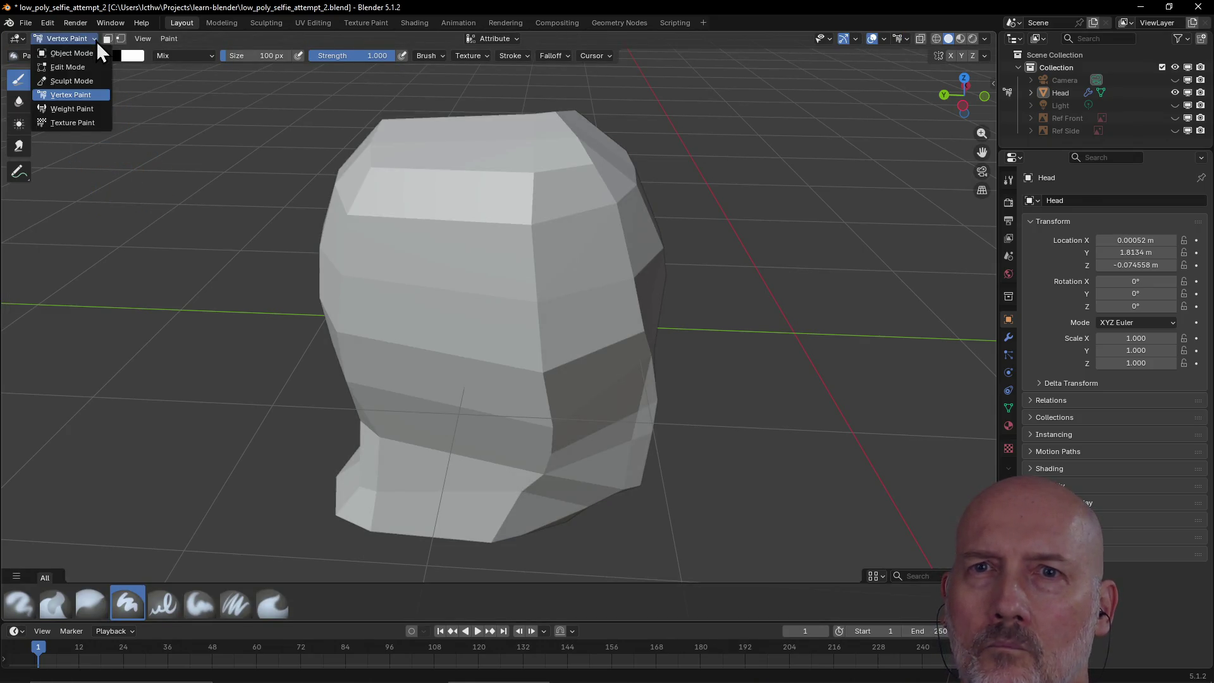
key(alt+Tab)
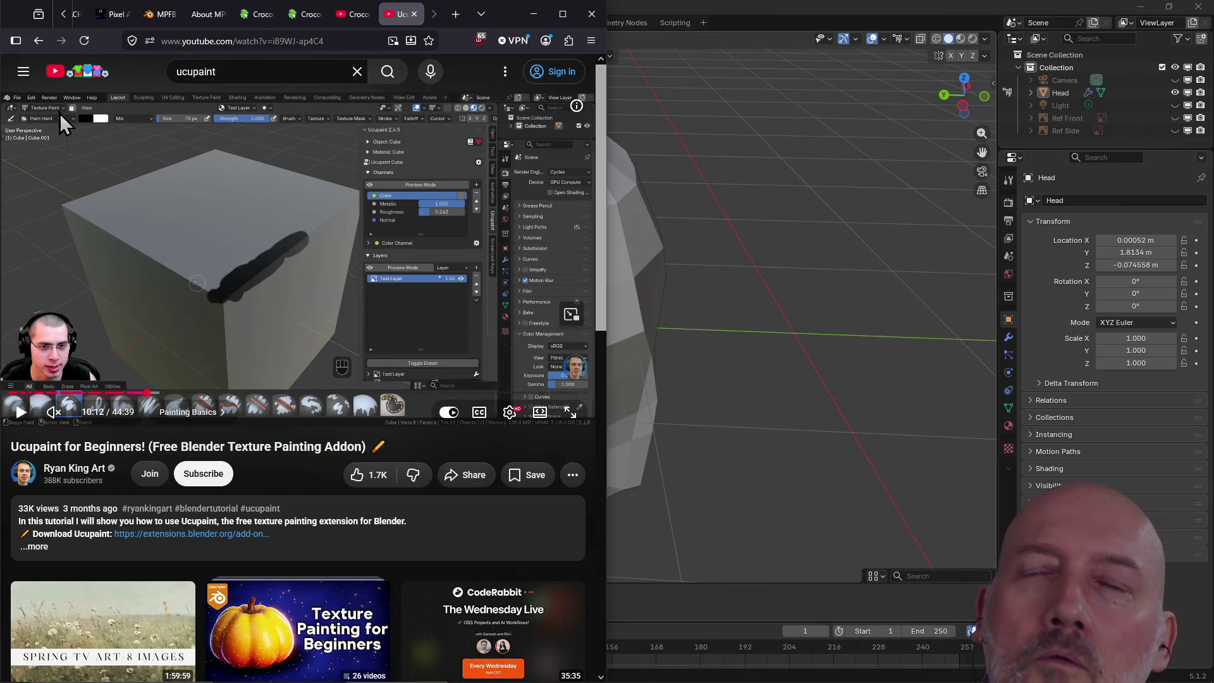
click(671, 13)
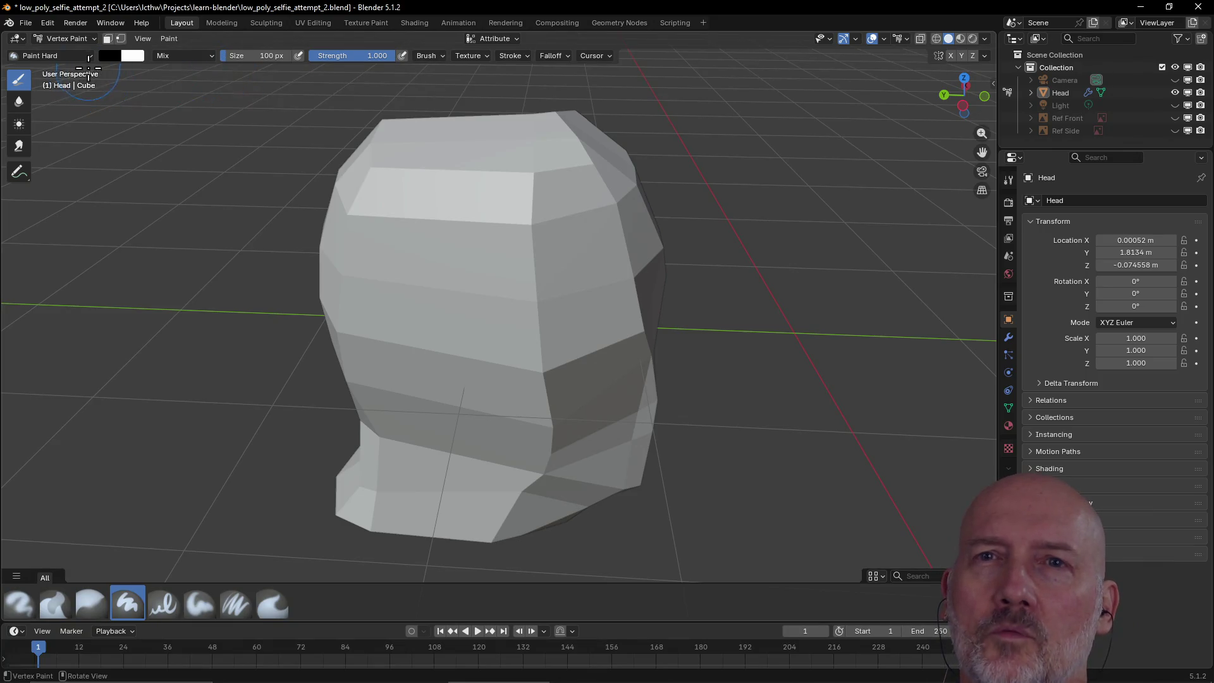
click(93, 59)
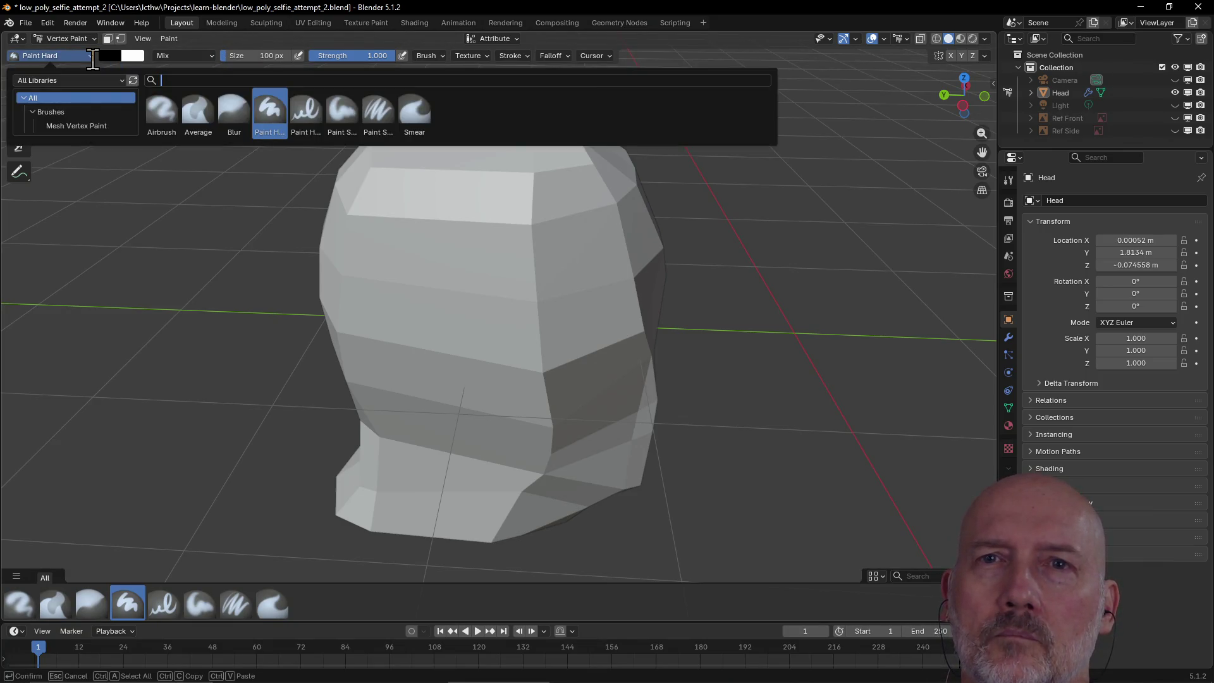
click(96, 41)
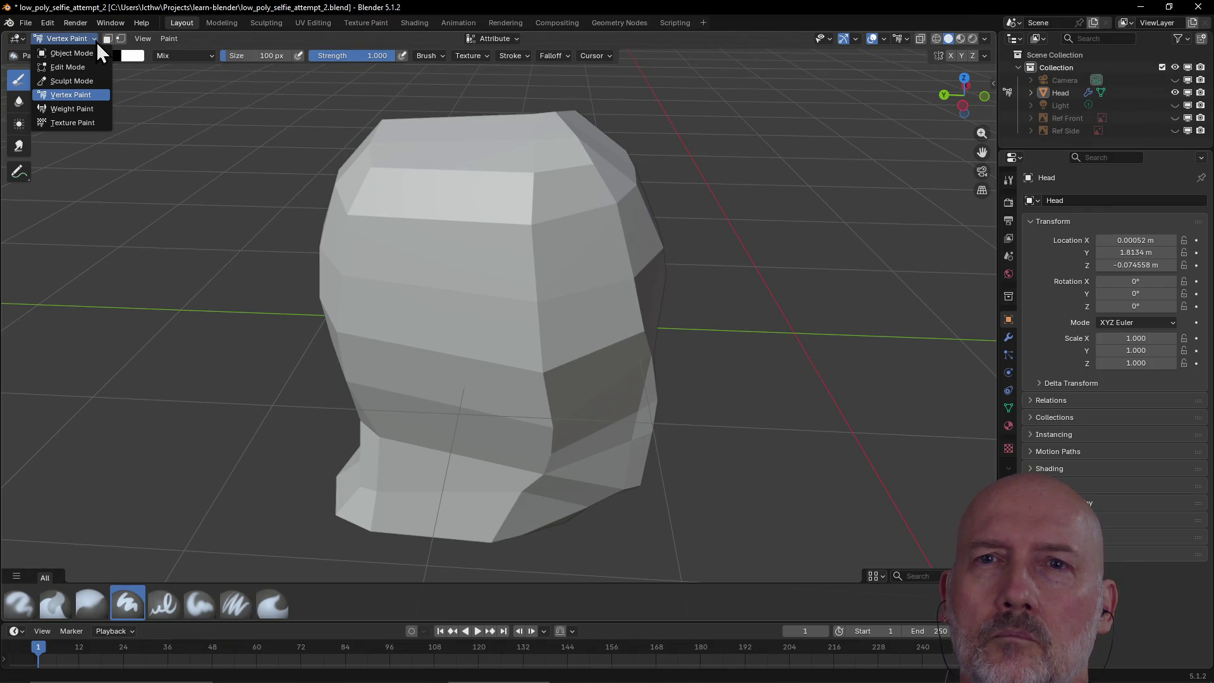
click(71, 122)
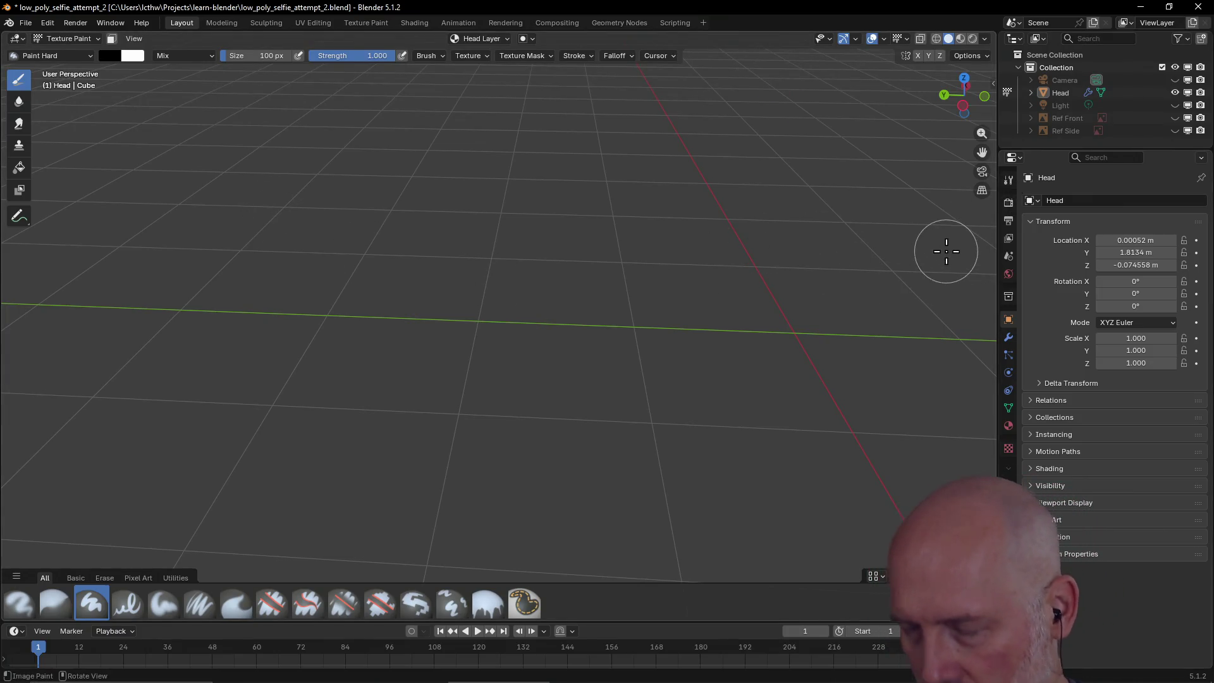
- Show the sidebar's Ucupaint panel, turn the Head Layer preview off, and switch to material shading
key(n)
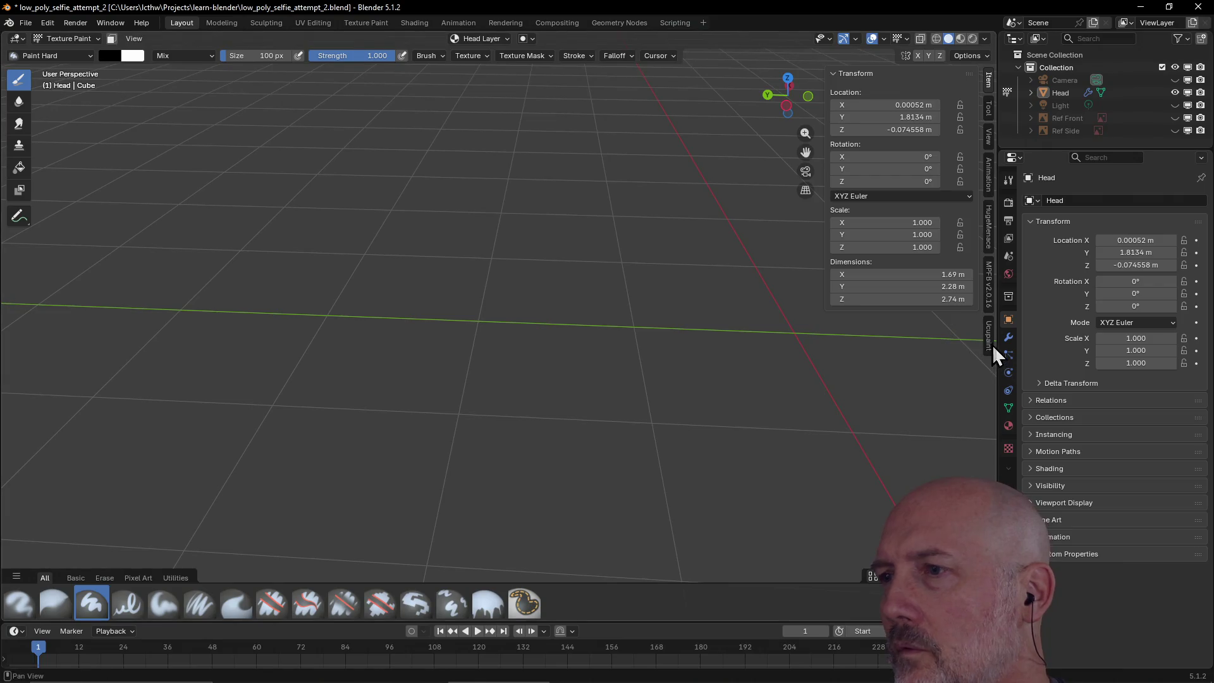
click(987, 339)
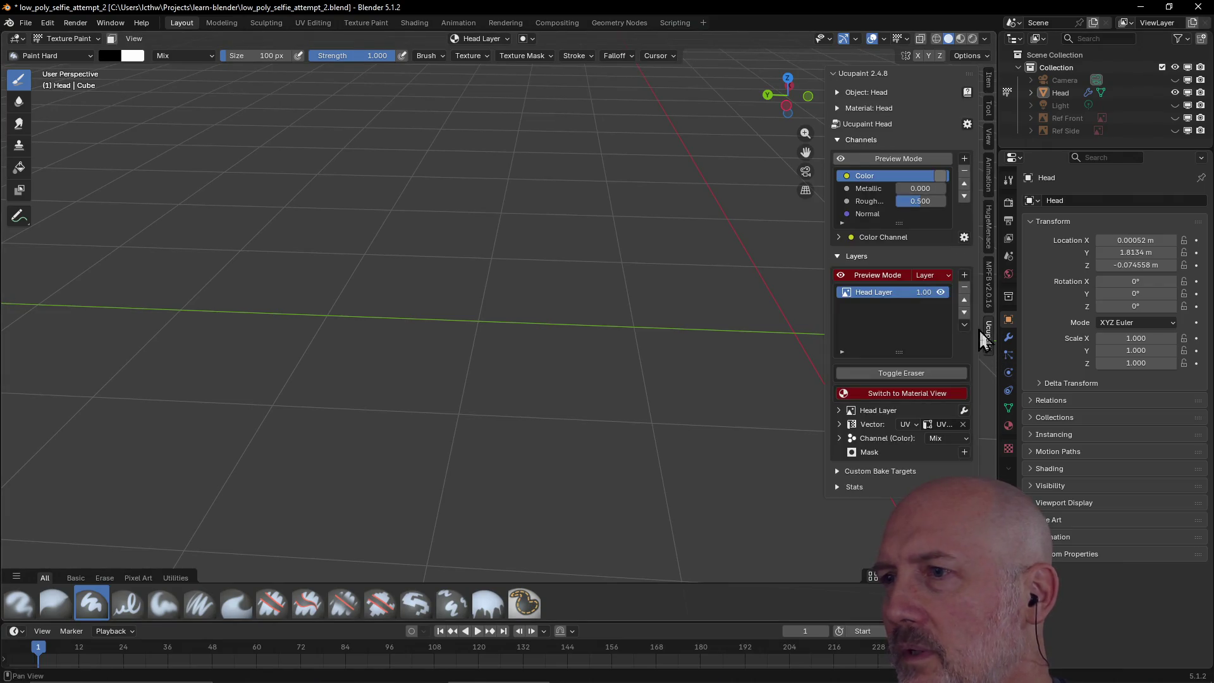
click(890, 276)
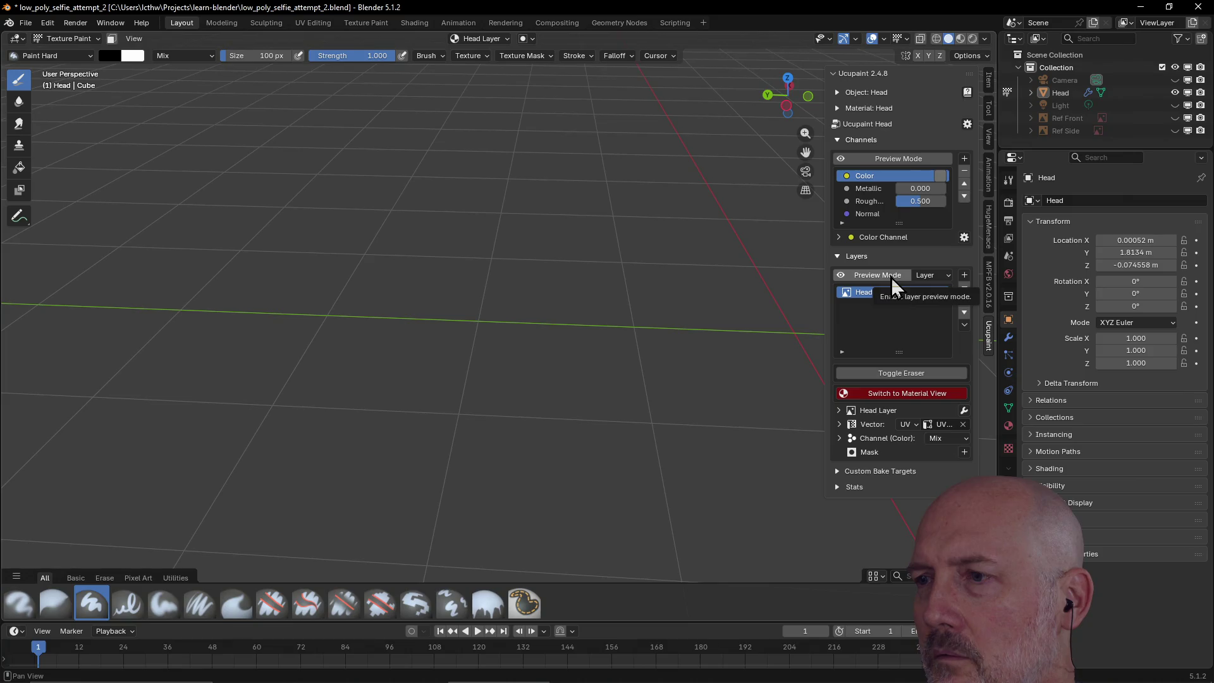
click(891, 276)
click(891, 276)
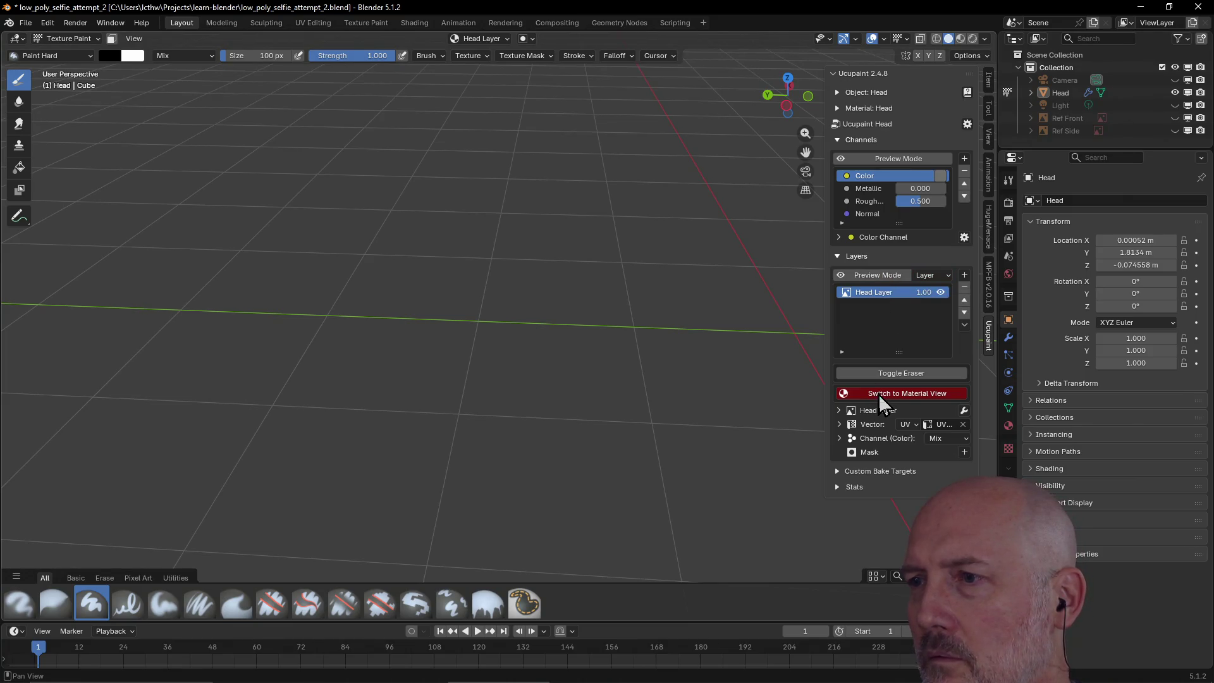
click(879, 394)
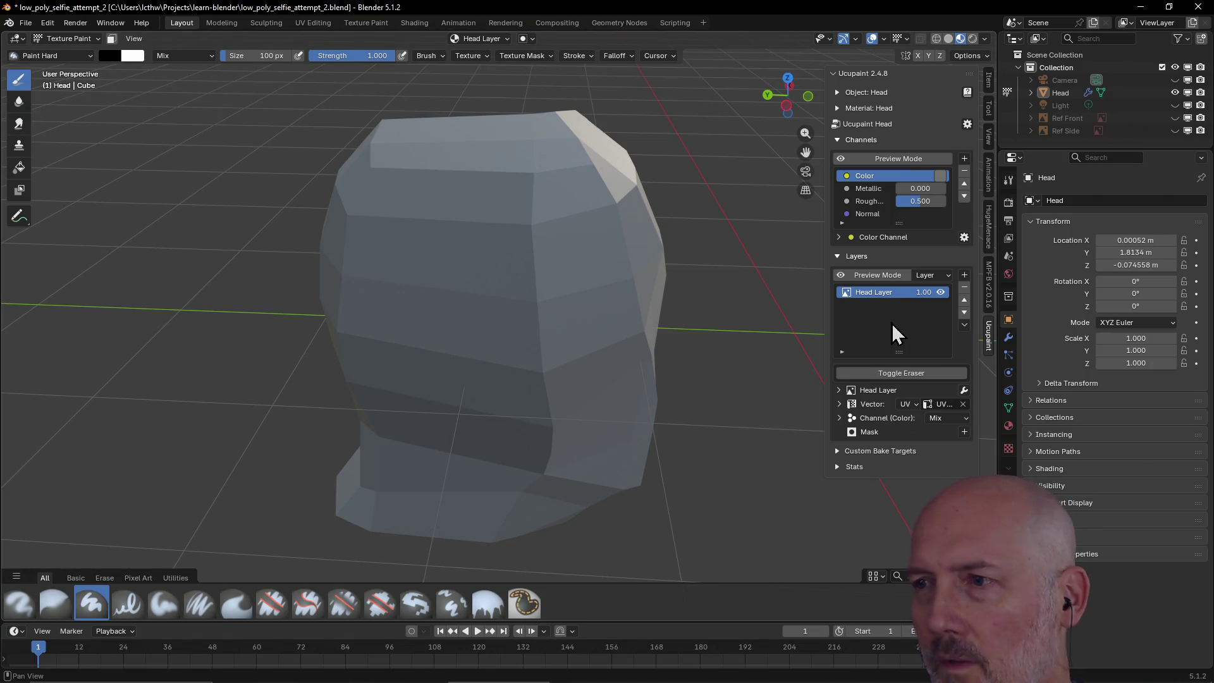
- Paint a test stroke across the head, then undo it
key(alt+Tab)
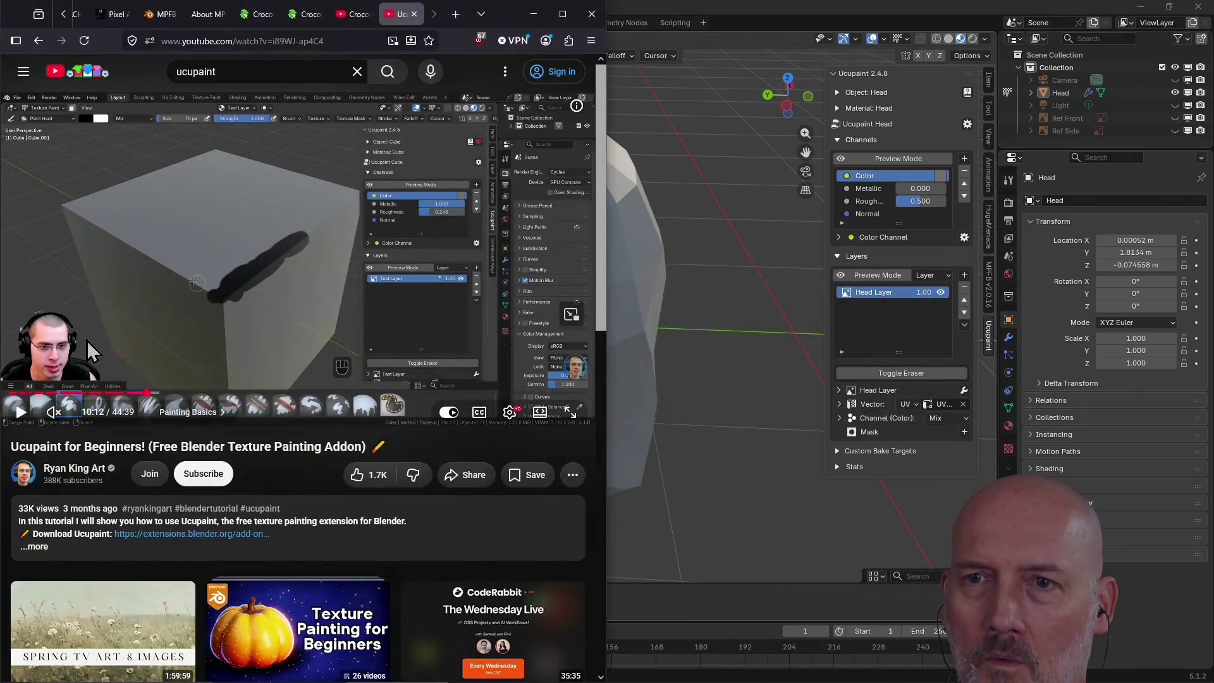
click(654, 6)
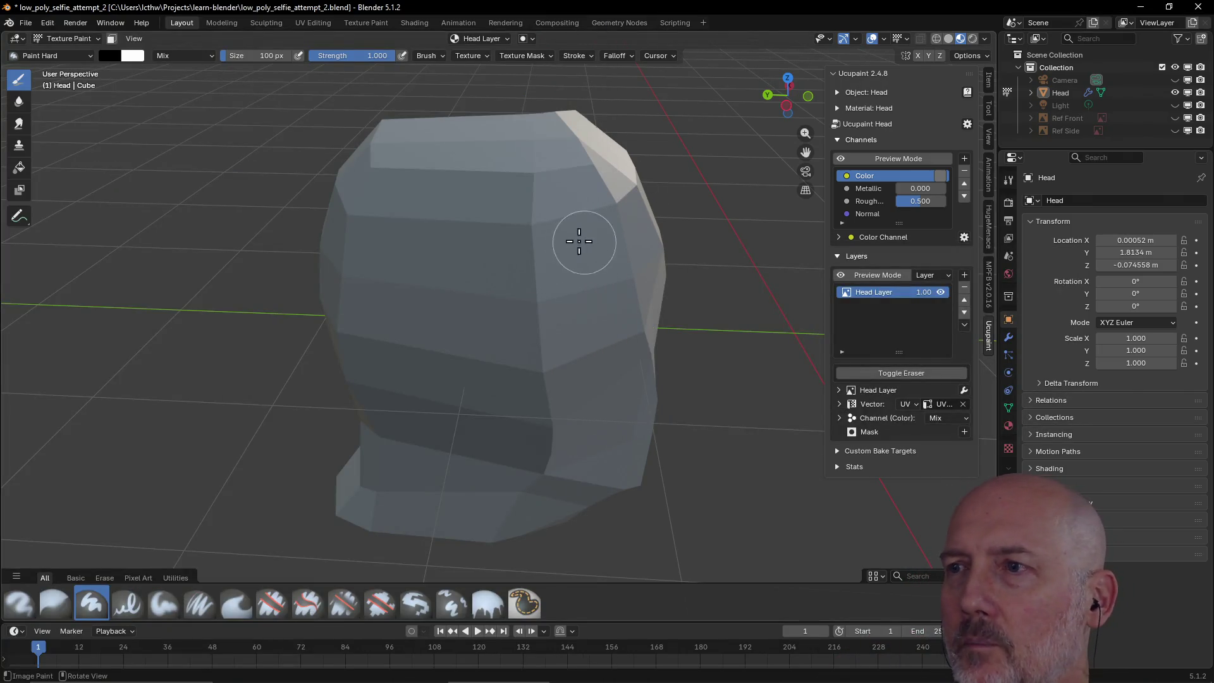
mouse_move(566, 246)
mouse_down()
mouse_move(582, 263)
mouse_move(512, 306)
mouse_move(544, 210)
mouse_move(553, 288)
mouse_move(611, 362)
mouse_move(623, 301)
mouse_up()
key(ctrl+z)
key(ctrl+z)
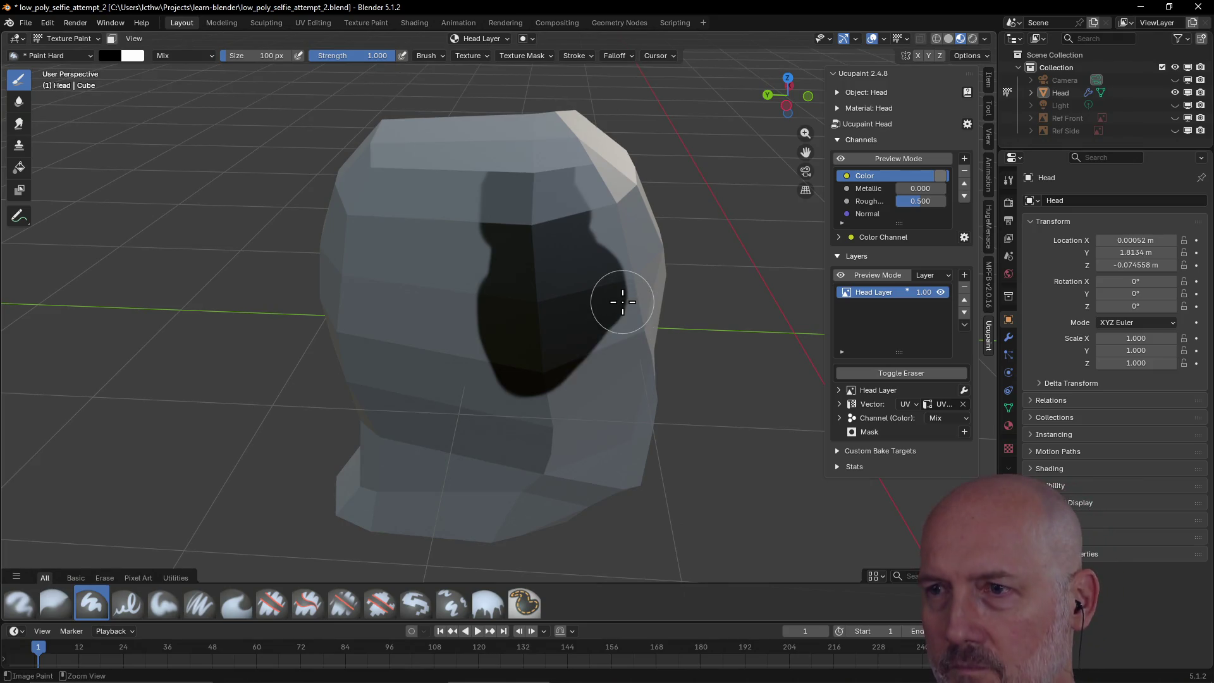
- Close the YouTube tutorial tab and orbit the view to face the head
key(alt+Tab)
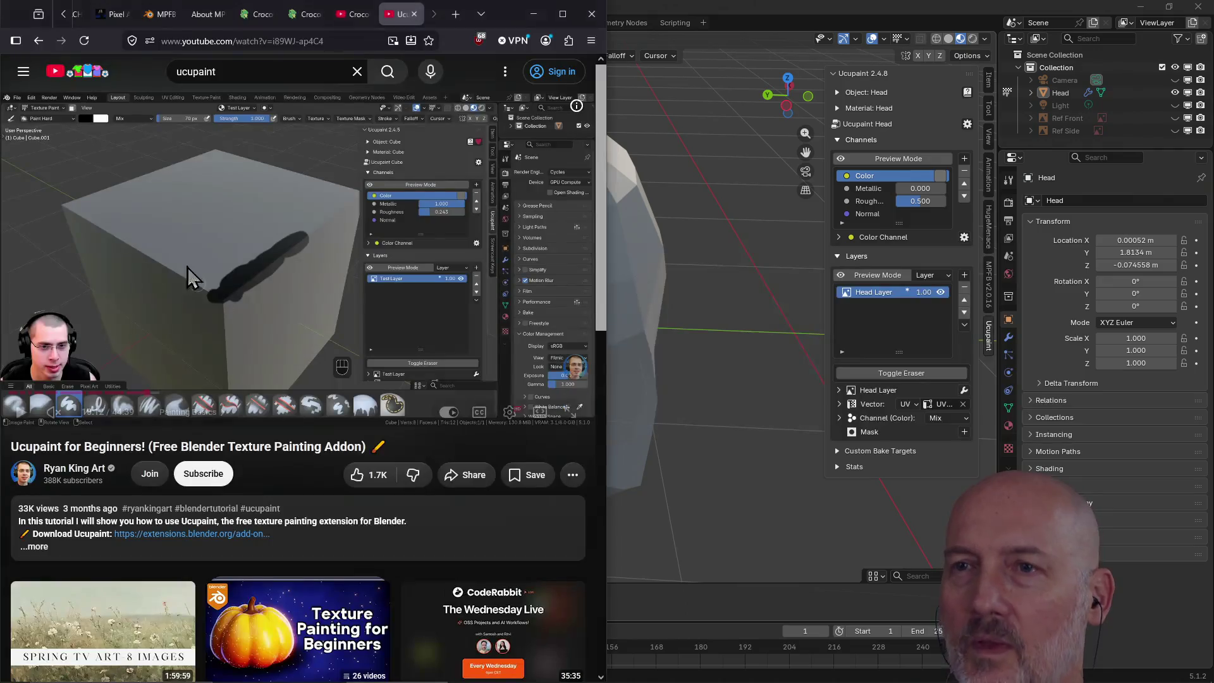
click(415, 14)
click(670, 9)
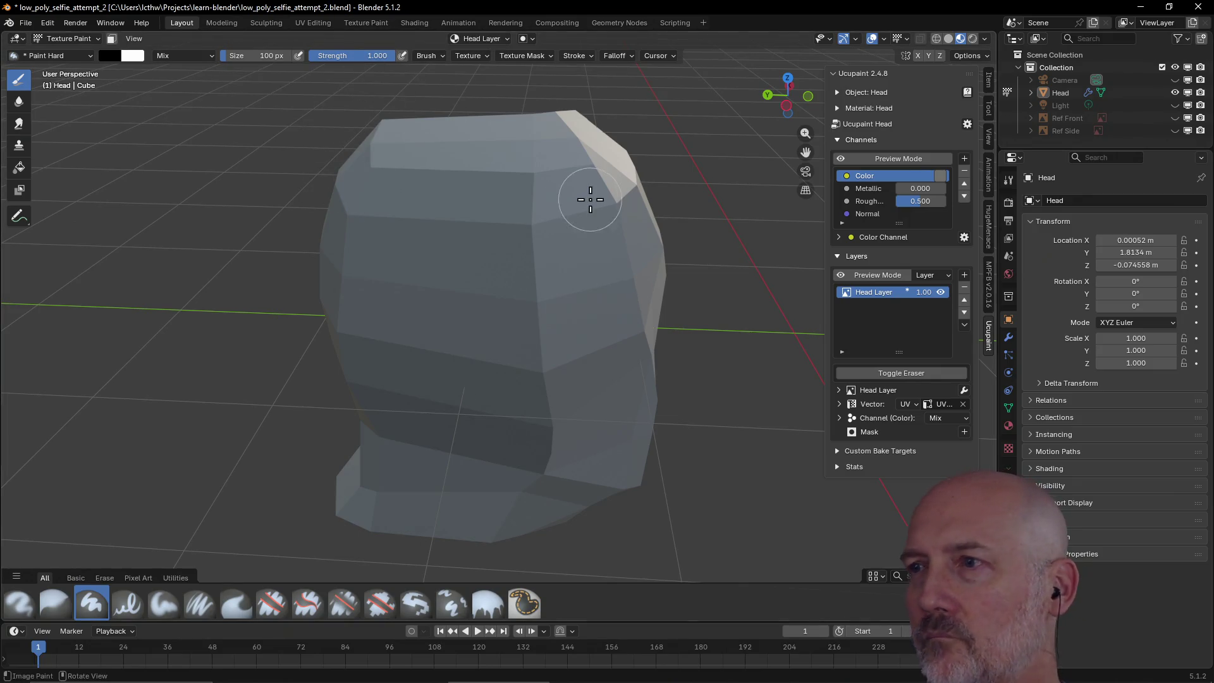
mouse_move(627, 185)
middle_down()
mouse_move(597, 198)
mouse_move(472, 192)
mouse_move(496, 192)
mouse_move(490, 174)
middle_up()
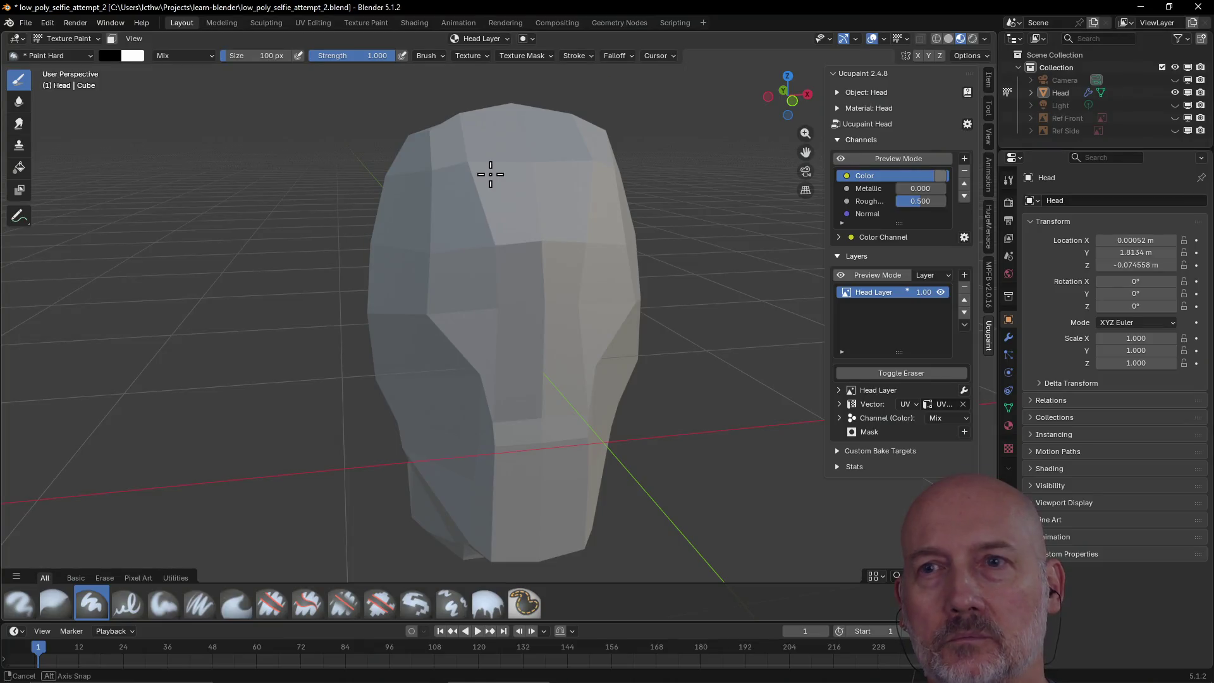
mouse_move(492, 174)
middle_down()
mouse_move(581, 169)
mouse_move(542, 168)
mouse_move(552, 200)
mouse_move(538, 269)
mouse_move(463, 282)
mouse_move(499, 317)
mouse_move(569, 272)
mouse_move(461, 135)
middle_up()
- Inspect the head from several angles in Texture Paint, then switch to UV Editing
click(369, 22)
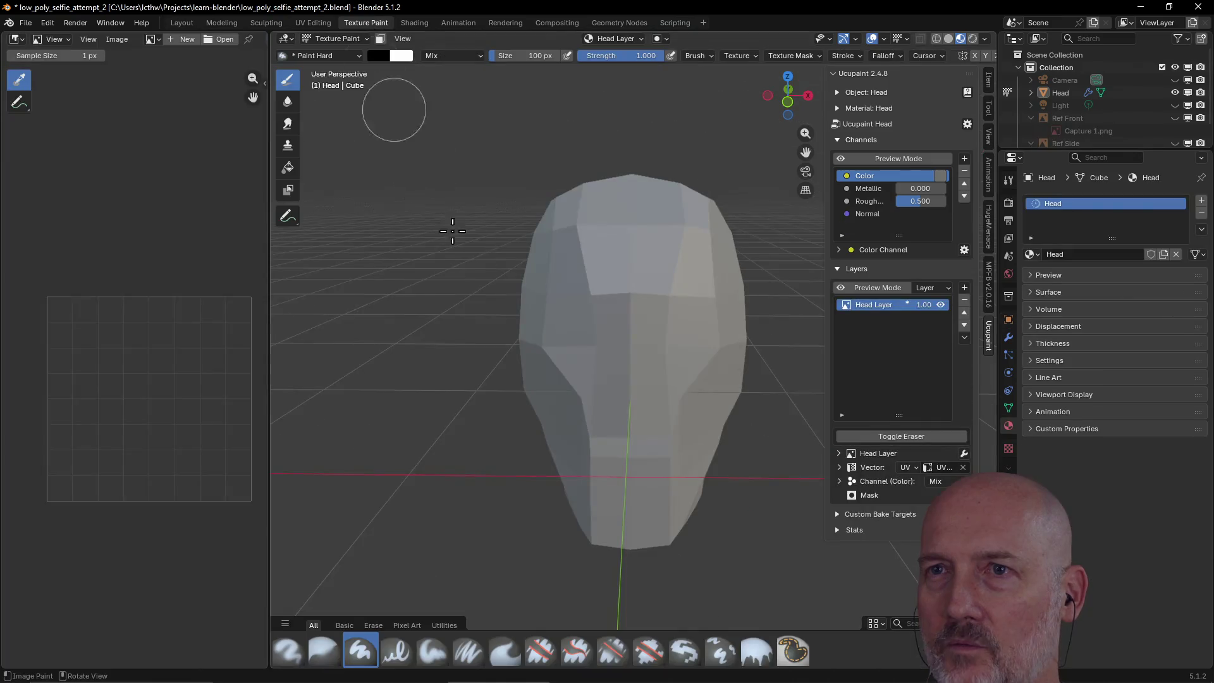
mouse_move(537, 176)
middle_down()
mouse_move(658, 273)
mouse_move(702, 263)
mouse_move(609, 272)
mouse_move(542, 203)
mouse_move(493, 275)
middle_up()
mouse_move(689, 318)
middle_down()
mouse_move(488, 276)
mouse_move(658, 323)
mouse_move(702, 322)
mouse_move(617, 306)
mouse_move(711, 296)
middle_up()
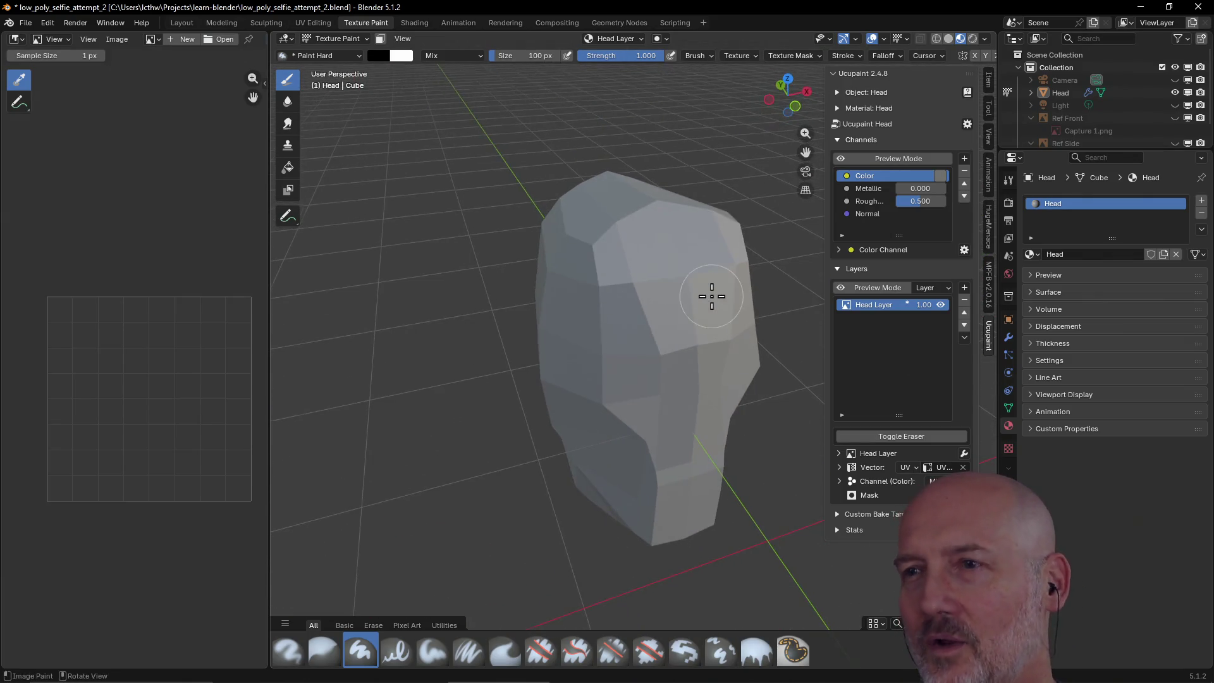
mouse_move(630, 335)
middle_down()
mouse_move(737, 314)
mouse_move(541, 328)
mouse_move(664, 328)
mouse_move(642, 306)
mouse_move(610, 361)
mouse_move(672, 168)
mouse_move(613, 267)
mouse_move(708, 279)
mouse_move(594, 288)
mouse_move(518, 261)
middle_up()
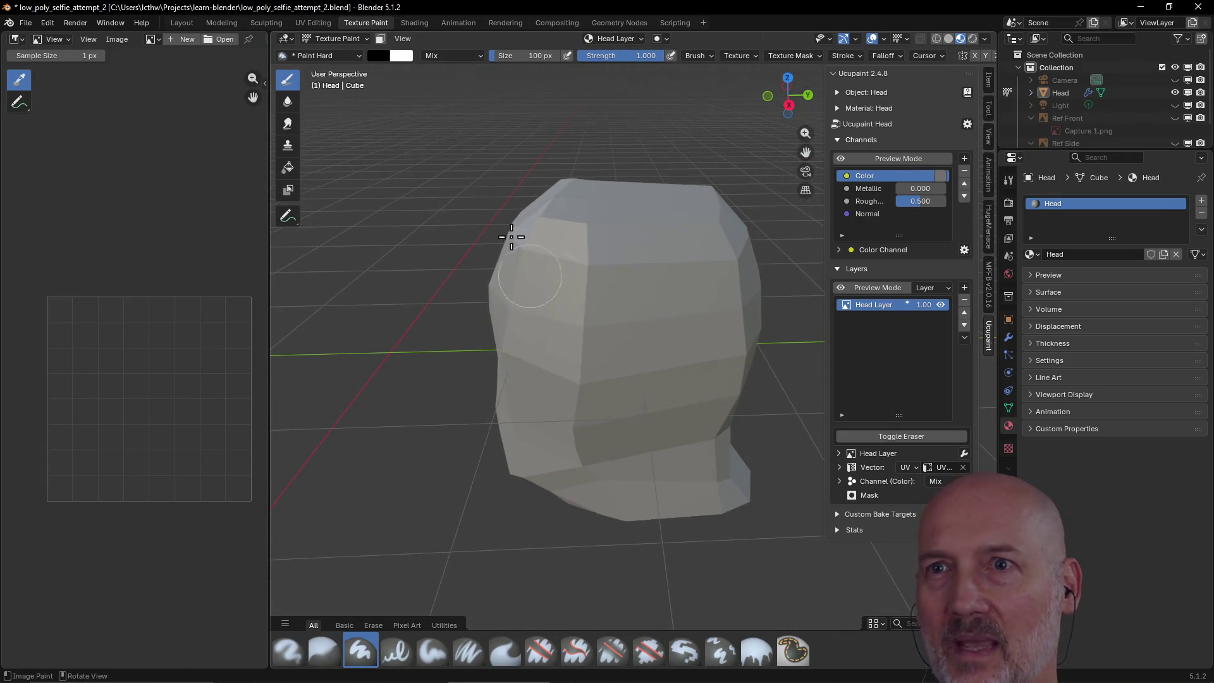
click(306, 24)
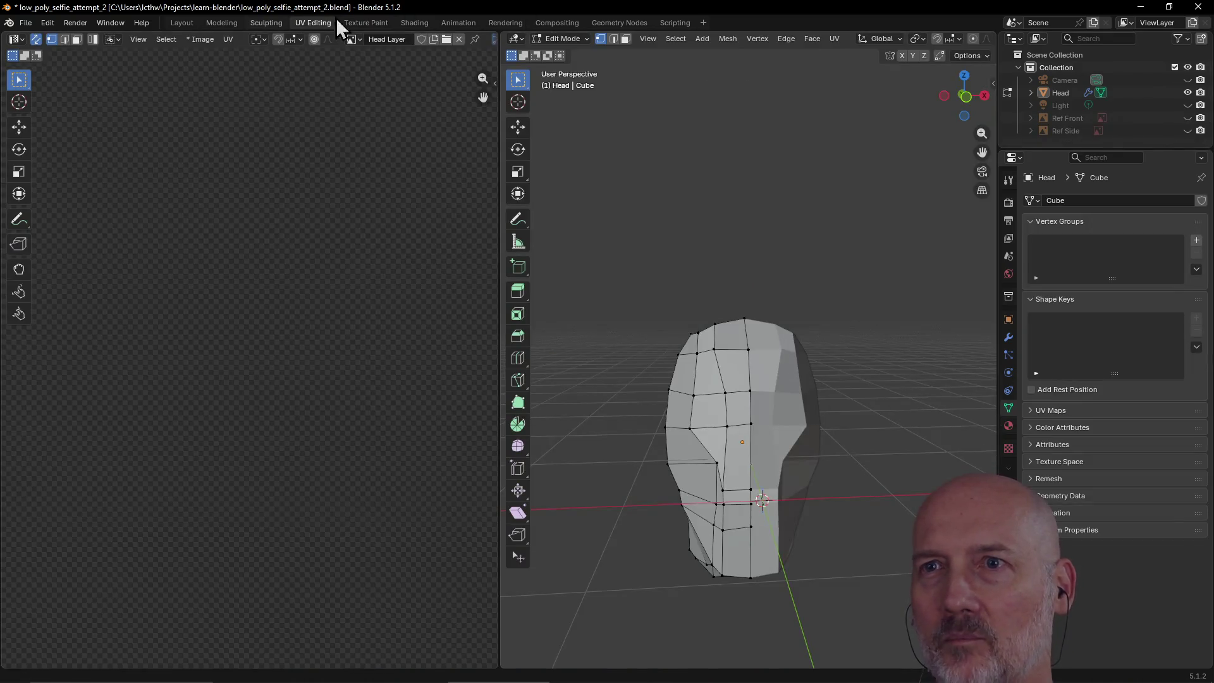
- Look through the Shading and Animation workspaces, then orbit the head in Texture Paint
click(415, 23)
click(461, 22)
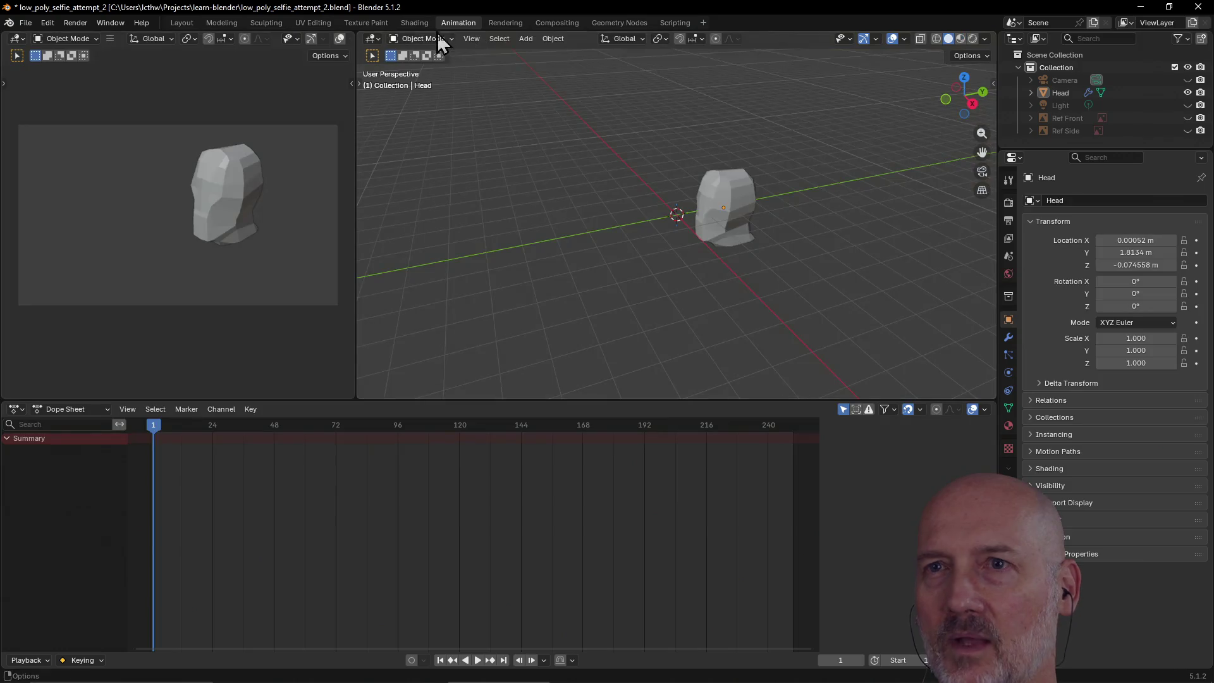
click(366, 23)
mouse_move(623, 325)
middle_down()
mouse_move(726, 314)
mouse_move(672, 293)
mouse_move(721, 336)
mouse_move(753, 312)
mouse_move(678, 330)
mouse_move(805, 228)
middle_up()
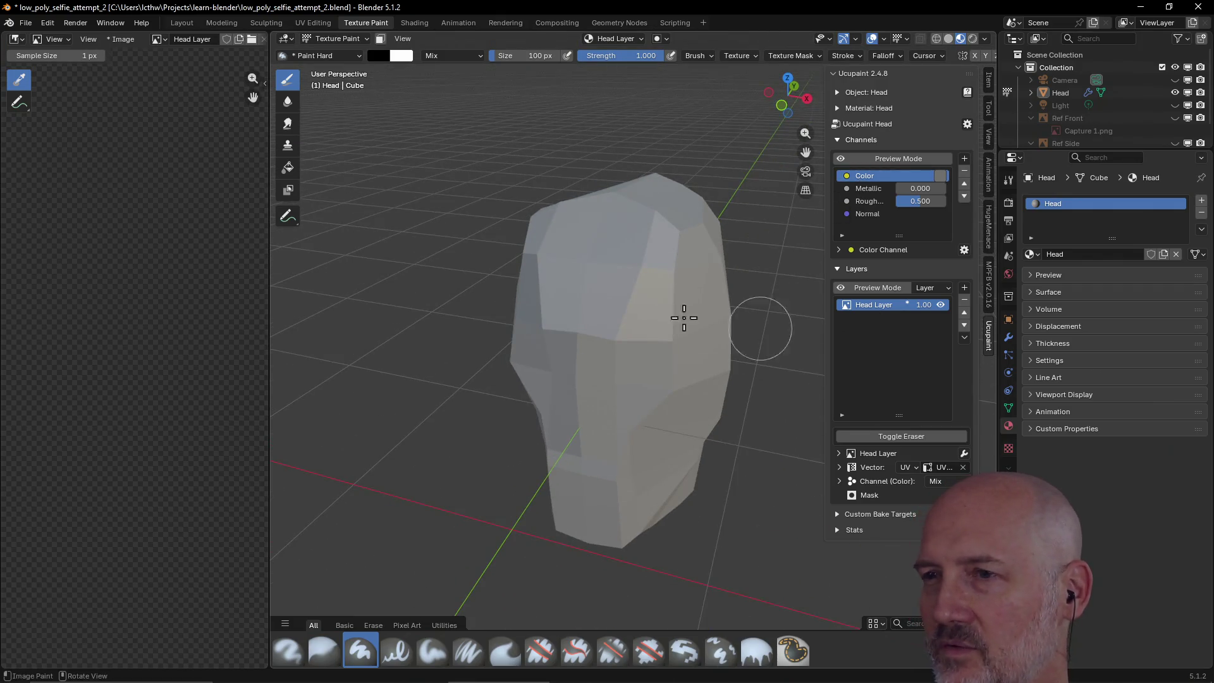
mouse_move(590, 306)
middle_down()
mouse_move(687, 256)
mouse_move(488, 284)
middle_up()
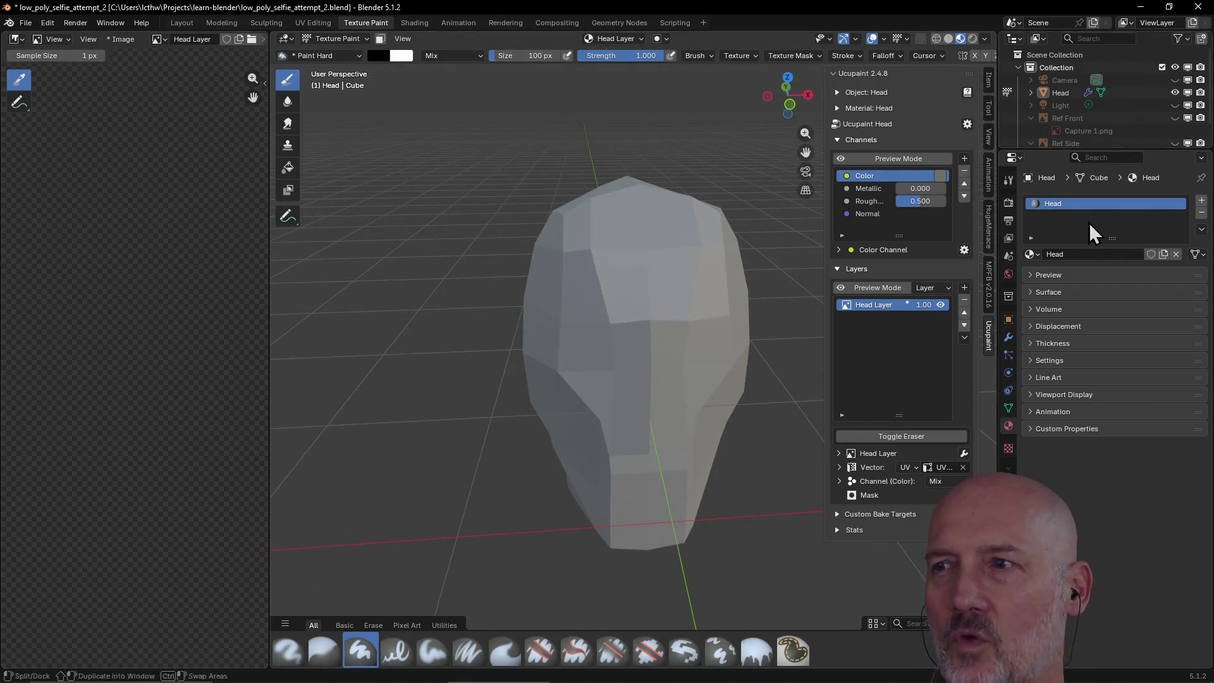
mouse_move(710, 272)
middle_down()
mouse_move(686, 266)
mouse_move(675, 287)
mouse_move(659, 282)
mouse_move(689, 253)
middle_up()
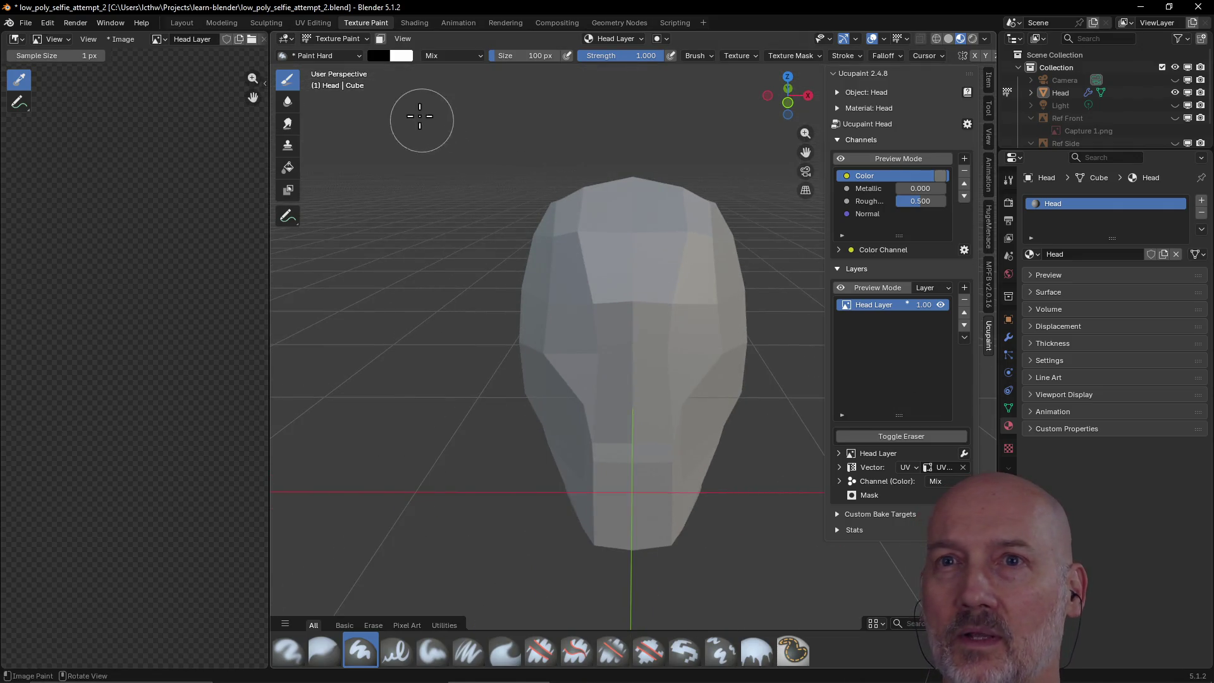
- Check the head's material properties in Layout, then return to the Texture Paint workspace
click(183, 23)
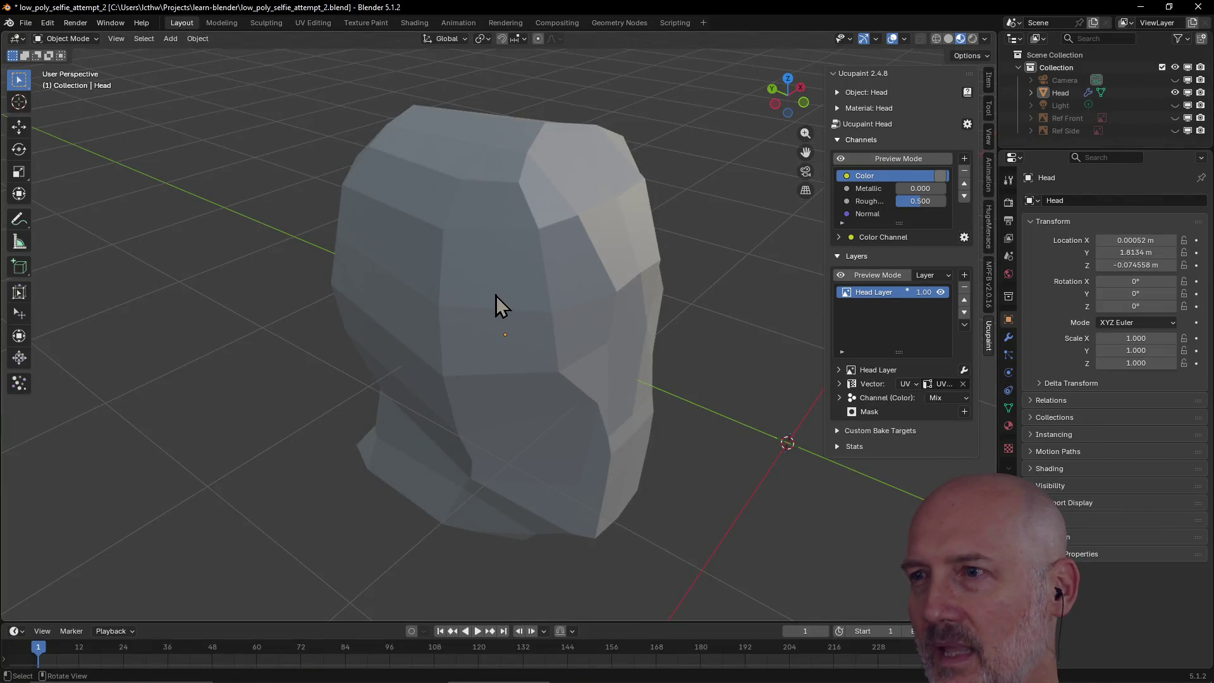
middle_drag(630, 206, 670, 218)
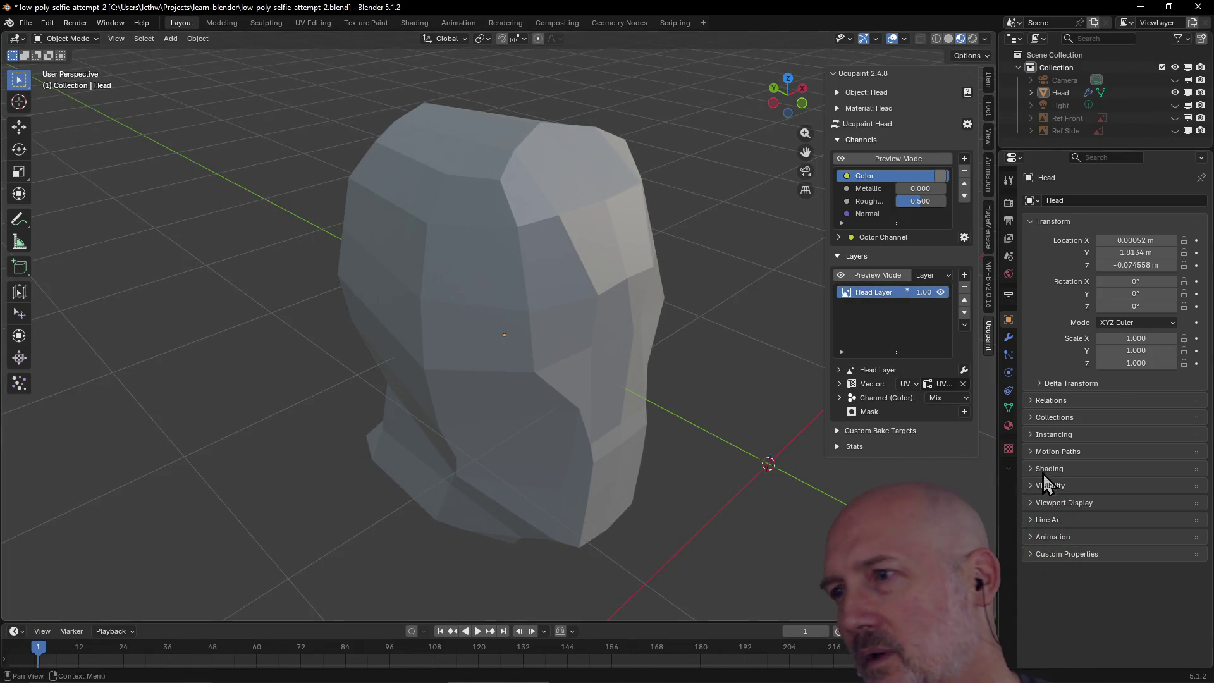
click(1009, 427)
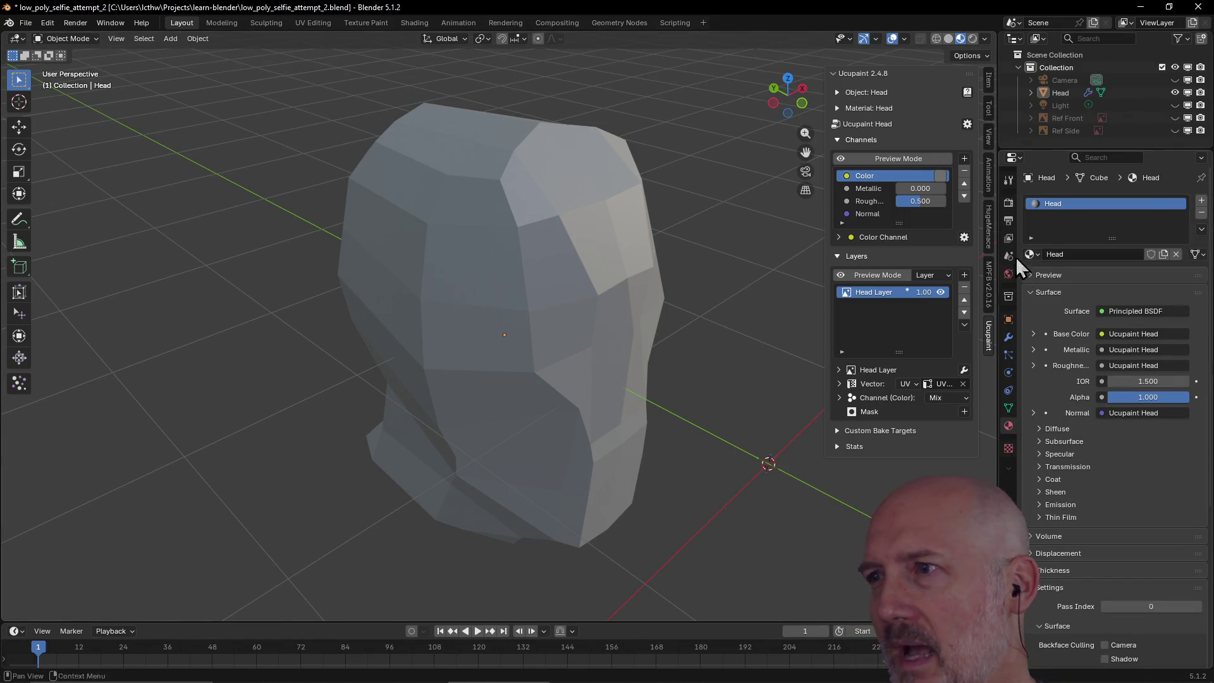
mouse_move(812, 272)
middle_down()
mouse_move(783, 313)
mouse_move(742, 290)
mouse_move(571, 333)
mouse_move(456, 250)
mouse_move(366, 235)
middle_up()
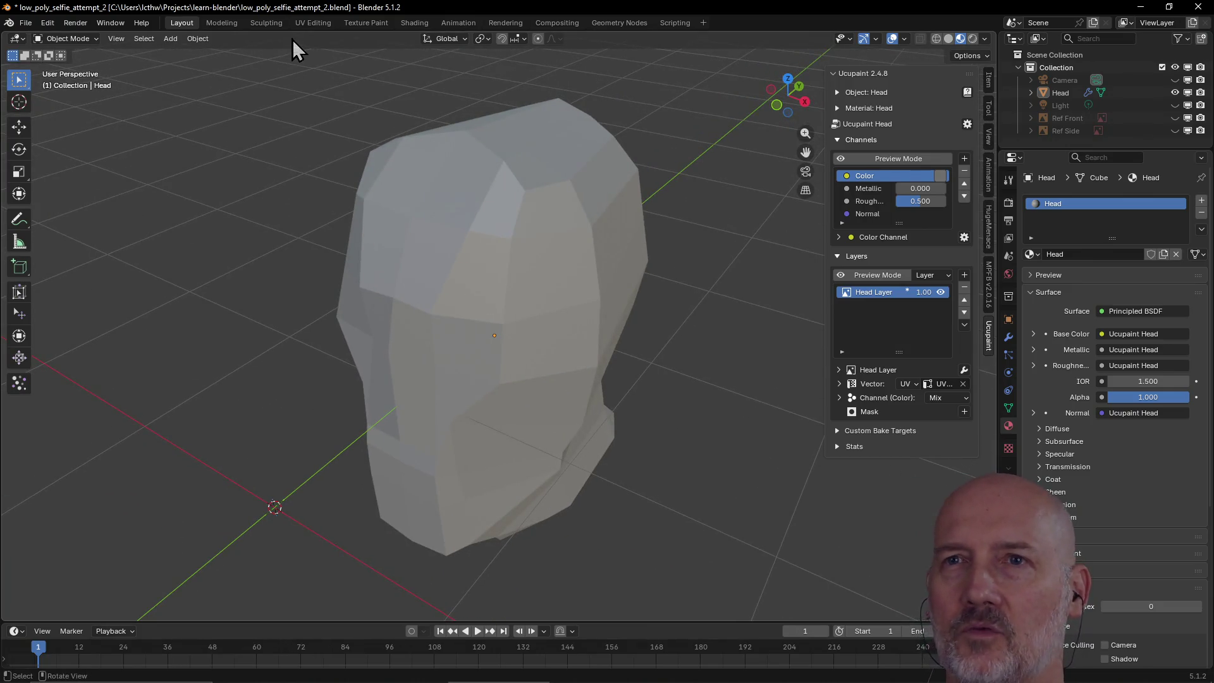
click(365, 23)
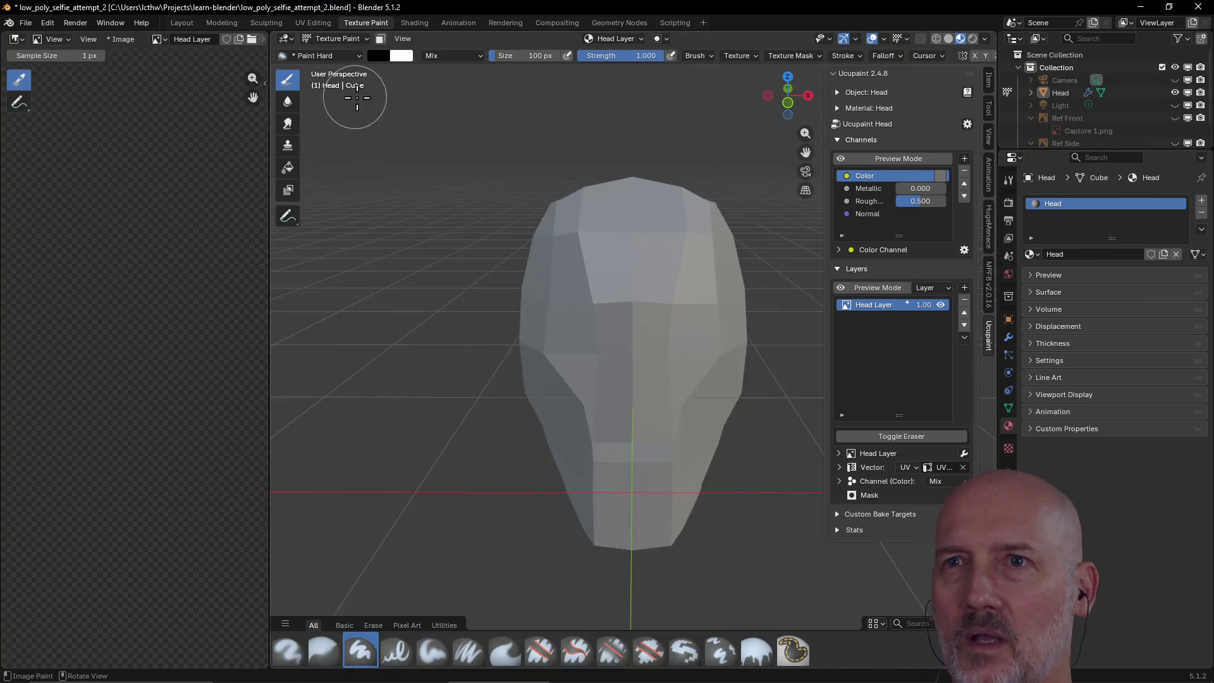
mouse_move(704, 279)
middle_down()
mouse_move(626, 352)
mouse_move(469, 277)
mouse_move(658, 260)
mouse_move(575, 314)
mouse_move(671, 324)
mouse_move(569, 263)
mouse_move(634, 179)
mouse_move(782, 188)
mouse_move(456, 260)
mouse_move(727, 253)
middle_up()
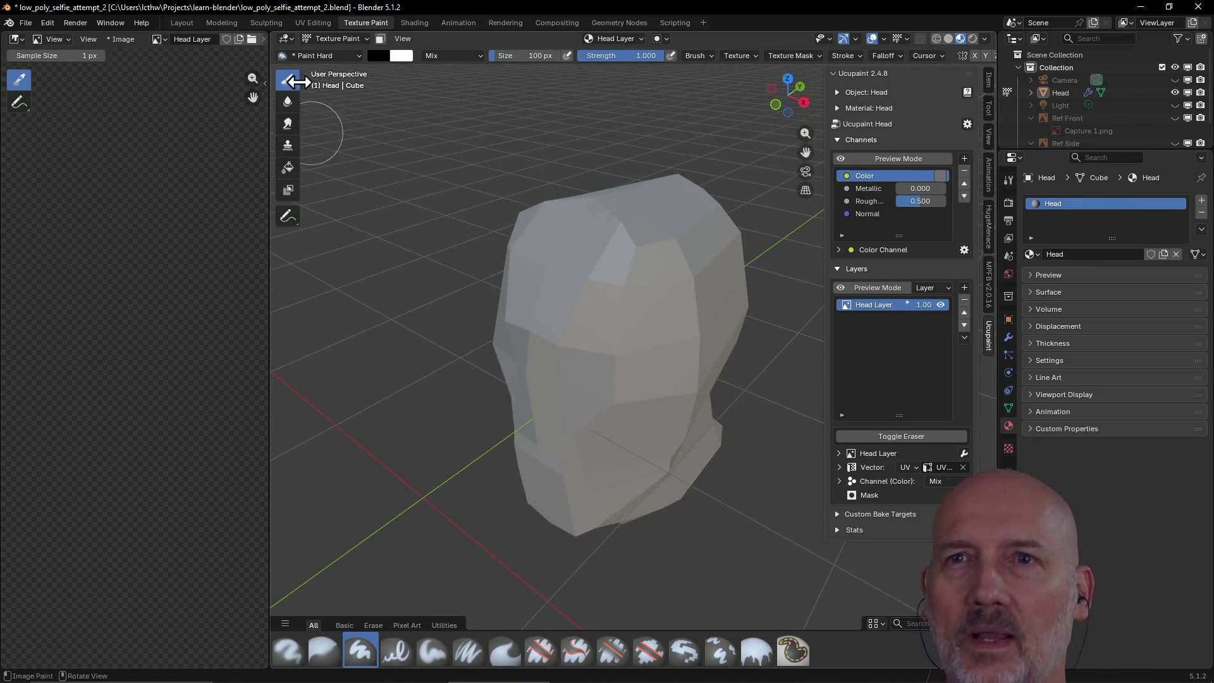
- Reload low_poly_selfie_attempt_2.blend without saving, then show the Layout sidebar with the head's transform
click(29, 23)
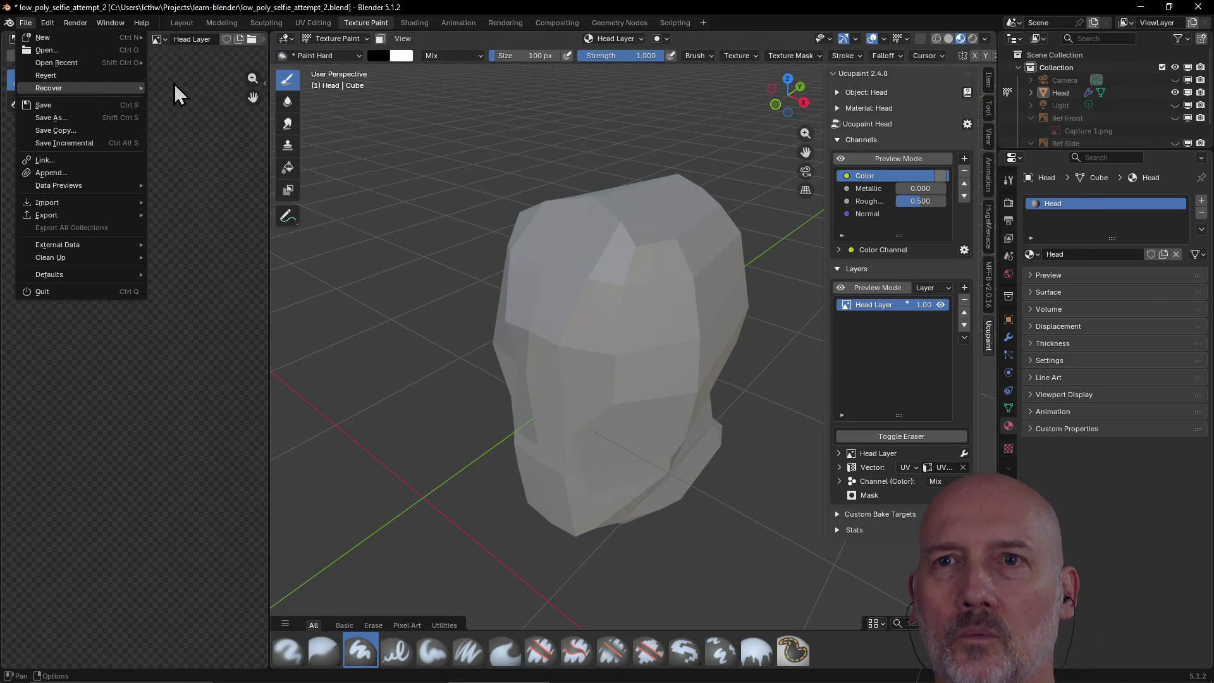
mouse_move(135, 63)
click(201, 66)
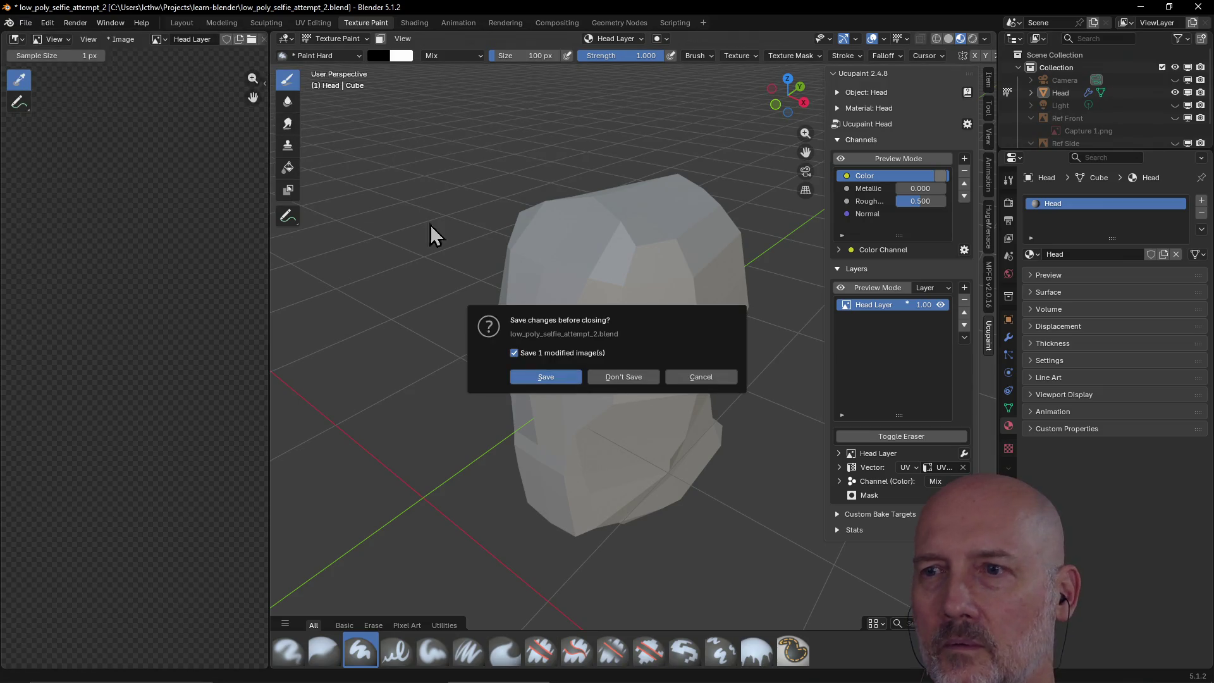
click(620, 378)
mouse_move(599, 317)
middle_down()
mouse_move(621, 309)
mouse_move(653, 376)
middle_up()
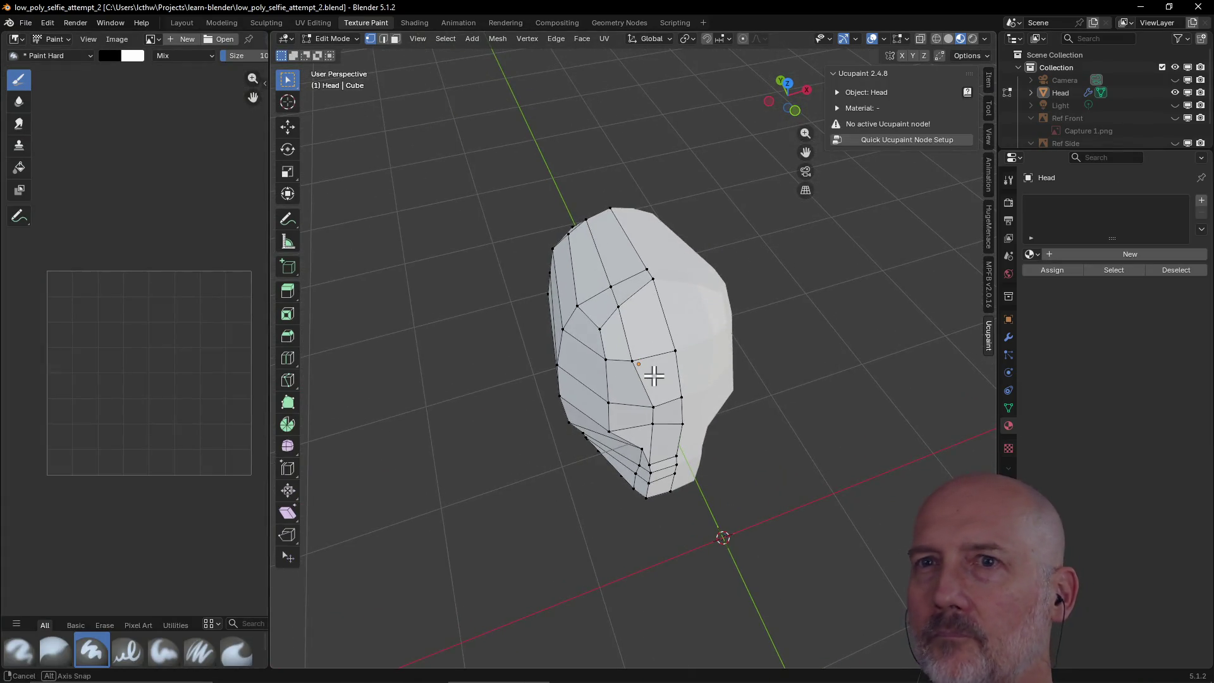
click(180, 25)
mouse_move(606, 259)
middle_down()
mouse_move(506, 279)
mouse_move(428, 253)
mouse_move(548, 257)
mouse_move(458, 268)
mouse_move(558, 250)
middle_up()
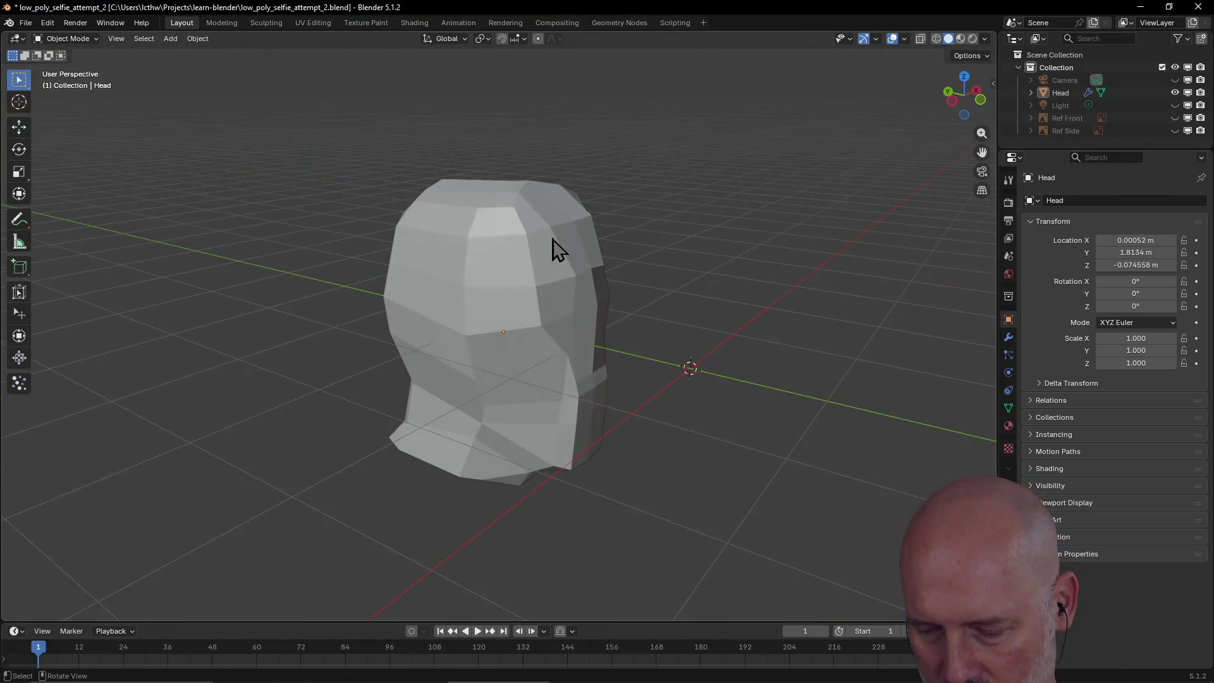
key(n)
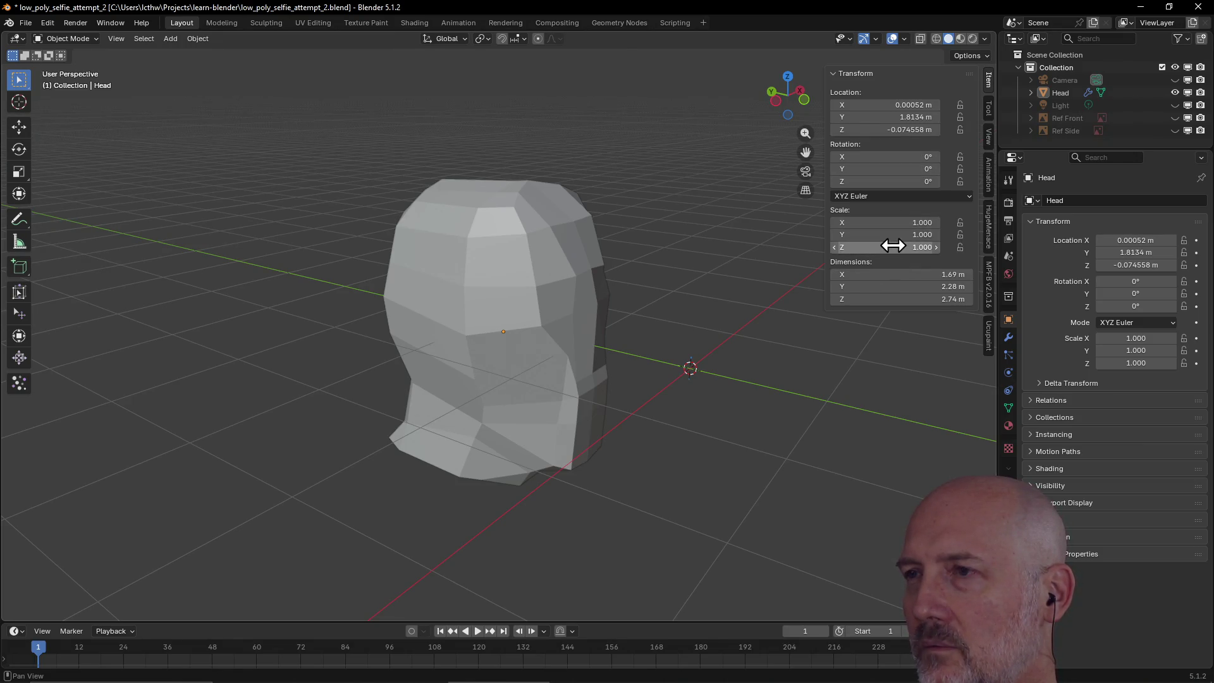
- Run Quick Ucupaint Node Setup to create the Head material with Color, Metallic, Roughness, Normal channels
click(988, 343)
click(899, 139)
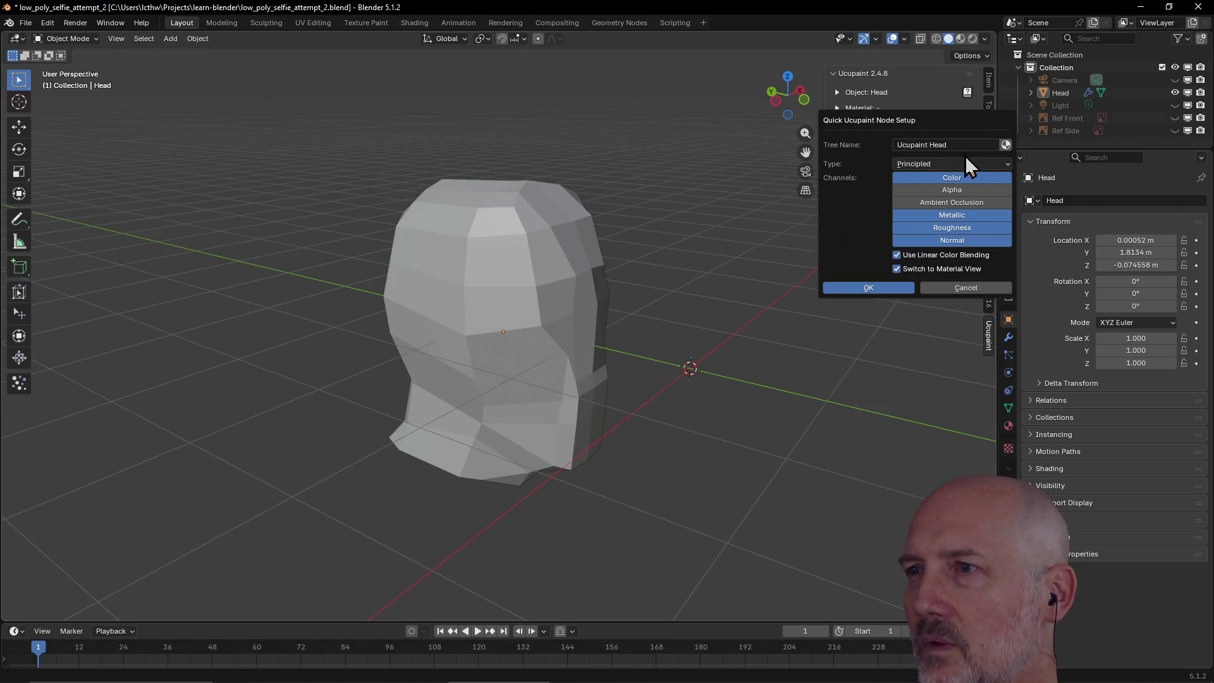
click(872, 286)
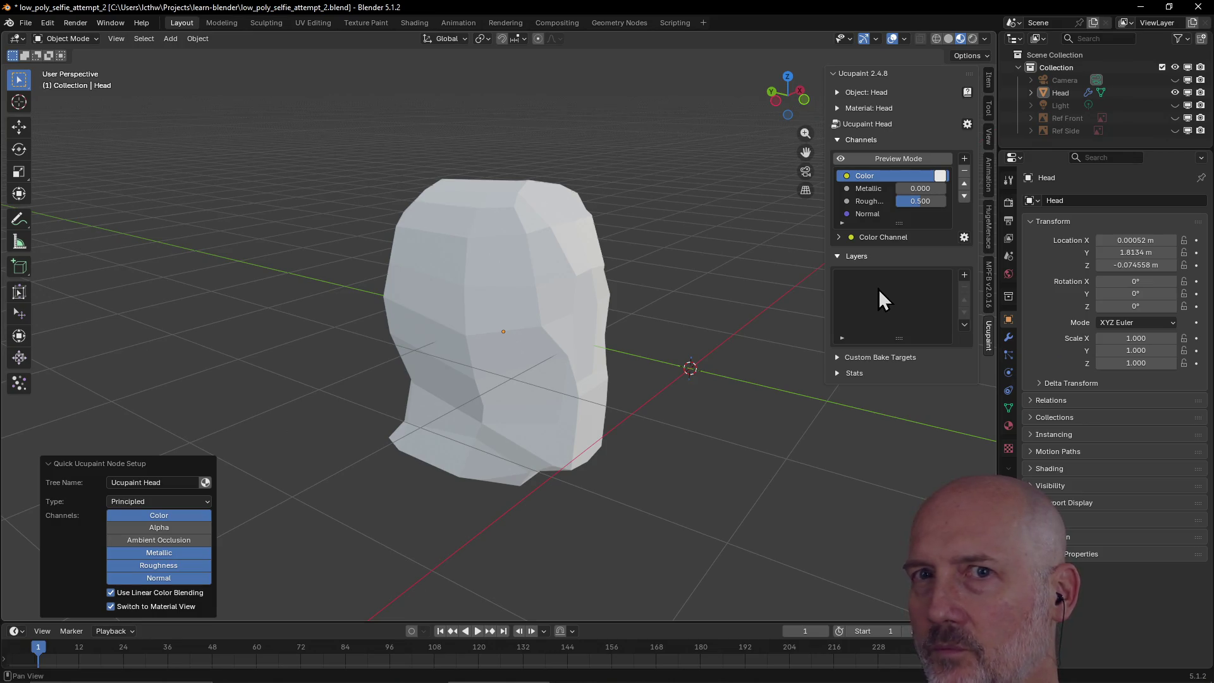
- Switch the head into Texture Paint mode and orbit to its front
click(98, 39)
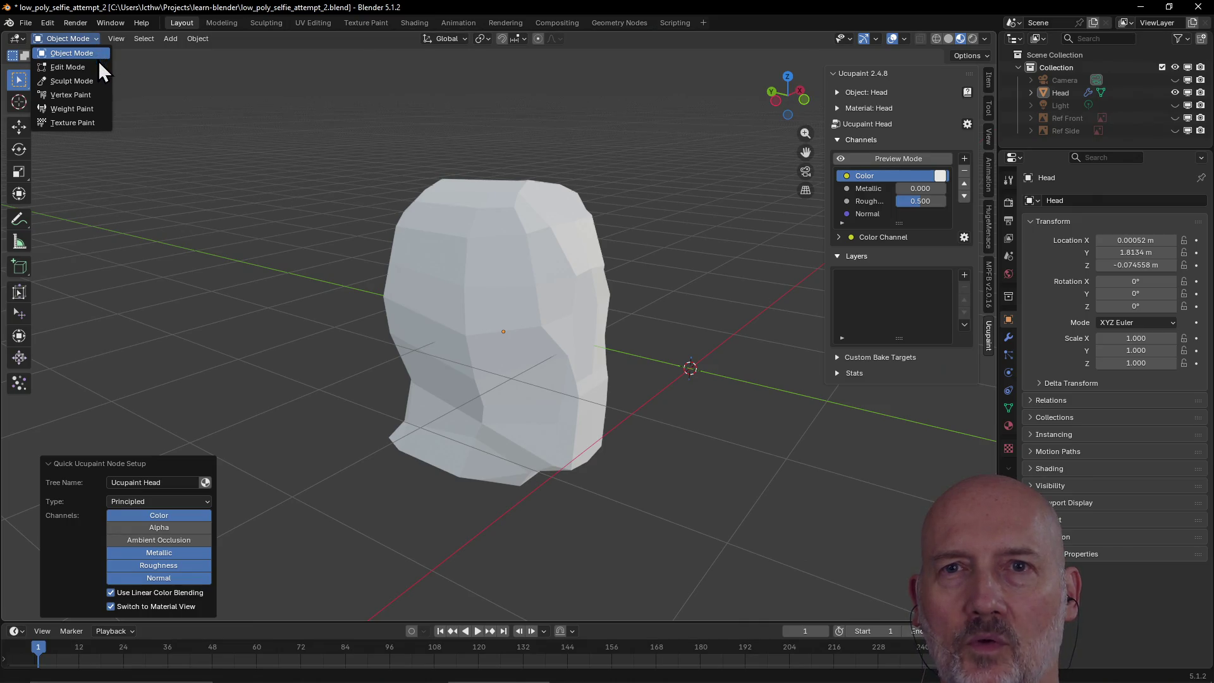
click(99, 40)
click(99, 40)
click(99, 40)
click(99, 40)
click(98, 41)
click(98, 41)
click(99, 40)
click(99, 40)
click(98, 40)
click(99, 40)
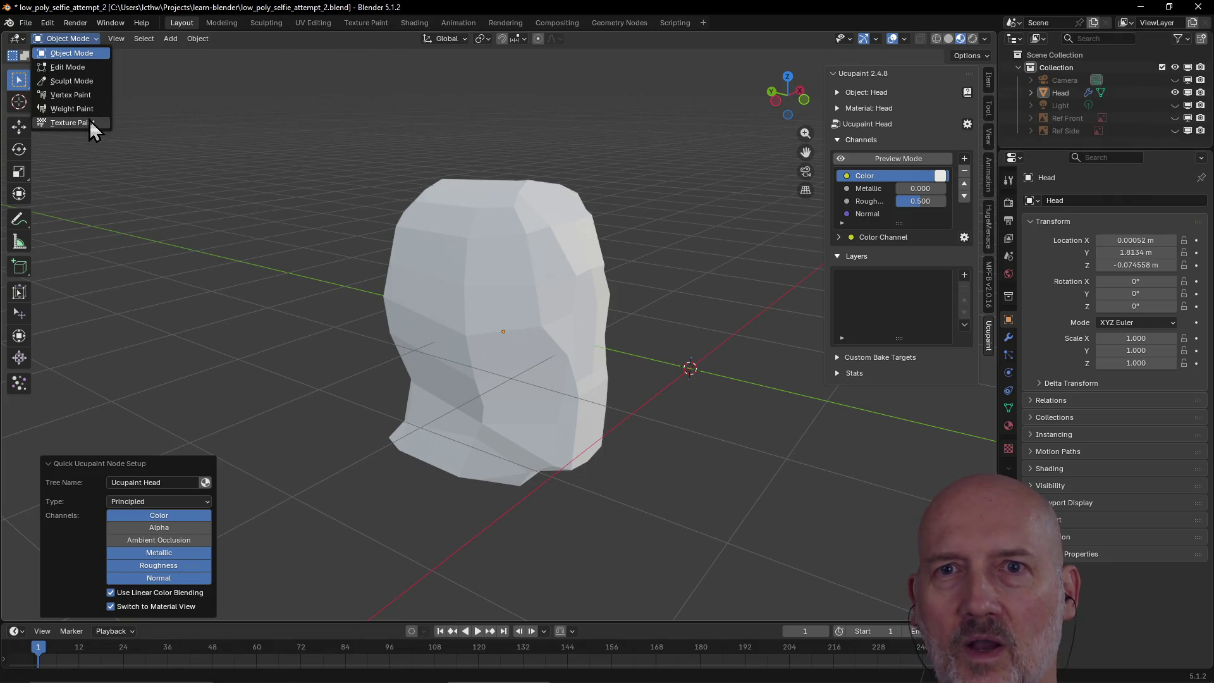
click(90, 123)
mouse_move(791, 306)
middle_down()
mouse_move(752, 305)
mouse_move(772, 305)
middle_up()
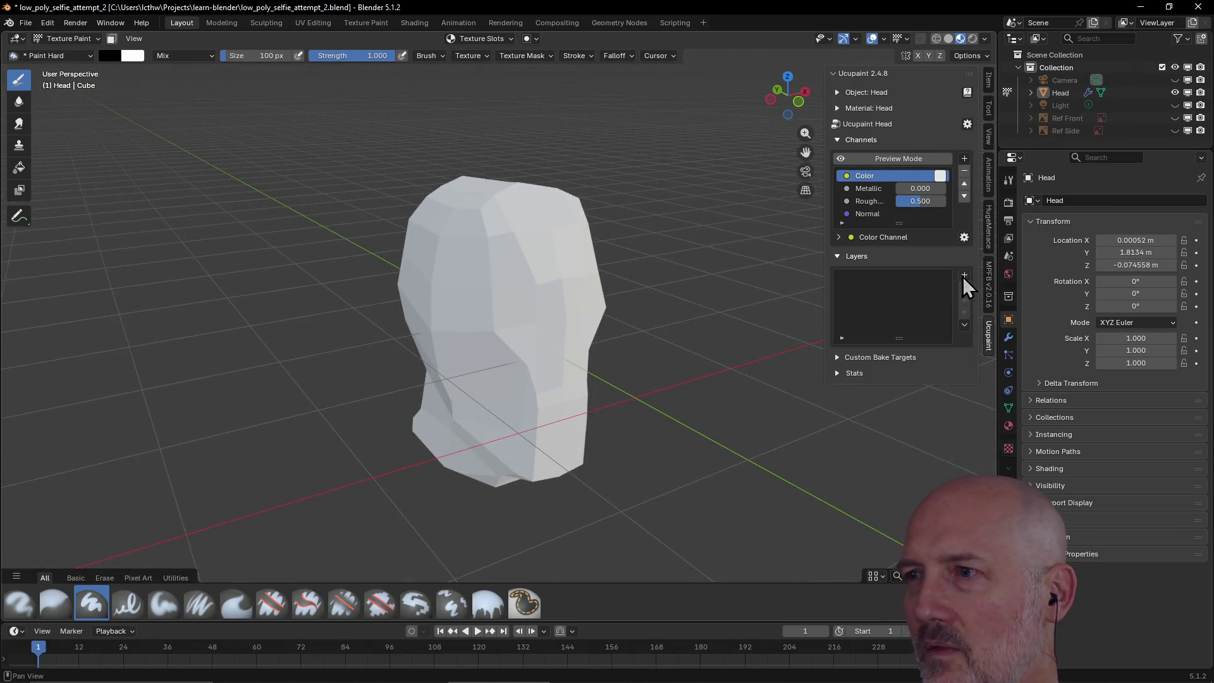
- Add a new 2048 image layer named Head Layer and toggle its preview on and off
click(965, 276)
click(686, 298)
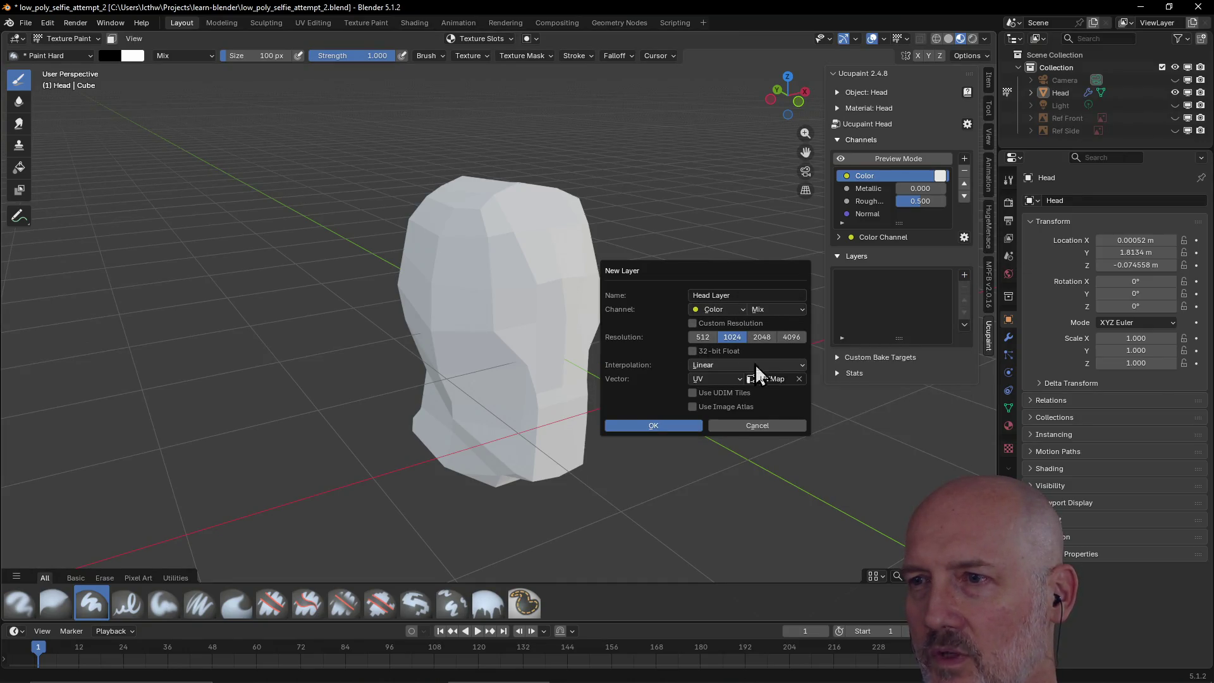
click(649, 426)
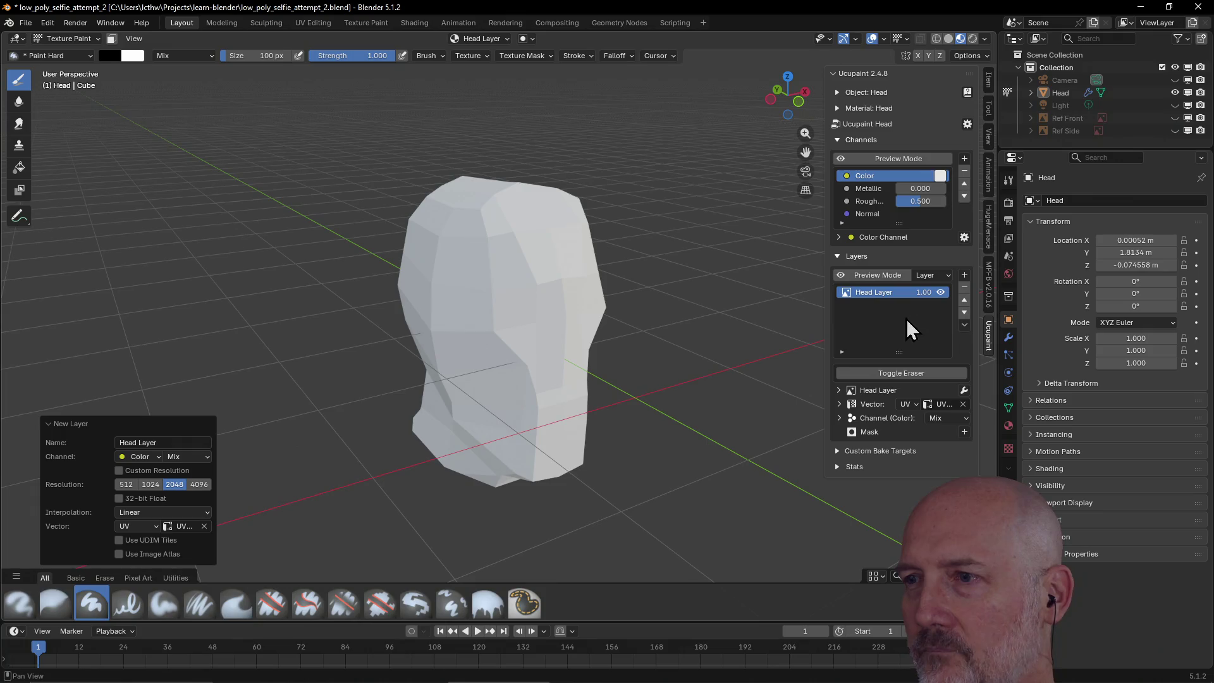
click(878, 279)
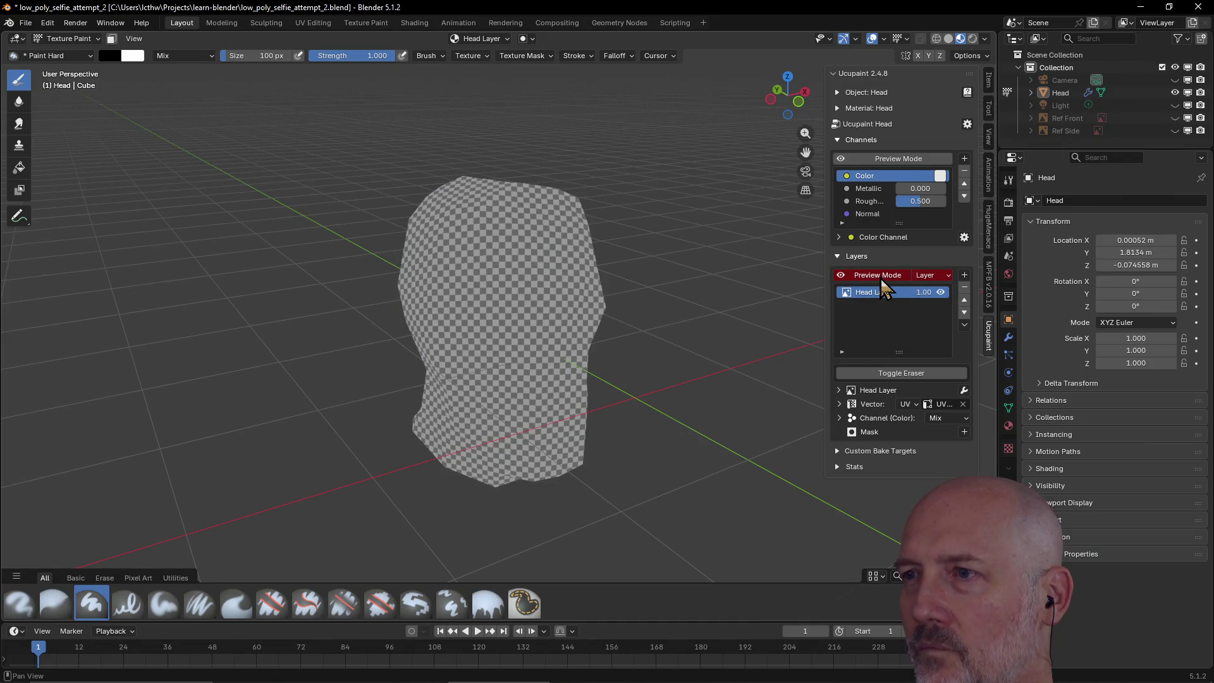
click(881, 274)
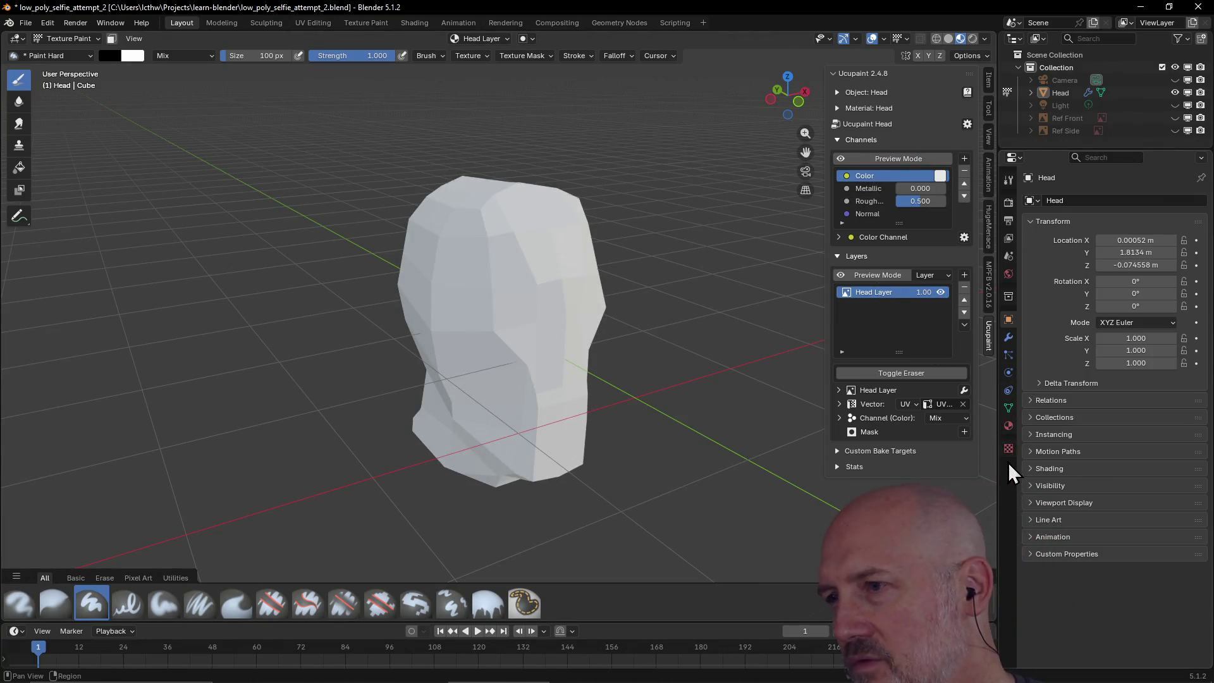
- Review the material and texture properties, then paint a test stroke on the head and undo it
click(1008, 428)
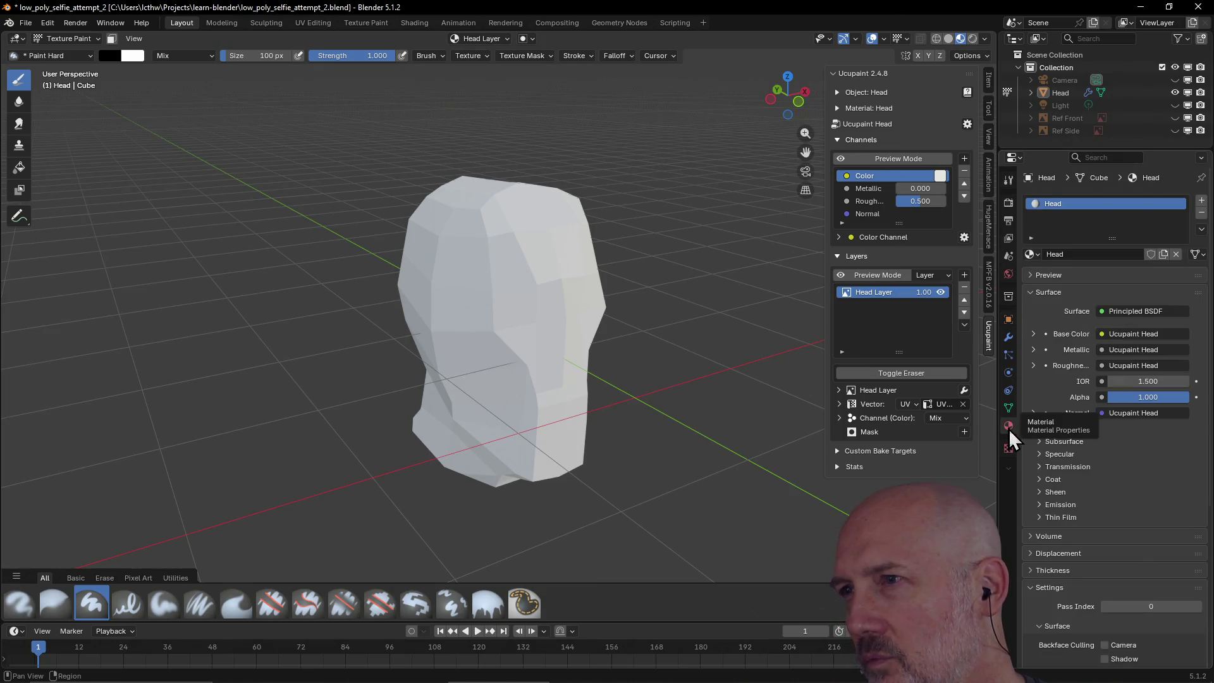
click(1008, 449)
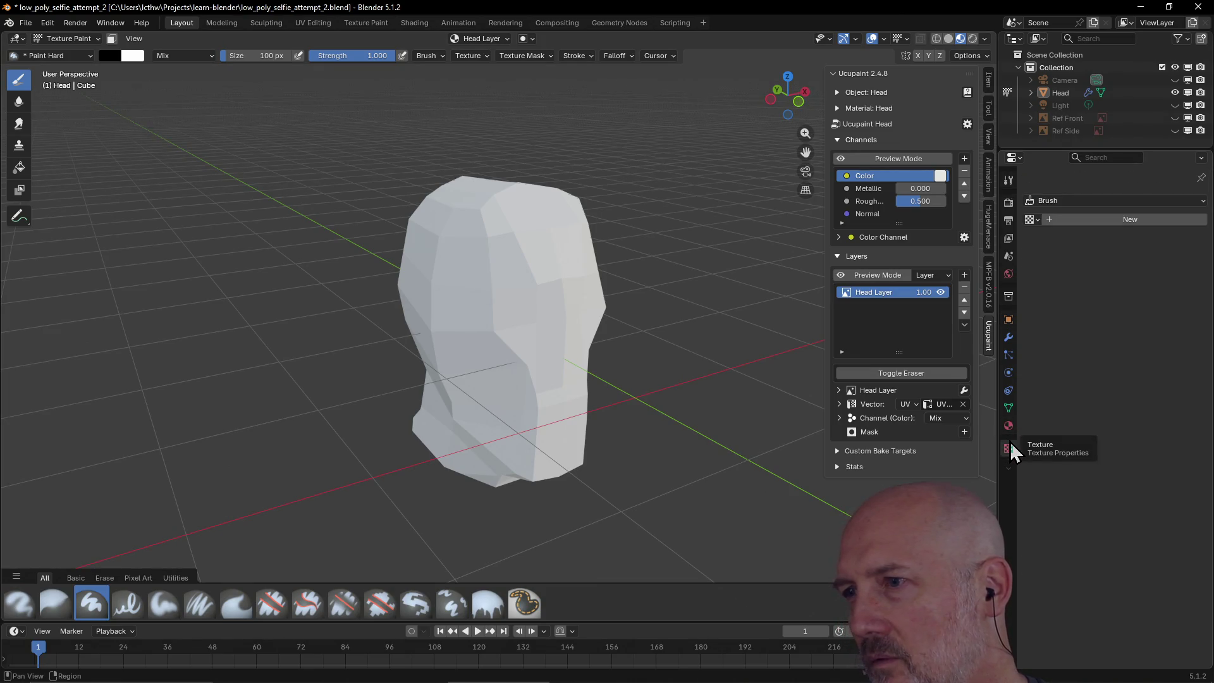
click(1009, 428)
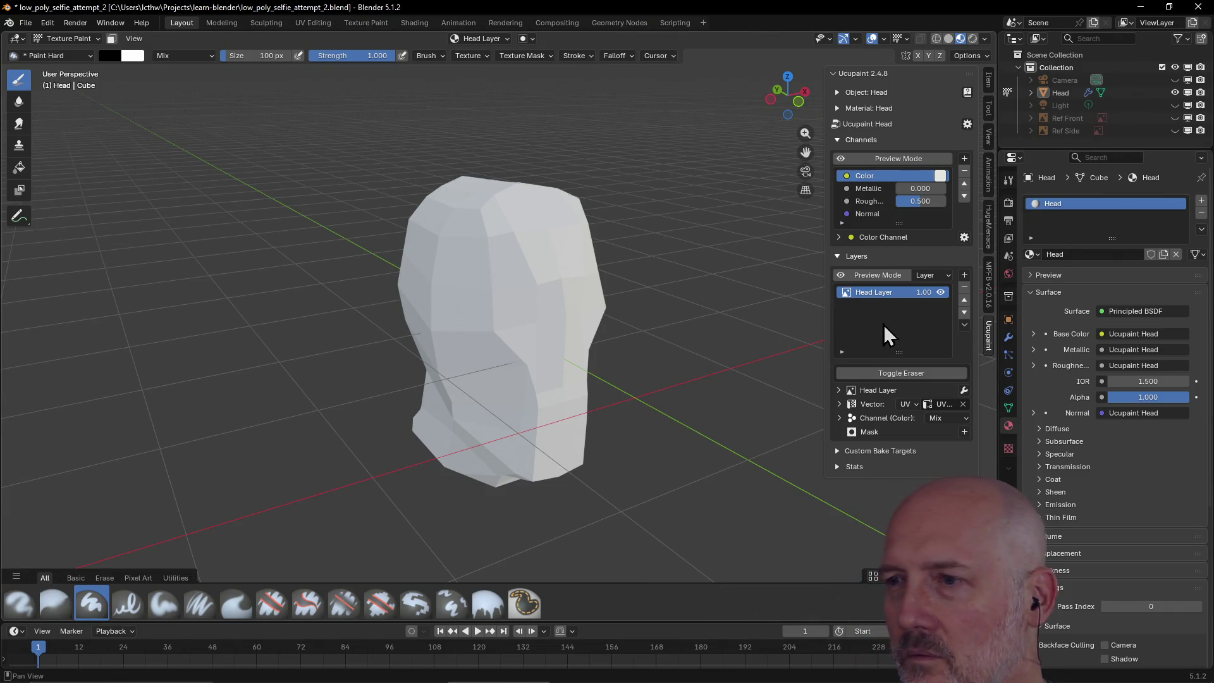
mouse_move(520, 234)
mouse_down()
mouse_move(510, 303)
mouse_move(559, 265)
mouse_move(534, 344)
mouse_move(480, 209)
mouse_move(519, 234)
mouse_move(553, 296)
mouse_up()
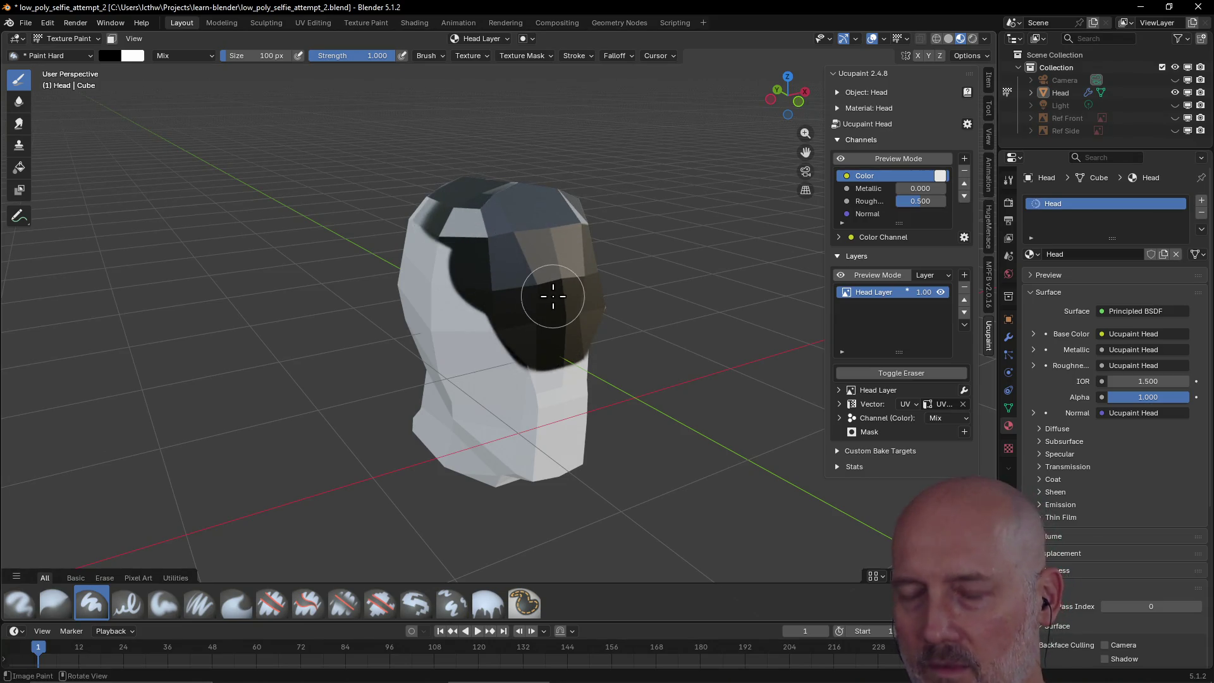
key(ctrl+z)
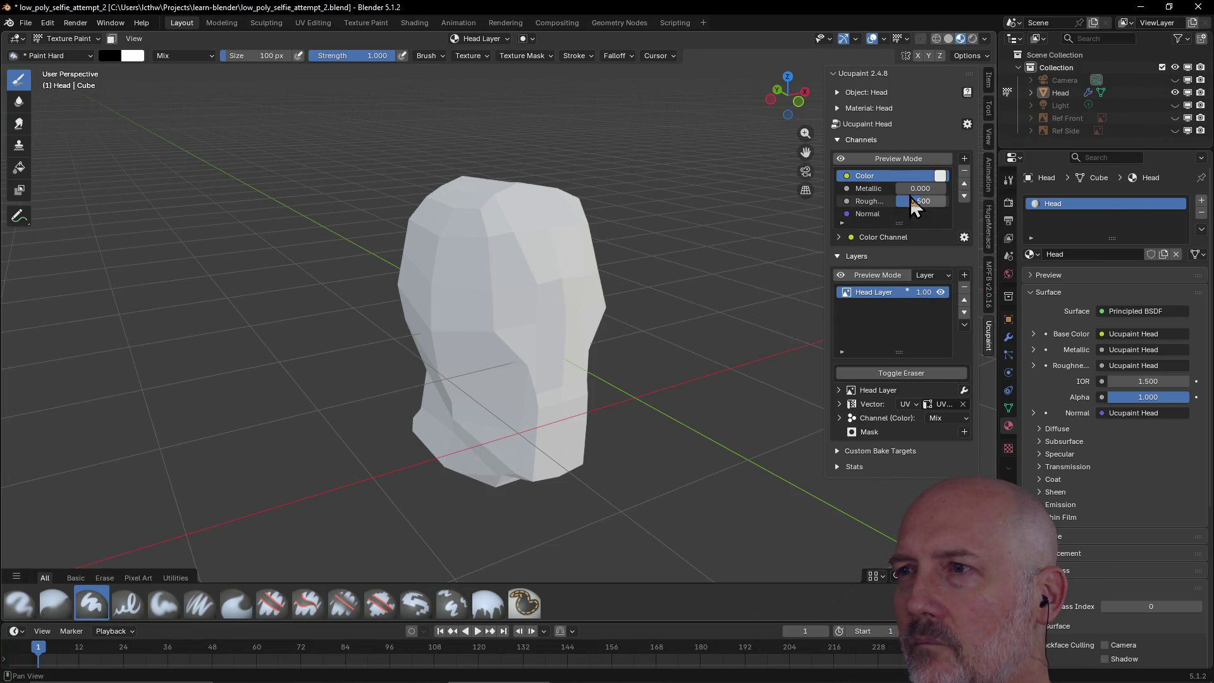
- Try a pinkish base colour on the Color channel and orbit around the head
click(941, 175)
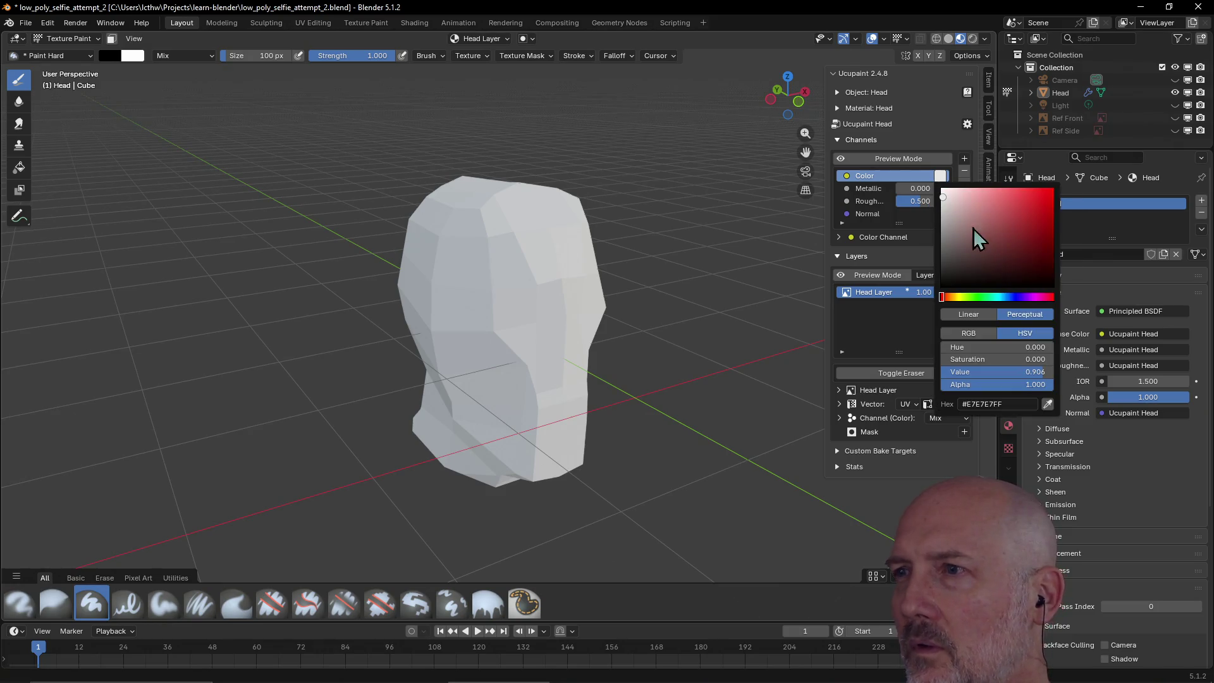
drag(944, 198, 971, 237)
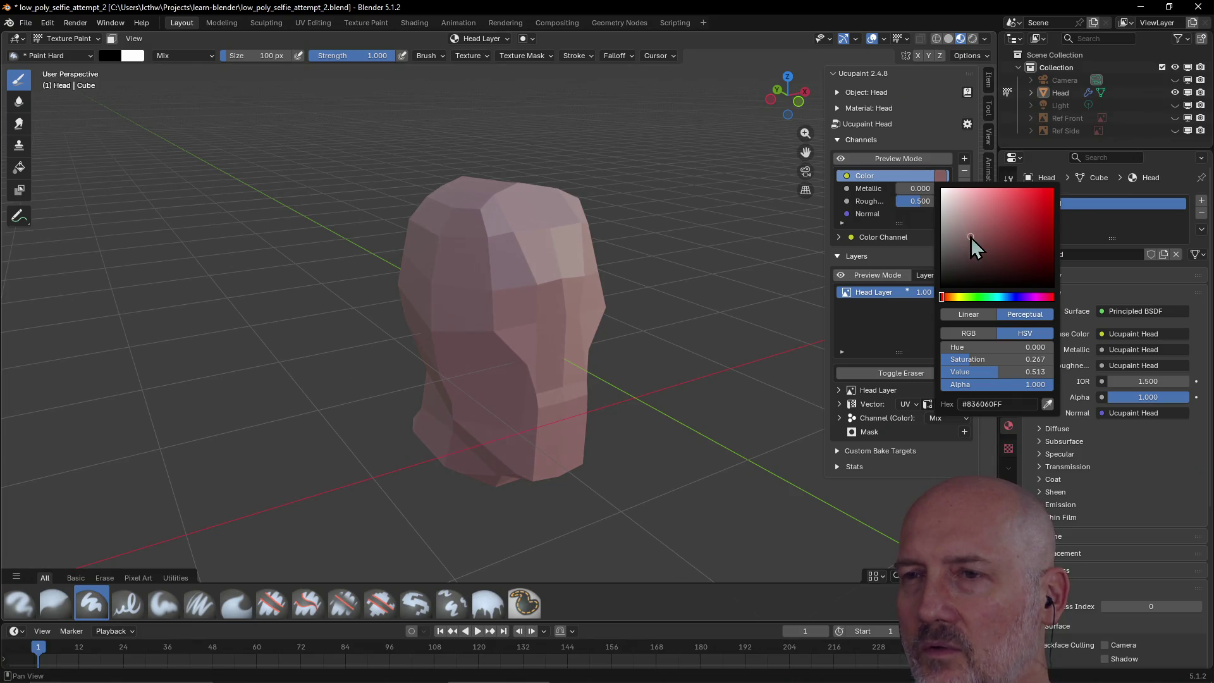
middle_drag(756, 290, 699, 317)
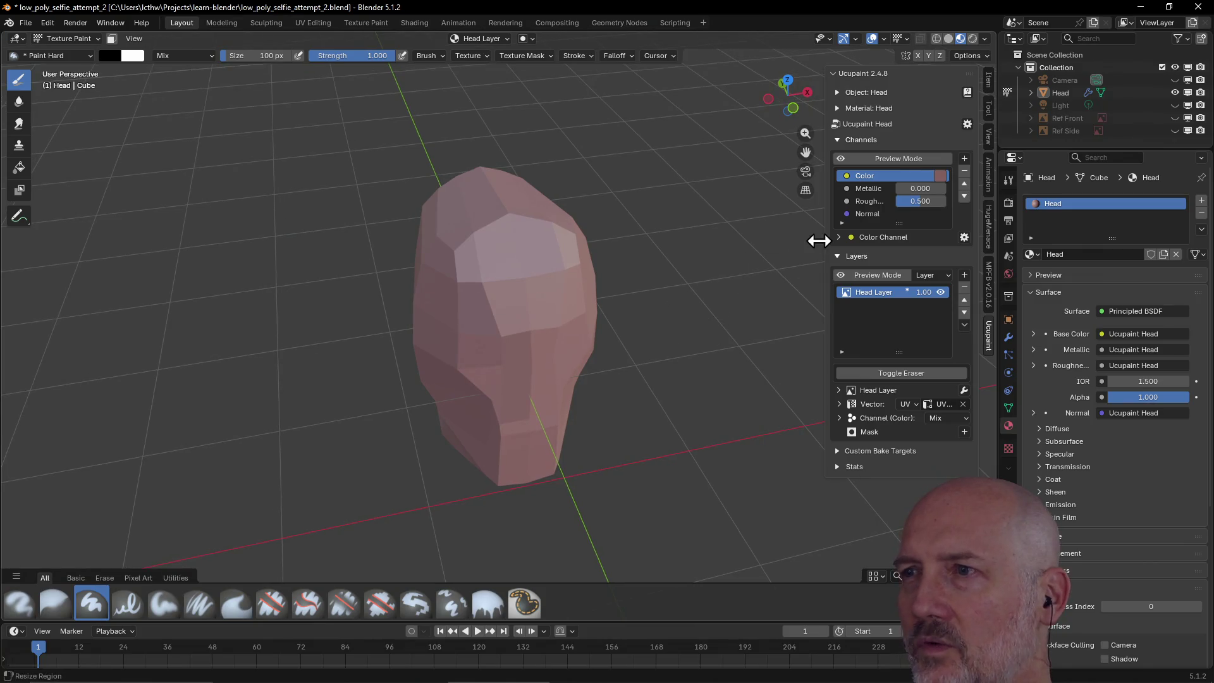
middle_drag(732, 260, 718, 244)
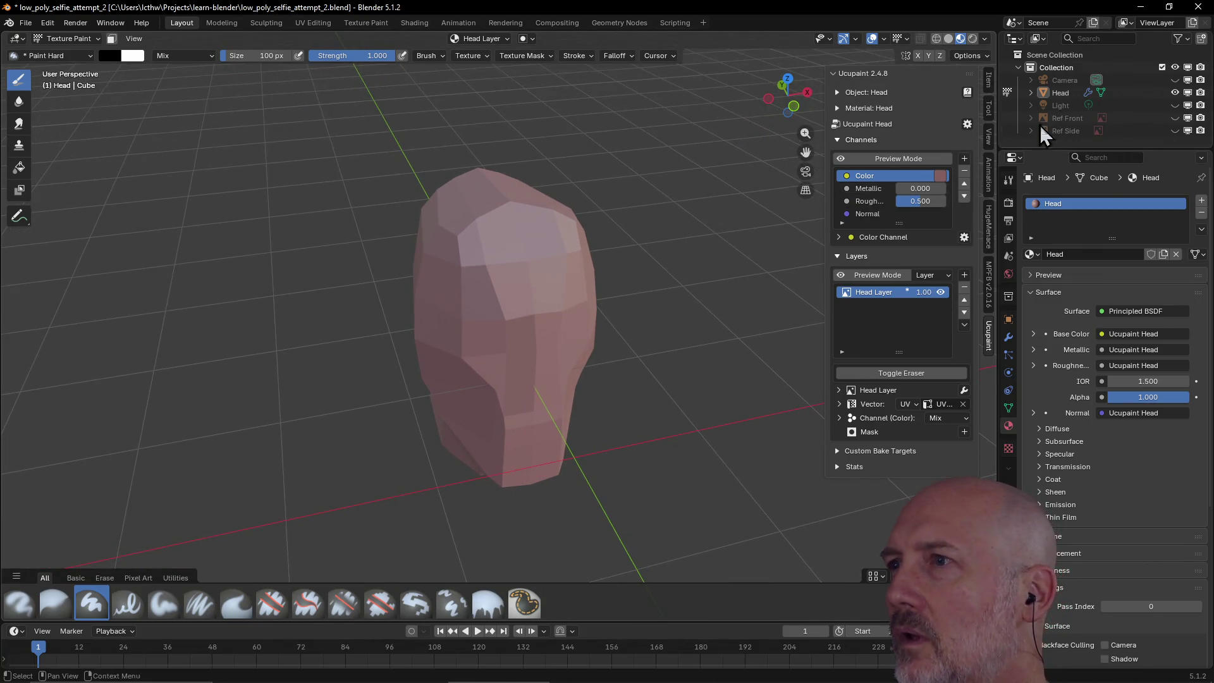
- Show Ref Front, eyedrop the skin tone #67584C from the photo, then hide the head
click(1175, 118)
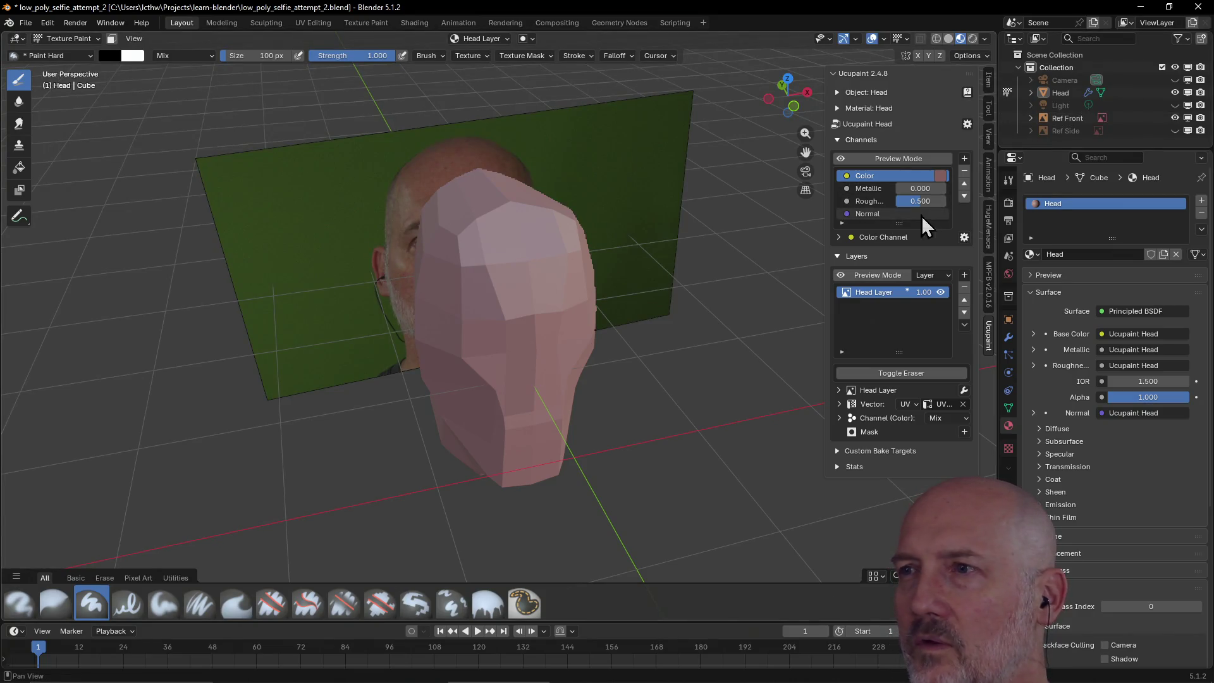
click(939, 174)
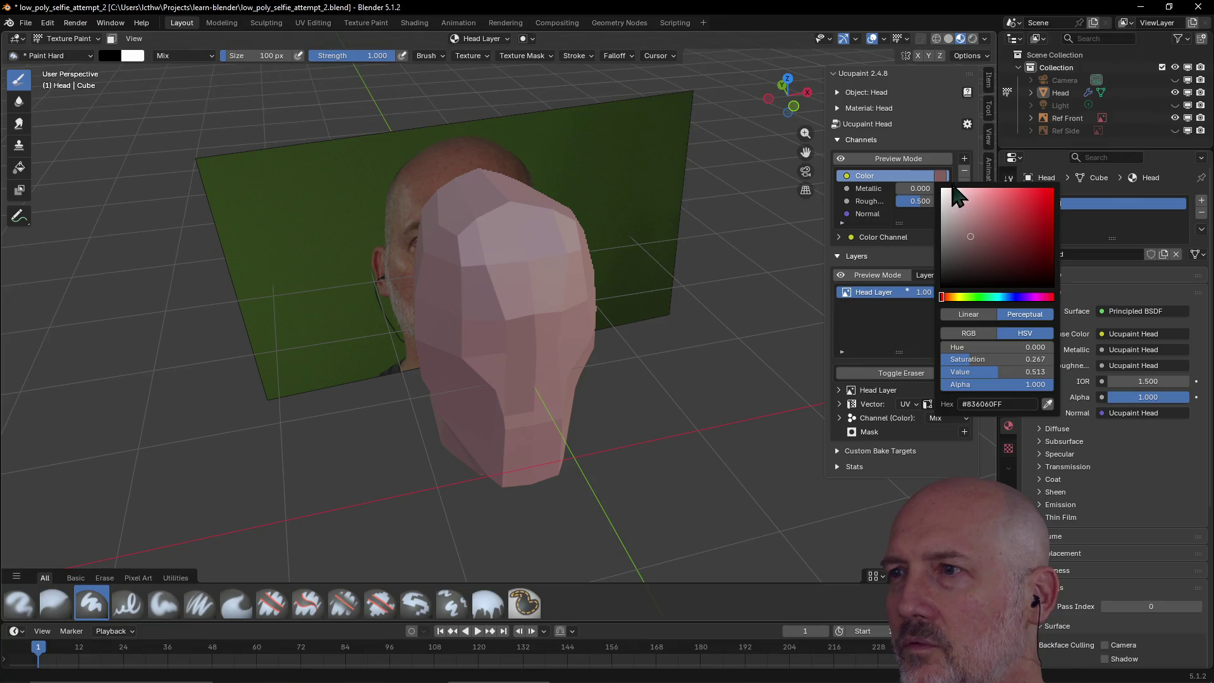
click(1049, 404)
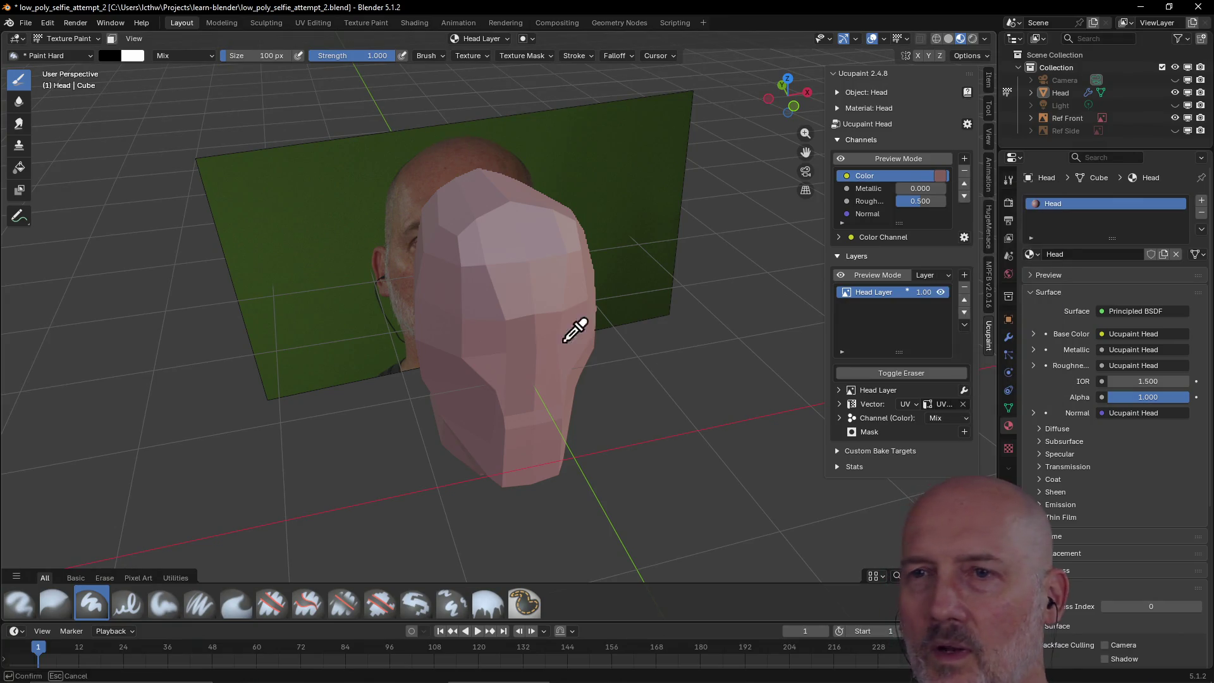
click(404, 204)
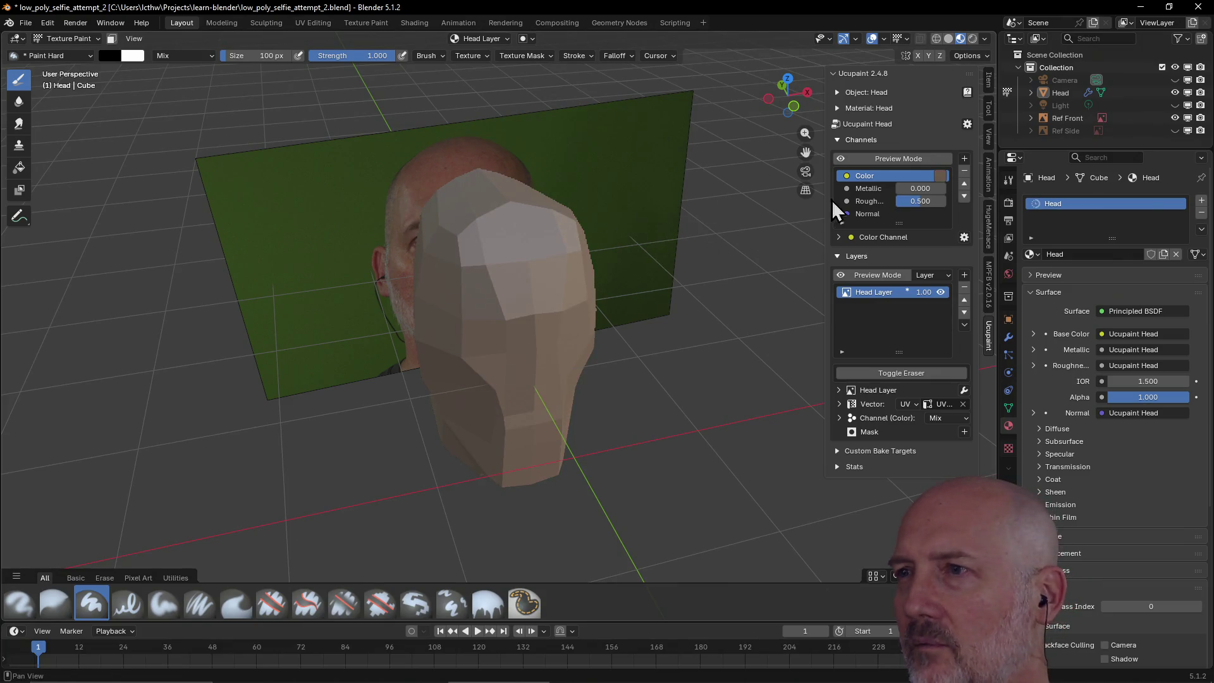
click(938, 177)
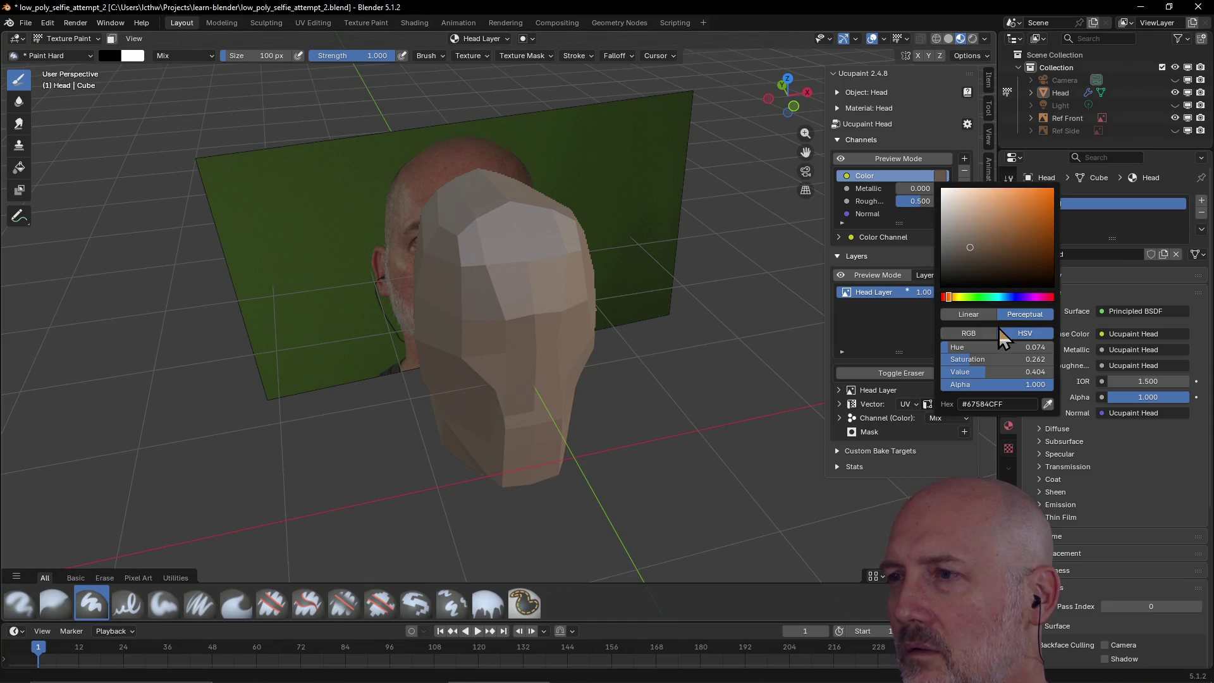
click(1047, 404)
click(421, 179)
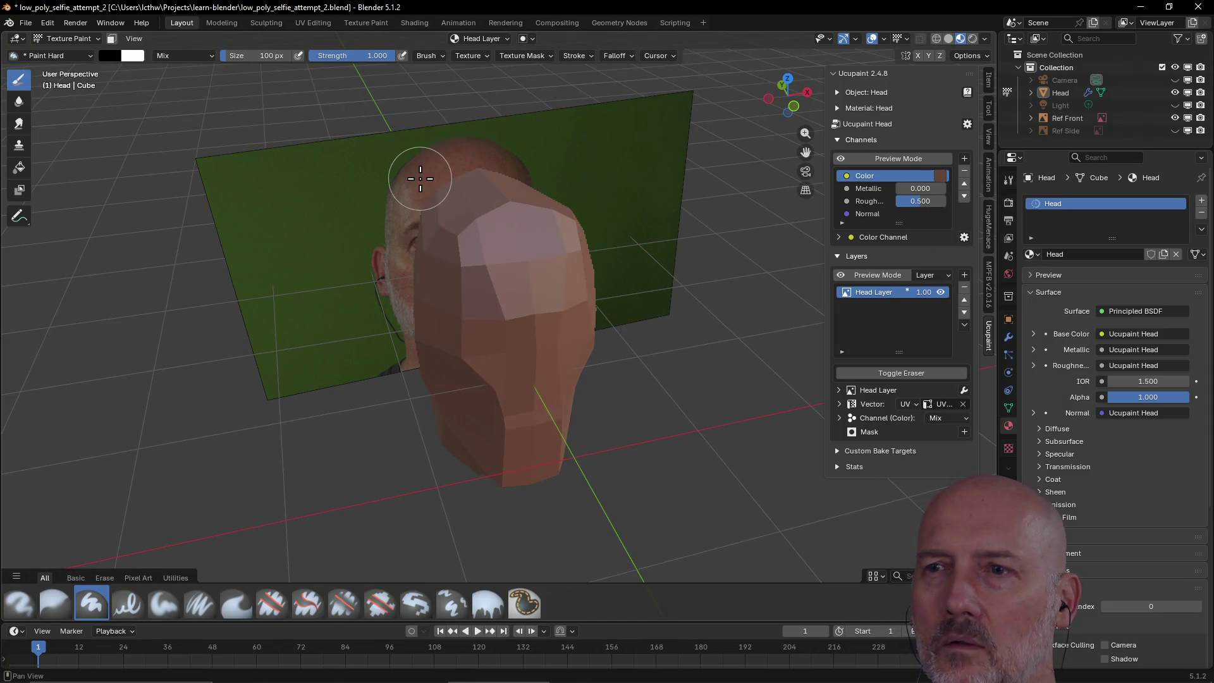
mouse_move(632, 271)
middle_down()
mouse_move(515, 272)
mouse_move(683, 263)
mouse_move(585, 279)
mouse_move(601, 264)
mouse_move(727, 250)
mouse_move(542, 271)
mouse_move(622, 251)
mouse_move(651, 304)
mouse_move(599, 279)
mouse_move(598, 263)
mouse_move(648, 276)
middle_up()
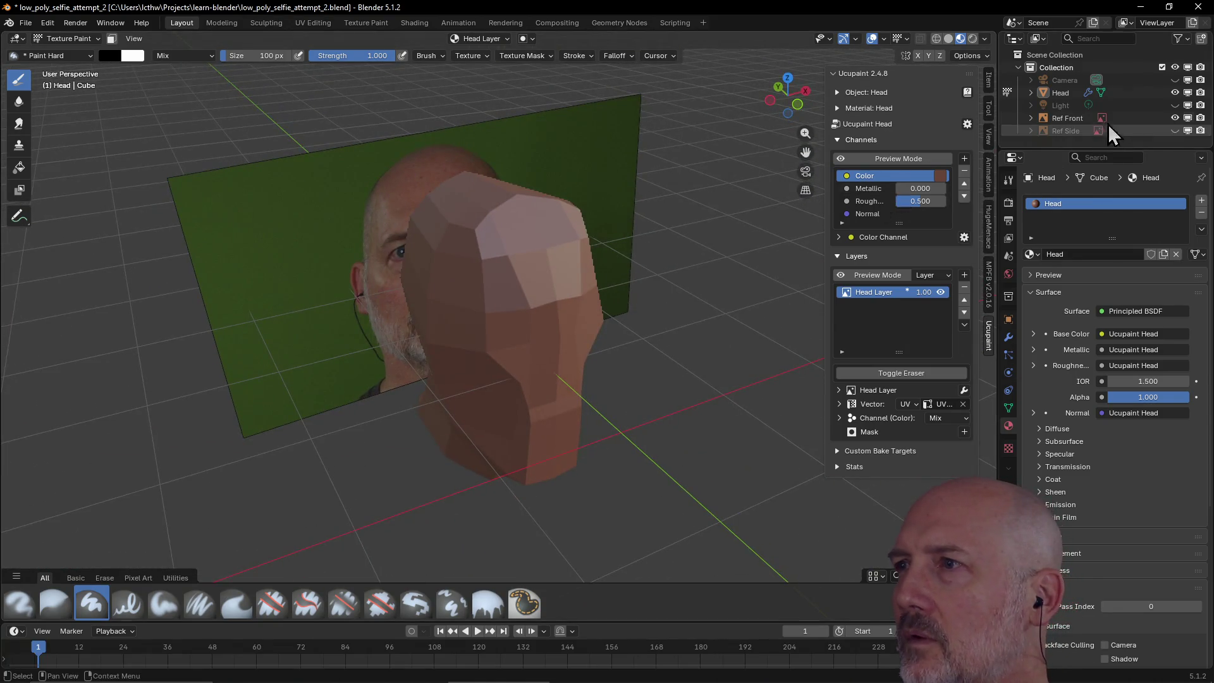
click(1175, 93)
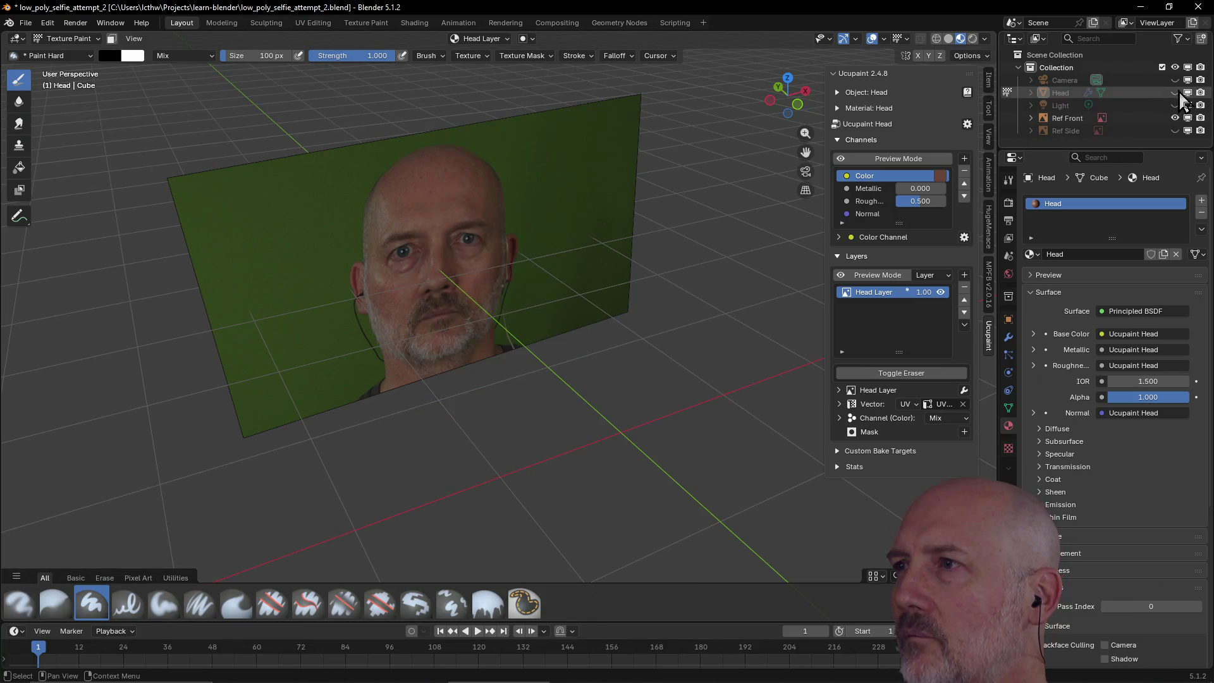
- Show the head, hide Ref Front, and brighten the skin Color to #835140
click(1175, 93)
click(1175, 118)
mouse_move(797, 282)
middle_down()
mouse_move(686, 290)
mouse_move(708, 263)
mouse_move(669, 282)
mouse_move(683, 282)
middle_up()
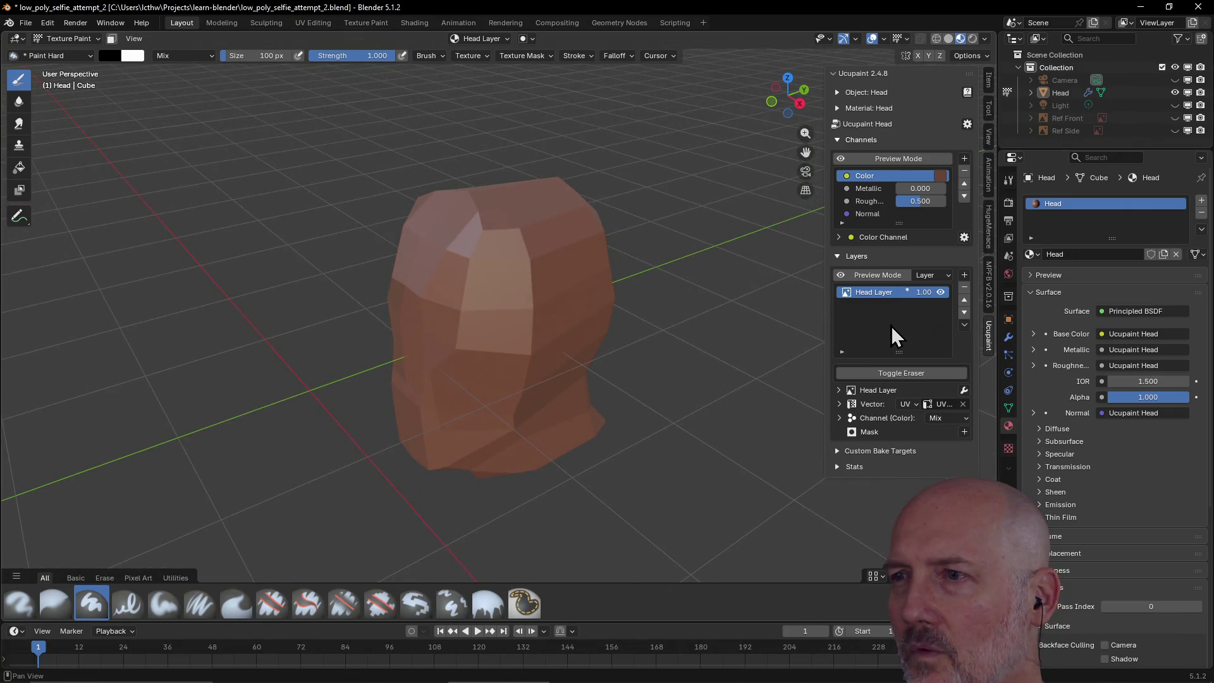
click(943, 176)
drag(1007, 252, 994, 235)
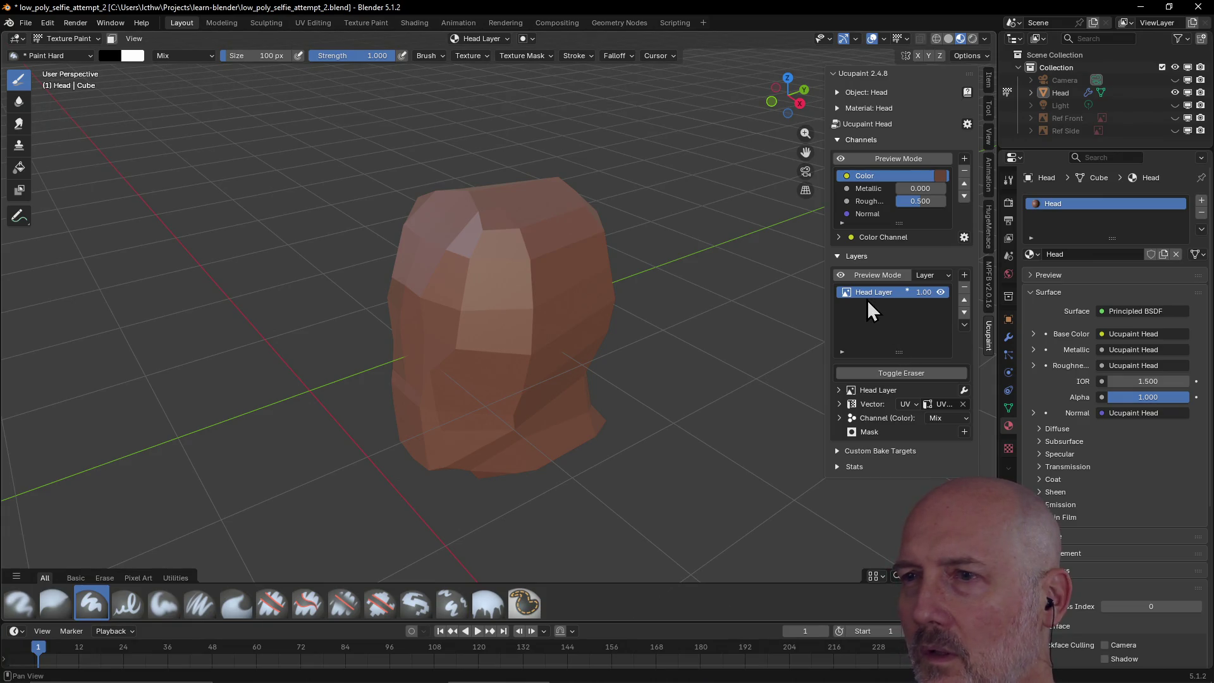
- Paint a dark stroke on the head's face and raise Roughness to 0.821
mouse_move(566, 286)
mouse_down()
mouse_move(536, 278)
mouse_move(520, 349)
mouse_move(507, 324)
mouse_up()
scroll(507, 323, up, 3)
mouse_move(483, 316)
middle_down()
mouse_move(523, 290)
mouse_move(410, 307)
mouse_move(494, 305)
middle_up()
drag(916, 201, 928, 201)
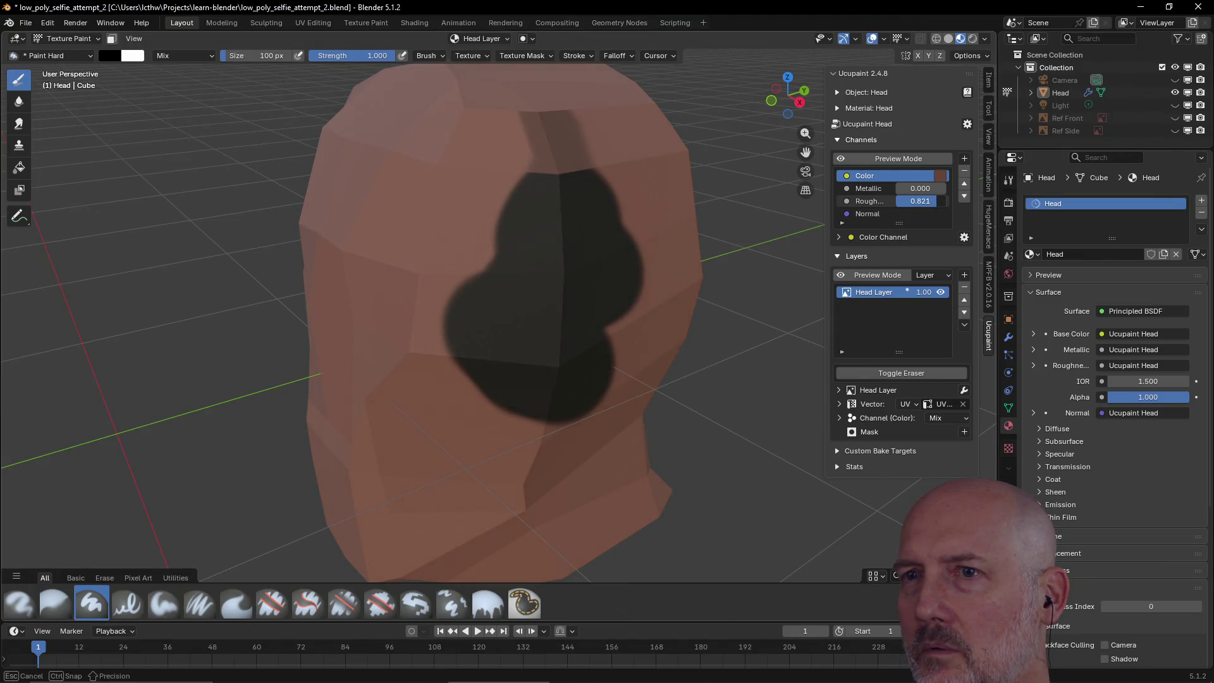
mouse_move(727, 316)
middle_down()
mouse_move(523, 328)
mouse_move(621, 331)
mouse_move(721, 309)
mouse_move(639, 268)
mouse_move(707, 304)
mouse_move(583, 271)
middle_up()
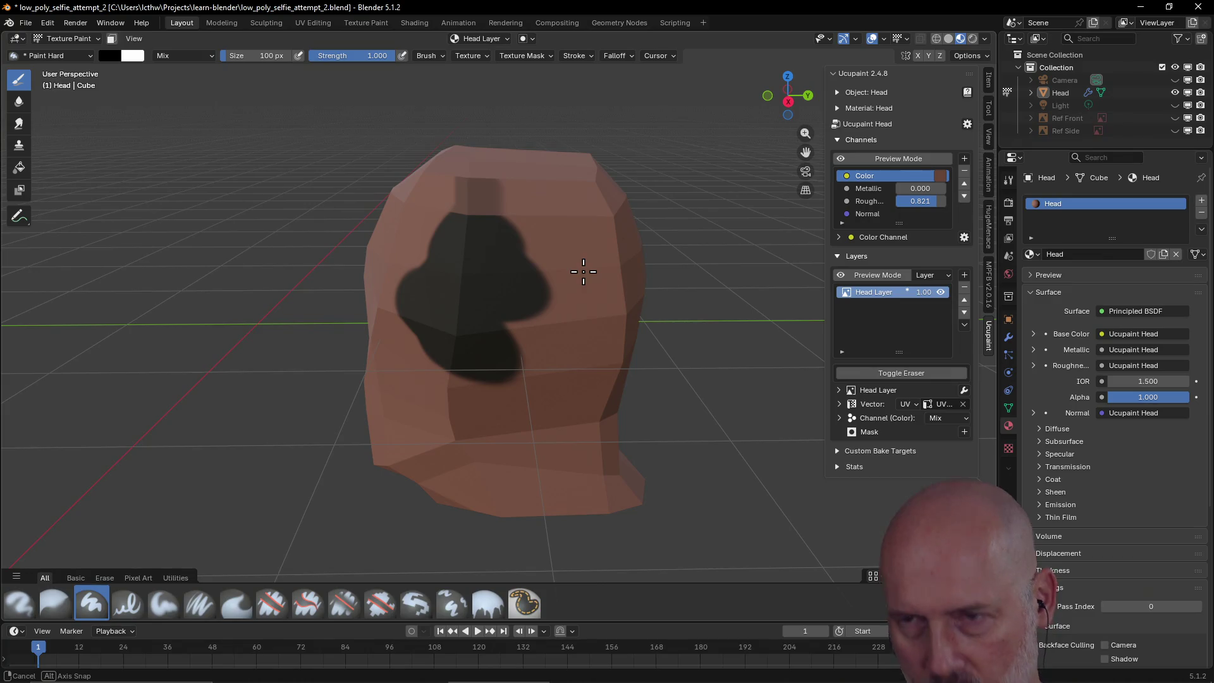
- Erase the dark patch from the head's face, then switch to the Paint Hard brush
click(901, 373)
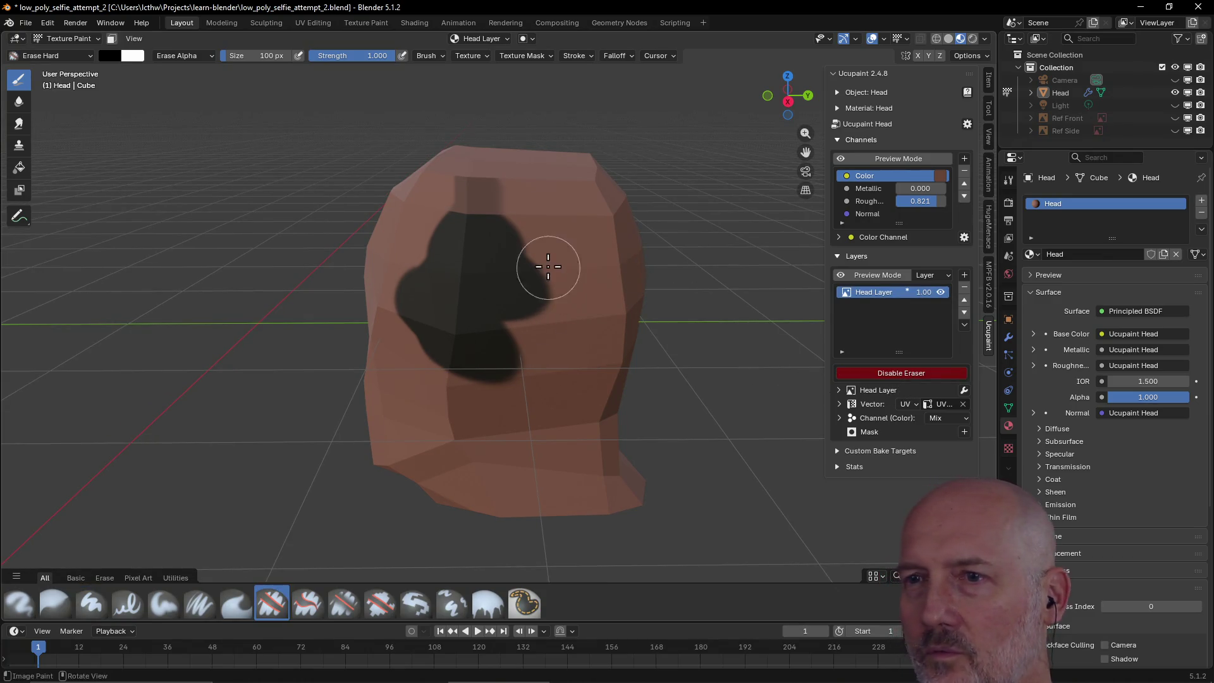
mouse_move(541, 306)
mouse_down()
mouse_move(483, 371)
mouse_move(439, 394)
mouse_move(483, 291)
mouse_move(470, 262)
mouse_move(482, 203)
mouse_move(414, 233)
mouse_up()
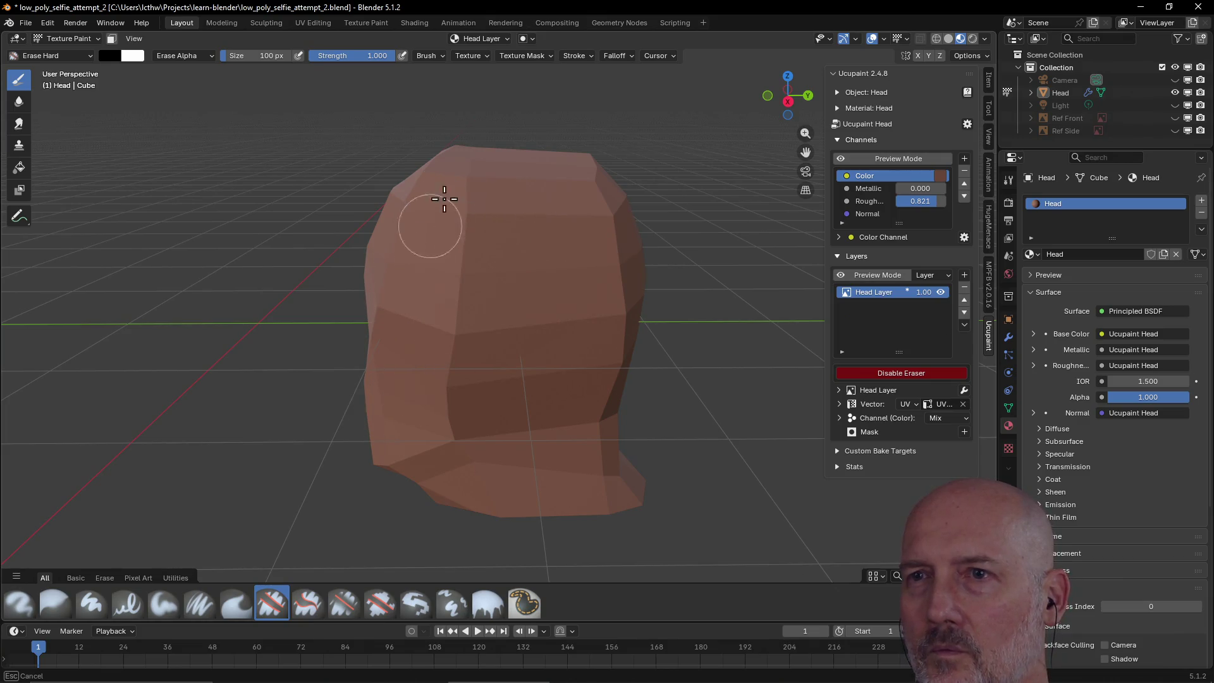
click(893, 374)
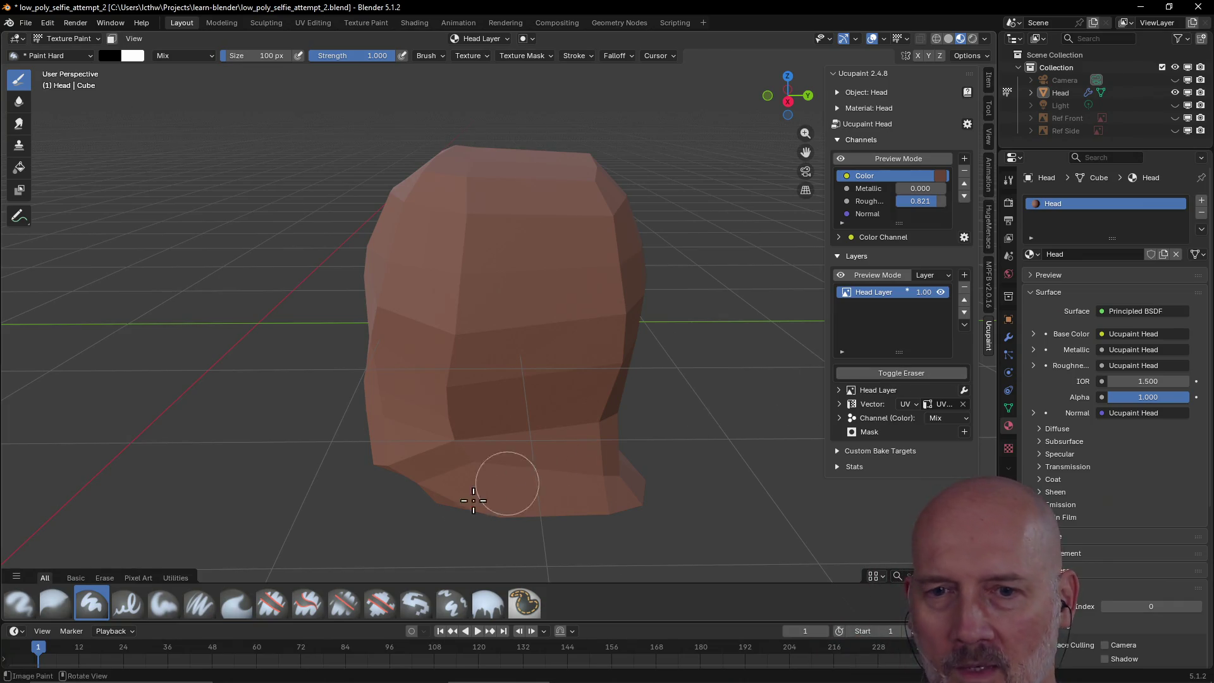
click(128, 610)
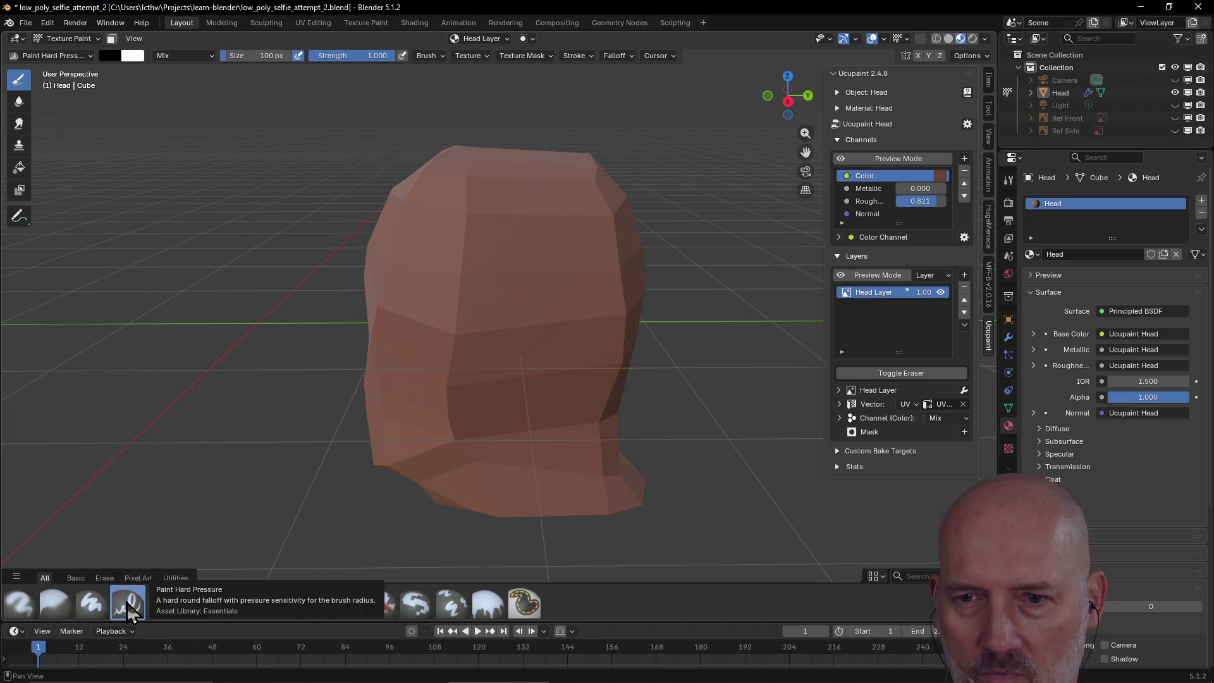
click(92, 604)
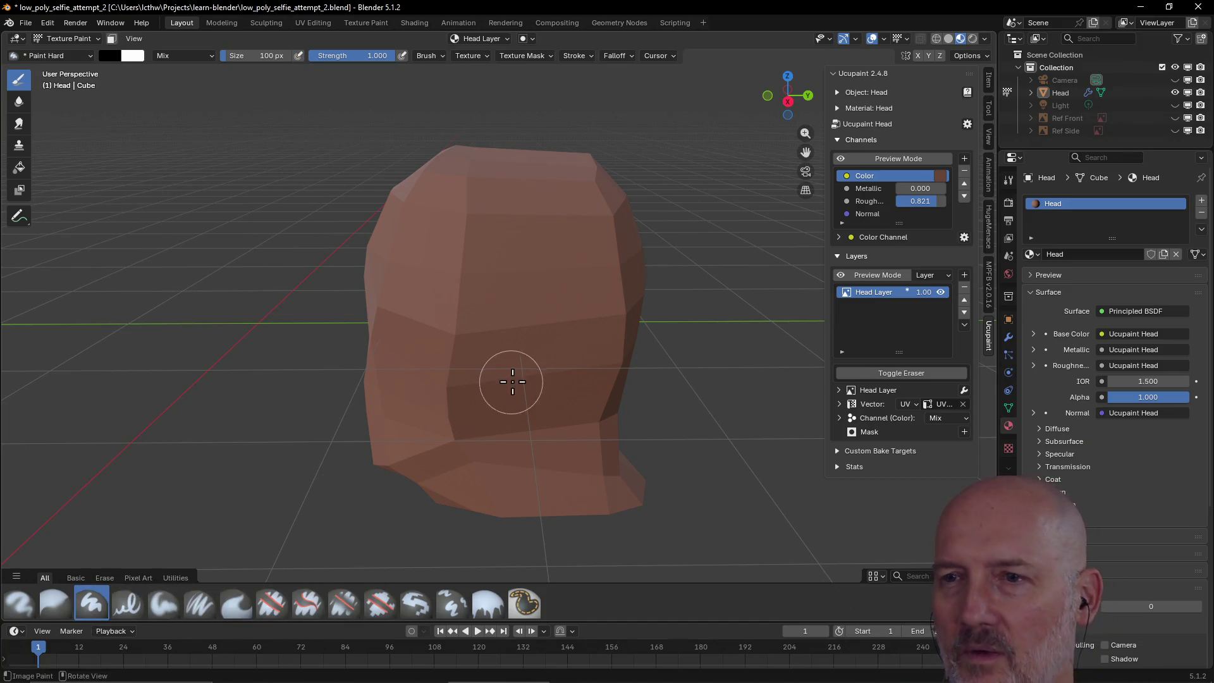
mouse_move(501, 319)
middle_down()
mouse_move(610, 336)
mouse_move(642, 325)
mouse_move(639, 293)
mouse_move(645, 337)
mouse_move(635, 315)
middle_up()
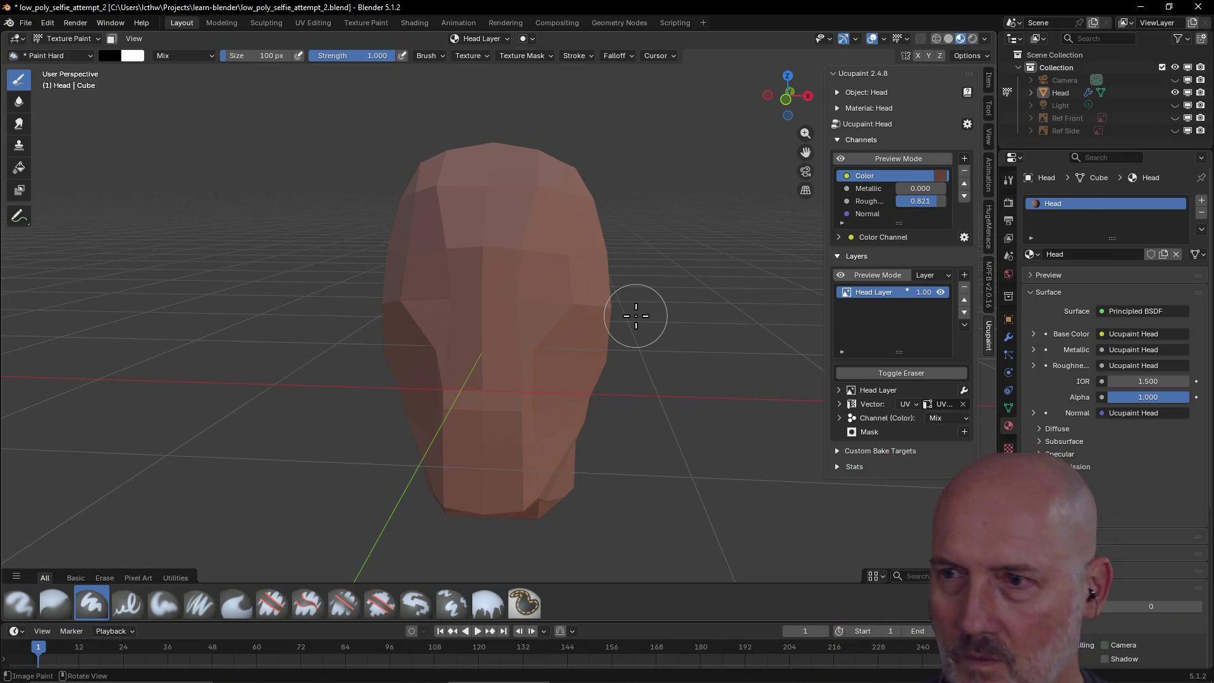
- Shrink the brush radius to 10 px and paint mirrored eye outlines on the face
key(f)
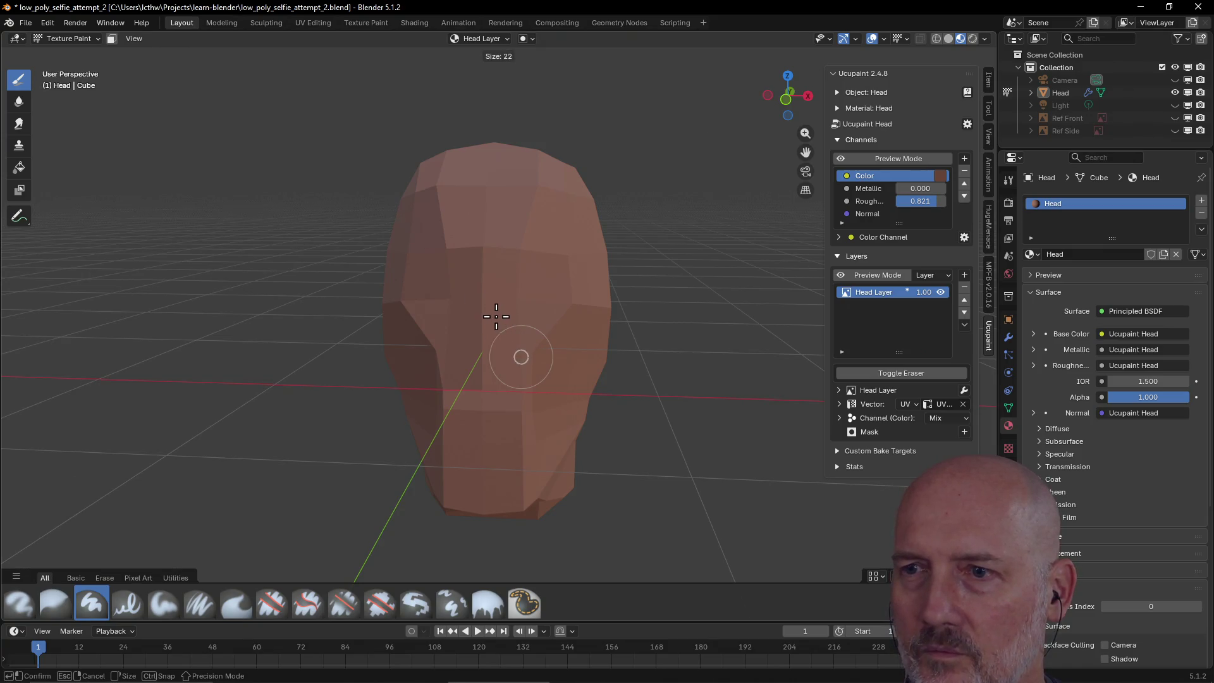
click(493, 312)
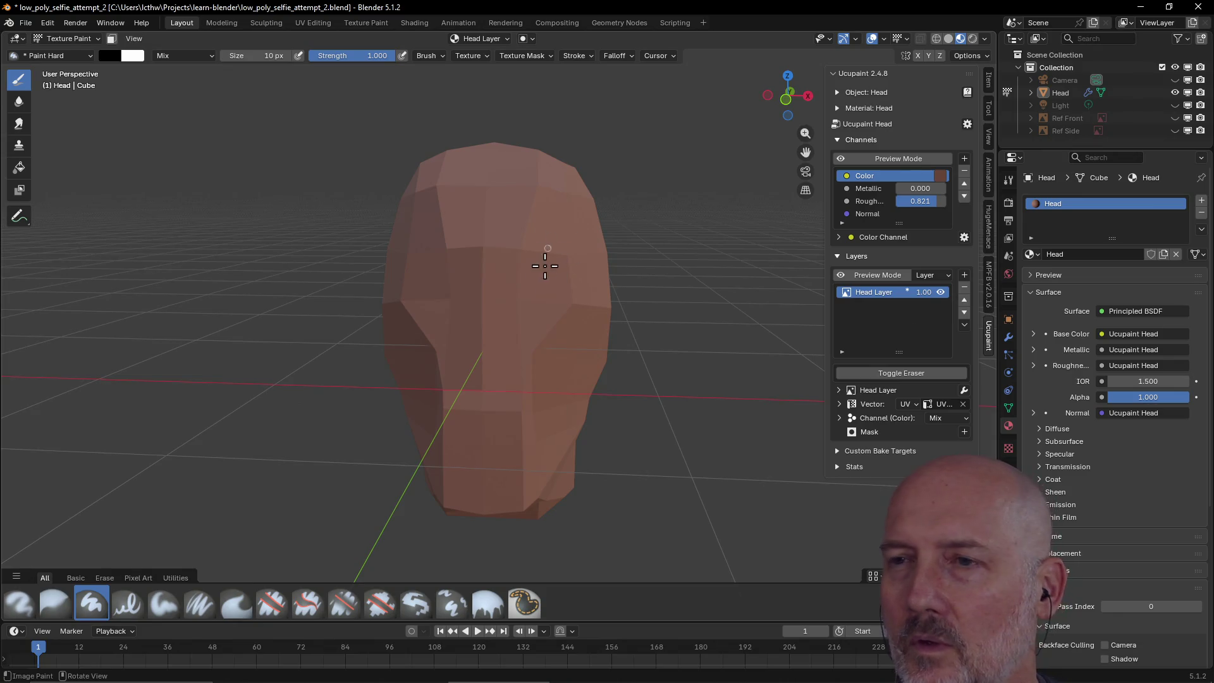
mouse_move(536, 274)
mouse_down()
mouse_move(551, 279)
mouse_move(548, 292)
mouse_move(572, 274)
mouse_up()
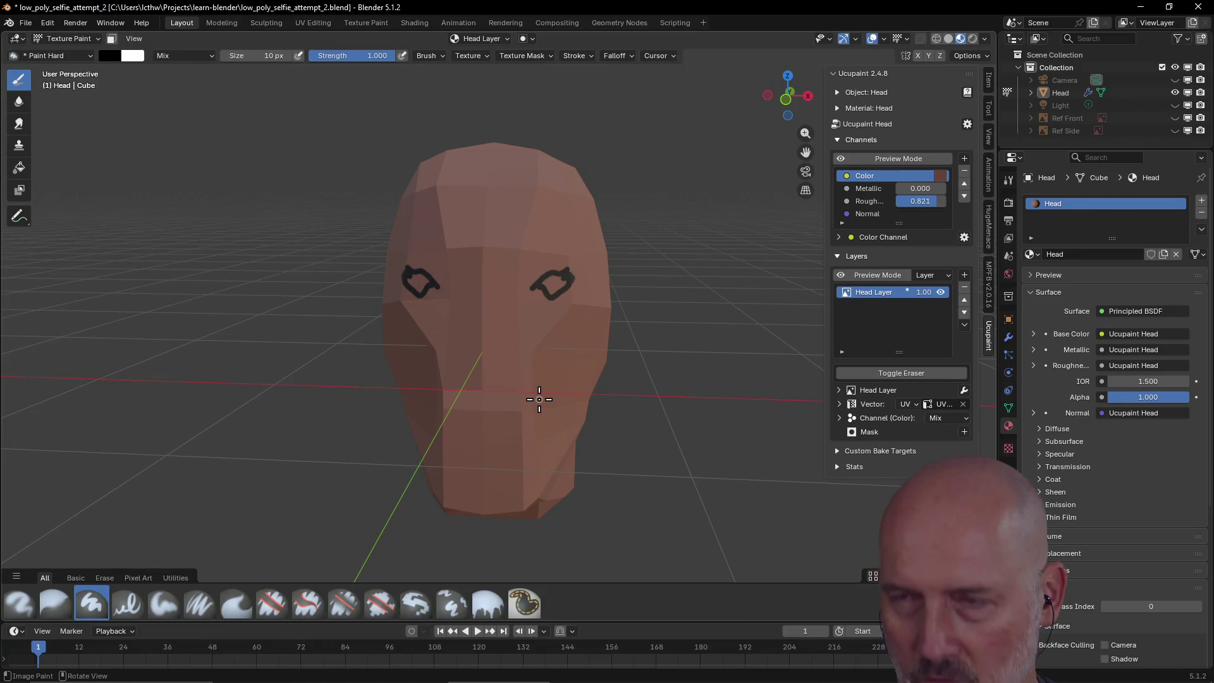
- Undo the eye outlines, orbit to a lower front view, and show the Ref Front plane
key(ctrl)
key(ctrl+z)
mouse_move(506, 307)
middle_down()
mouse_move(499, 290)
mouse_move(504, 307)
mouse_move(533, 290)
mouse_move(501, 290)
mouse_move(528, 298)
middle_up()
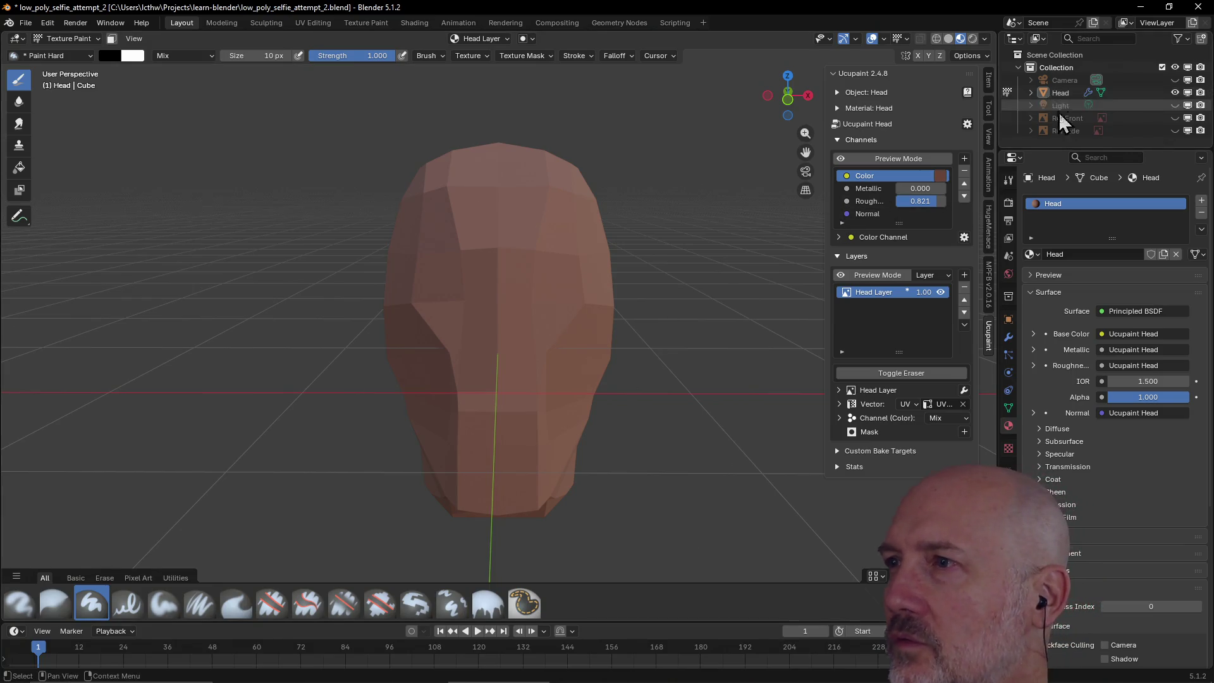
click(1175, 118)
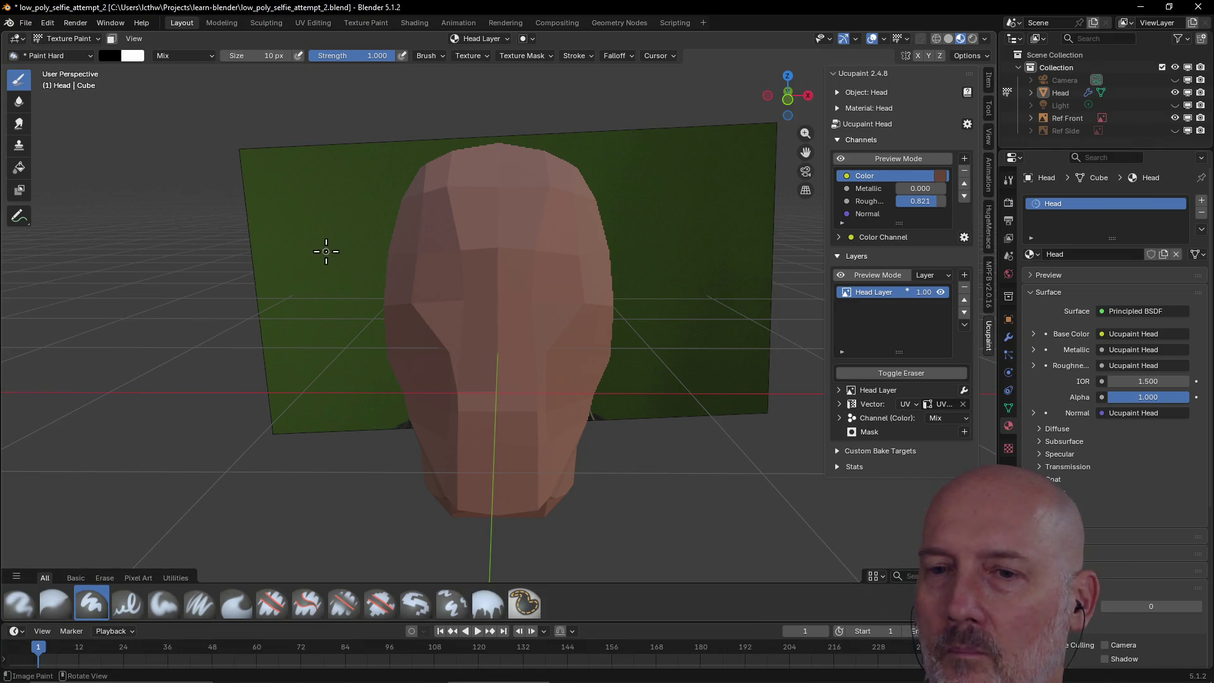
- Switch the head from Texture Paint back to Object Mode
click(90, 57)
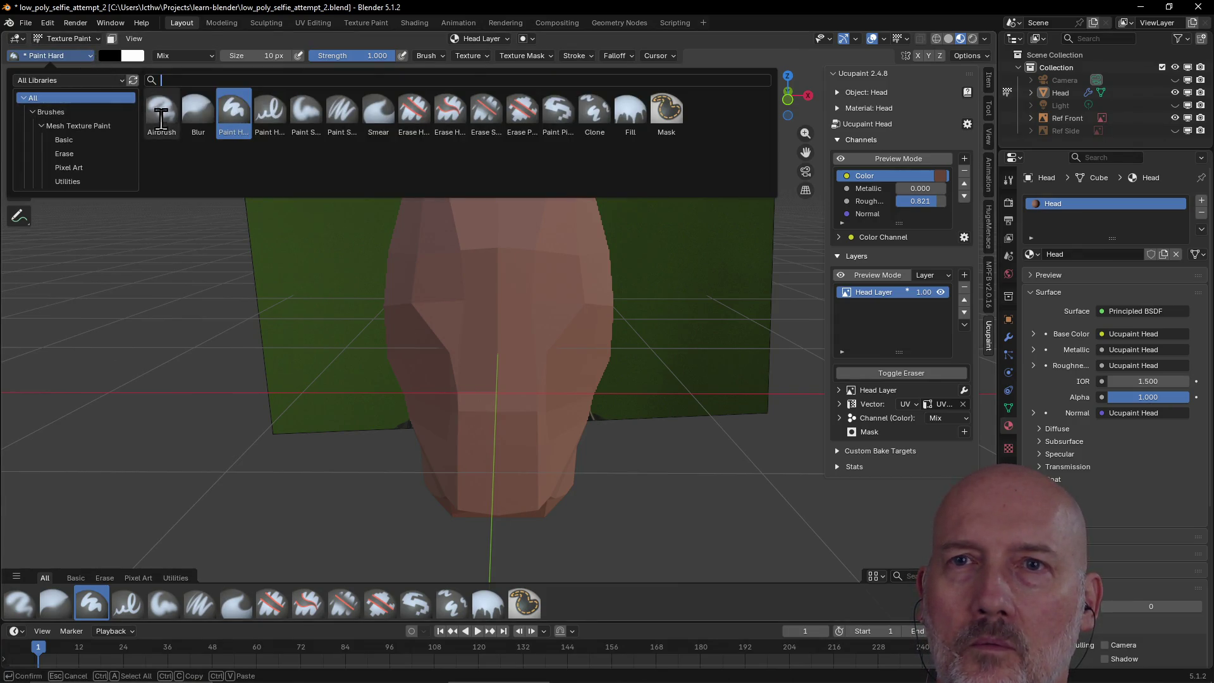
click(99, 39)
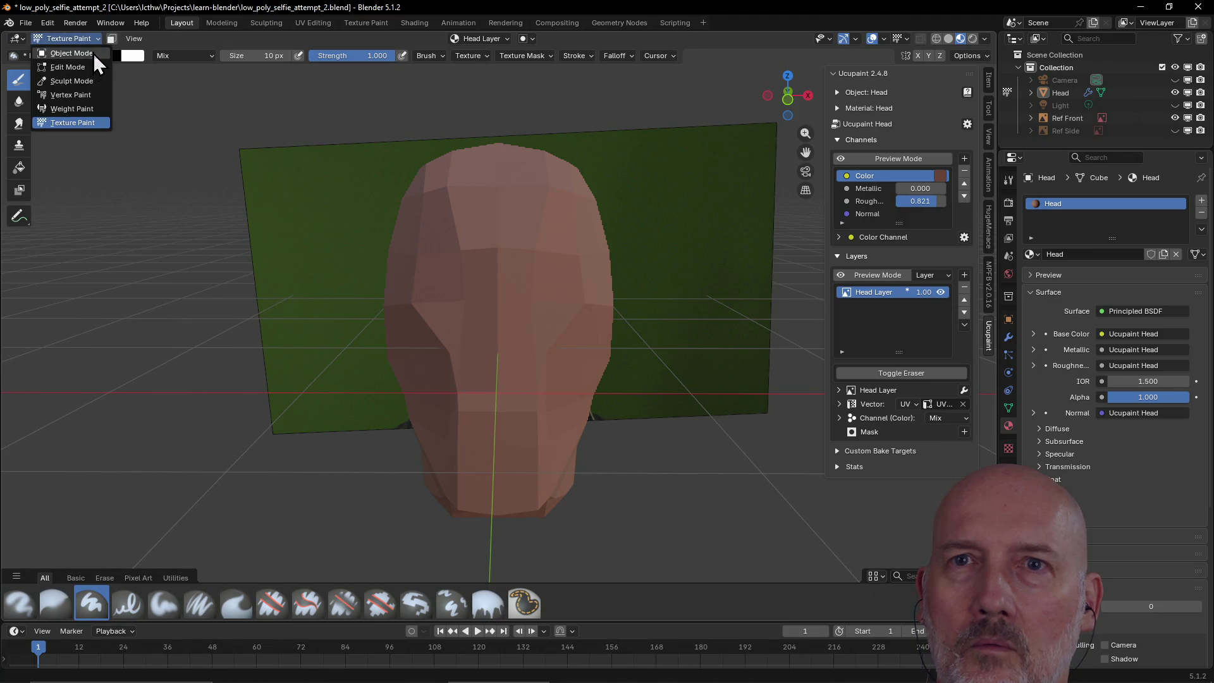
click(76, 54)
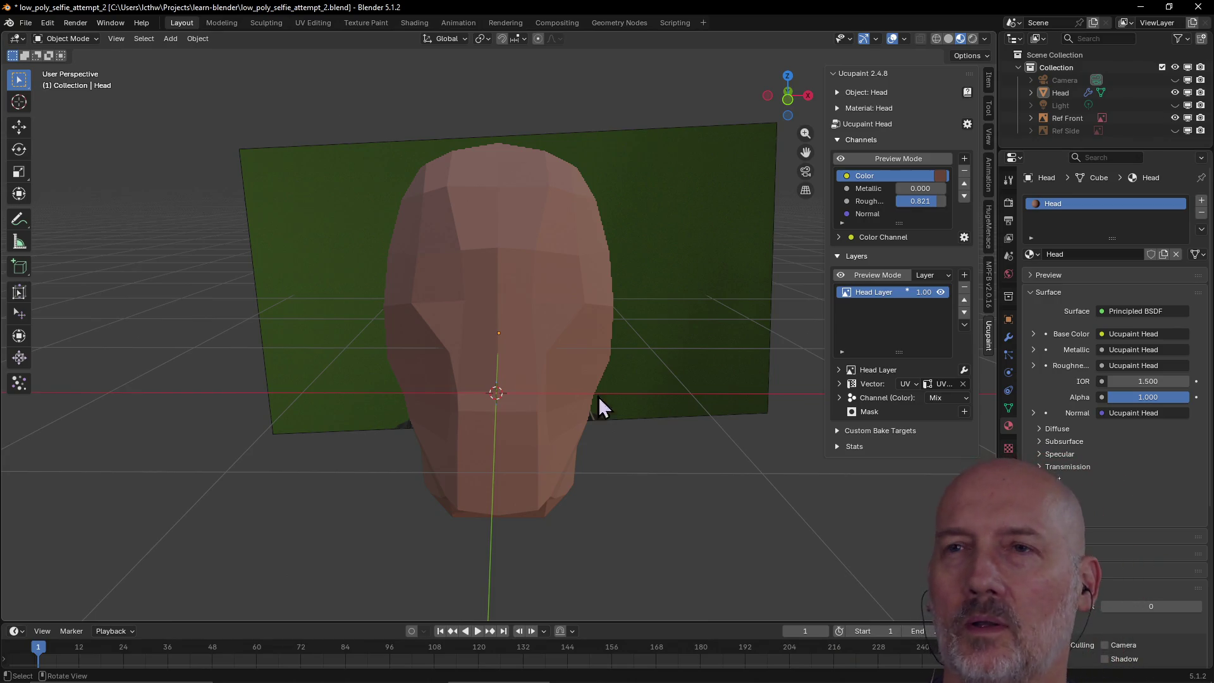
- Check the head from the front in the Texture Paint workspace, then return to Layout
click(378, 25)
mouse_move(536, 263)
middle_down()
mouse_move(468, 203)
mouse_move(575, 195)
mouse_move(572, 227)
mouse_move(556, 217)
mouse_move(591, 282)
mouse_move(613, 271)
mouse_move(633, 302)
middle_up()
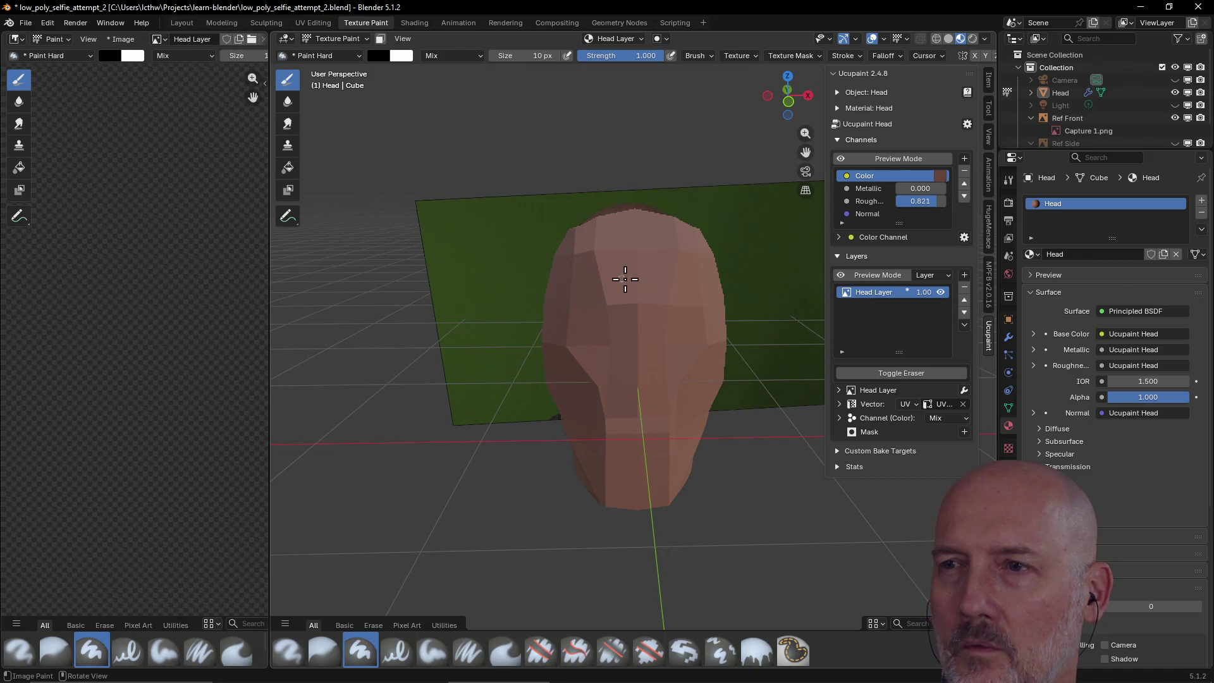
click(183, 23)
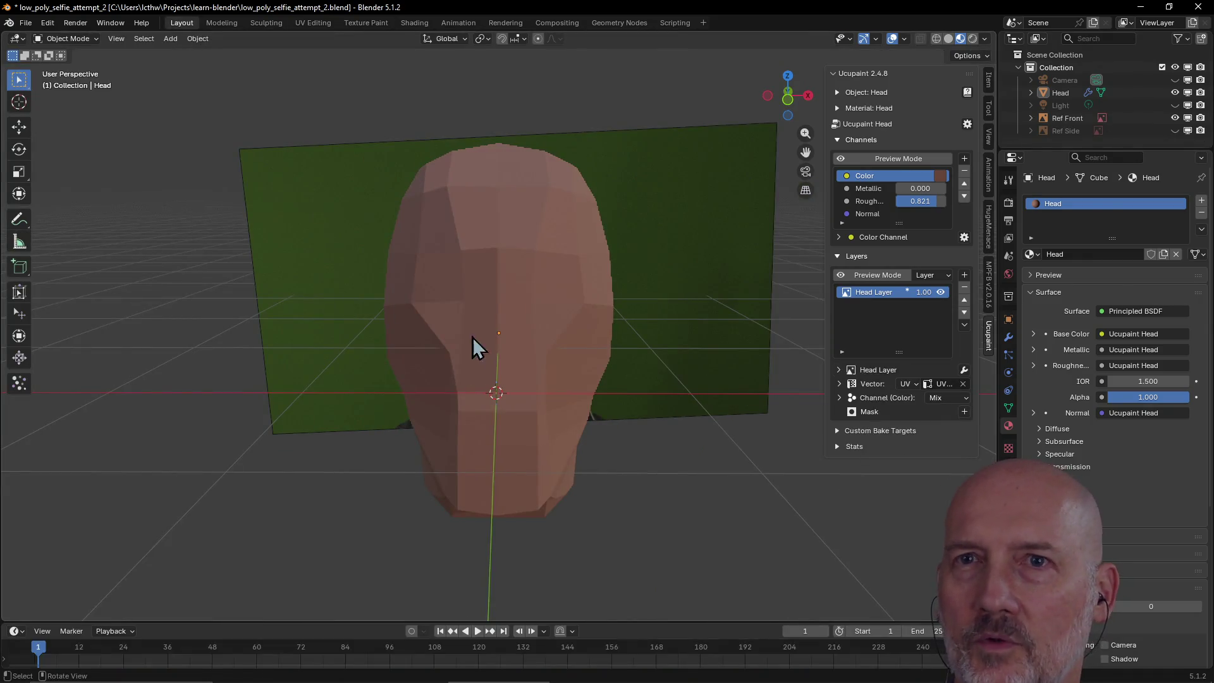
- Move the Ref Front plane -2.167 m along X to sit left of the head
click(344, 248)
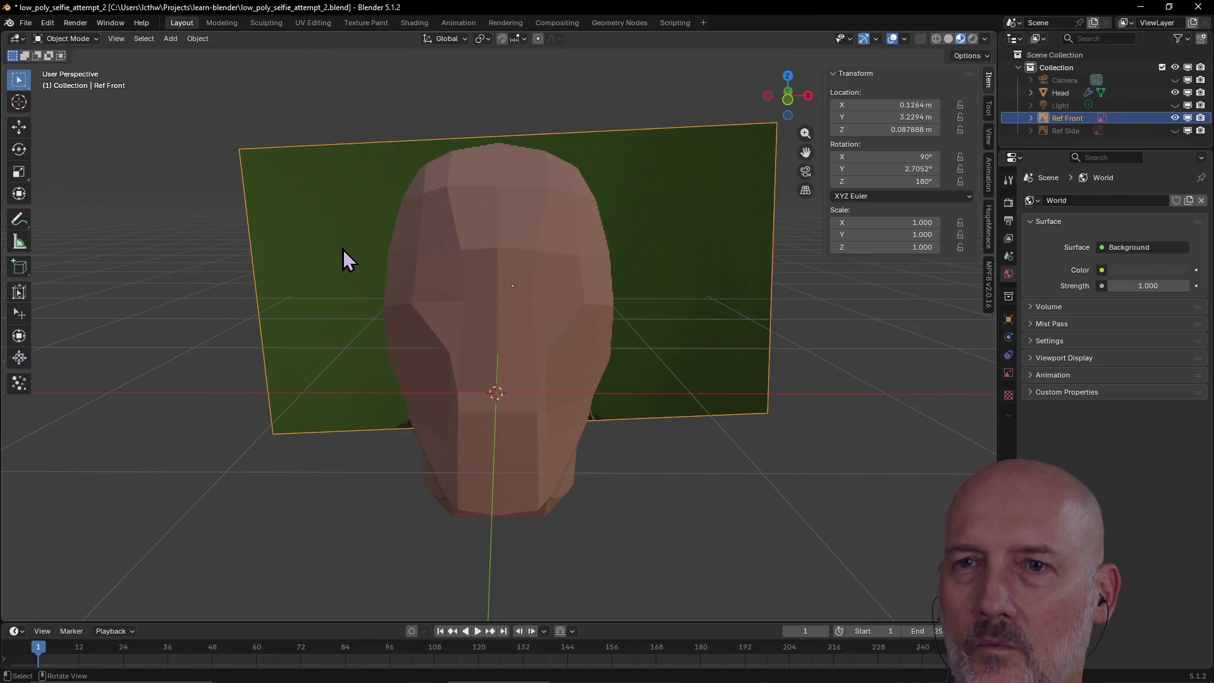
middle_drag(352, 247, 358, 256)
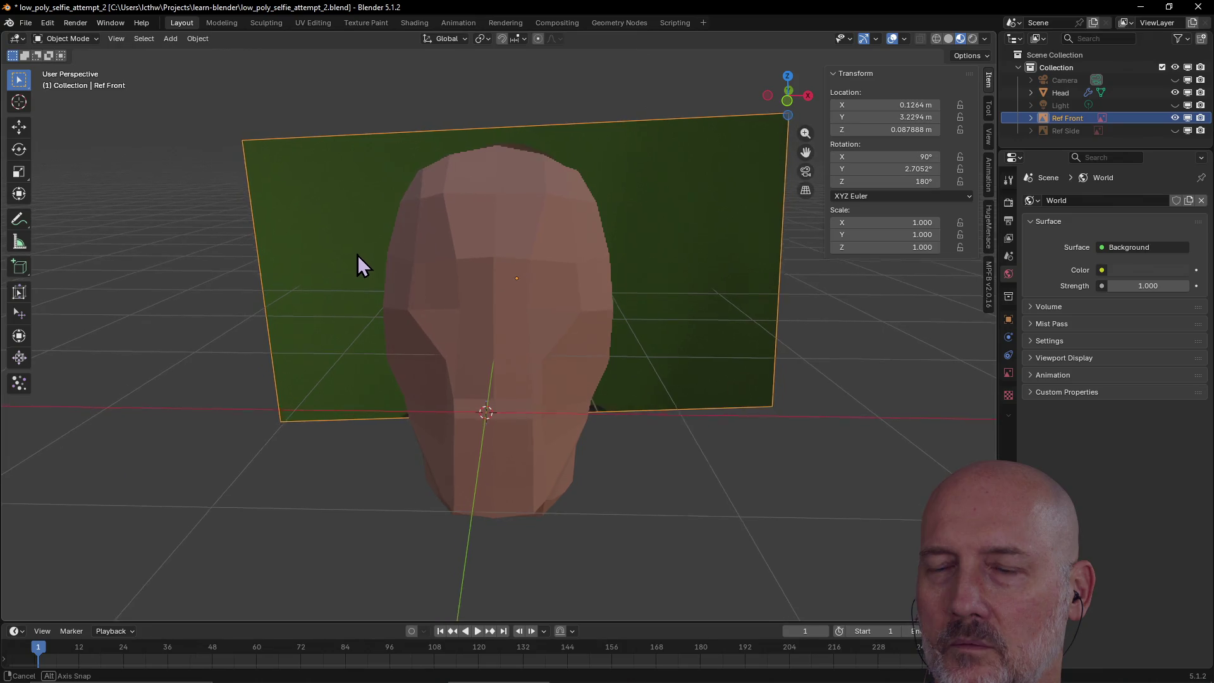
key(g)
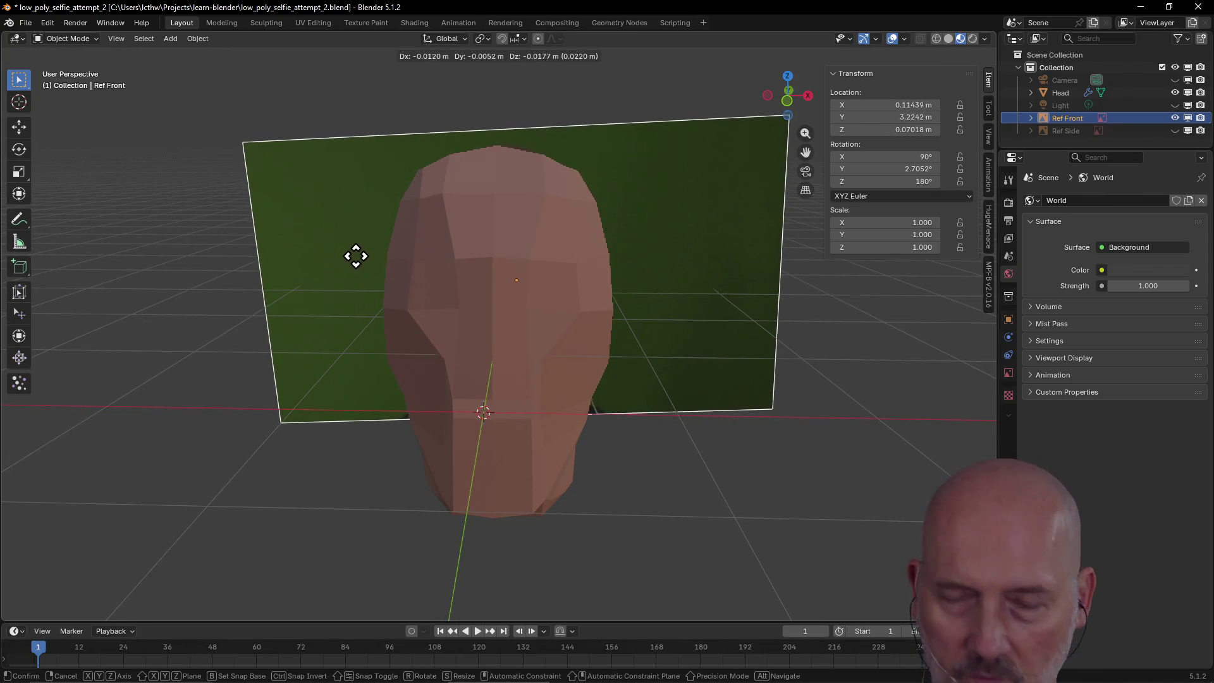
key(x)
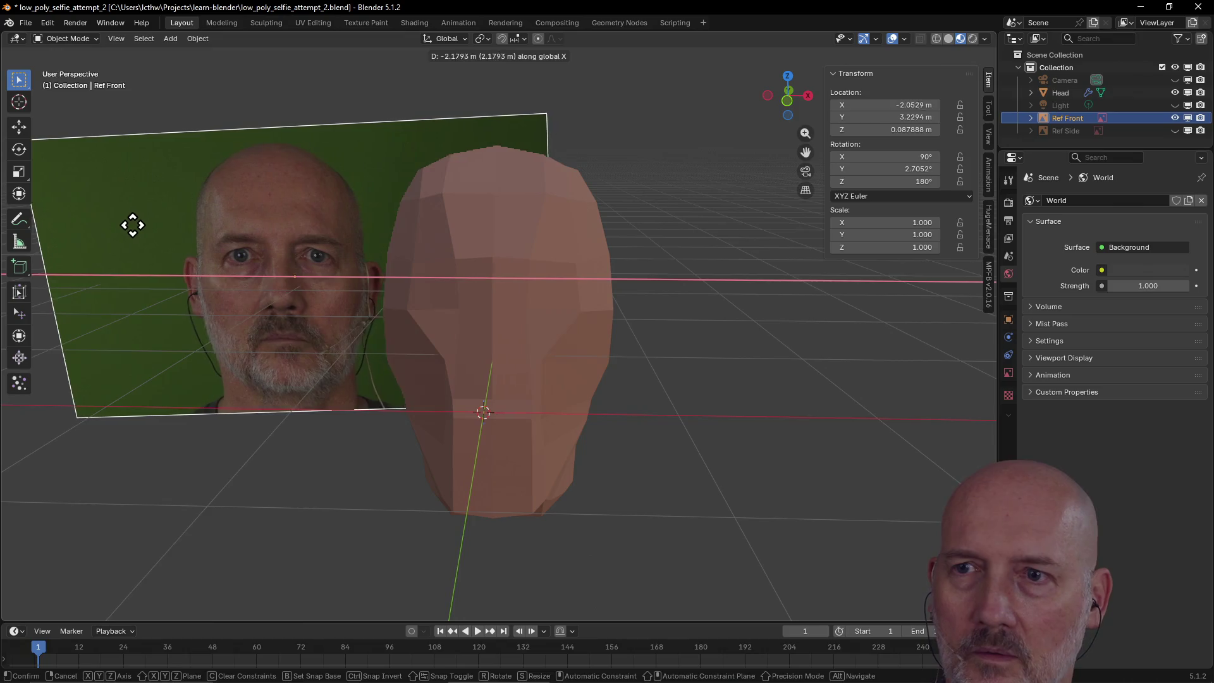
click(130, 222)
- Frame the reference plane with View Selected and look at it in front orthographic view
key(grave)
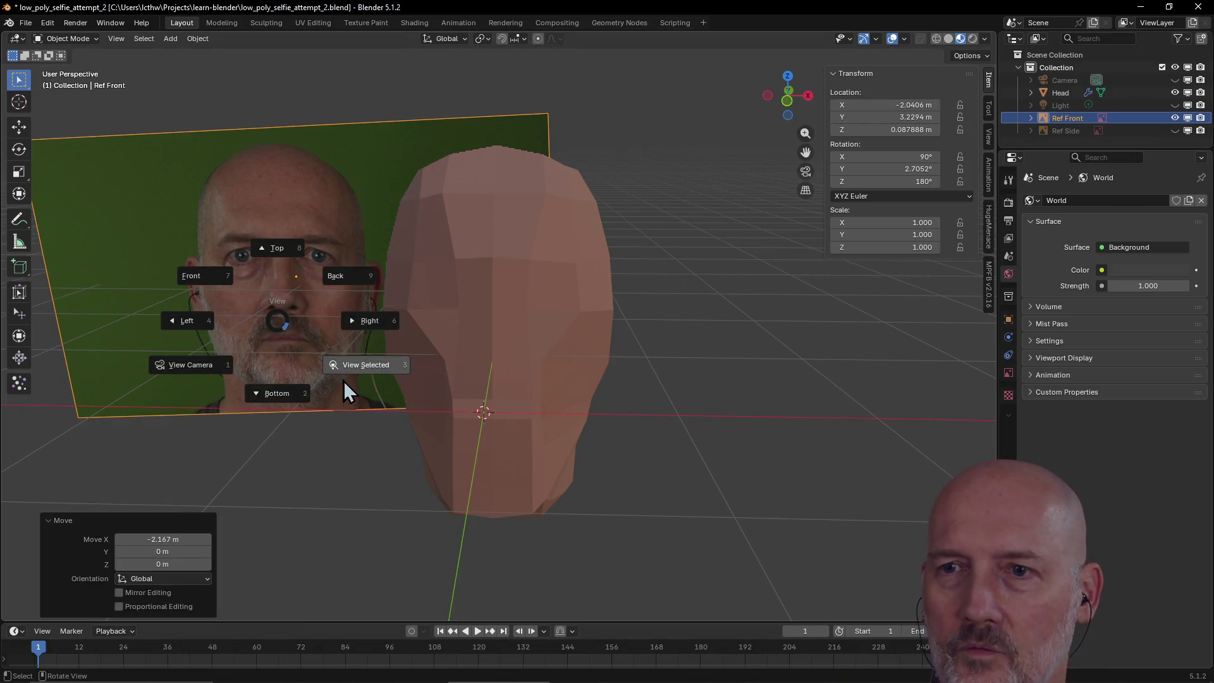
click(212, 275)
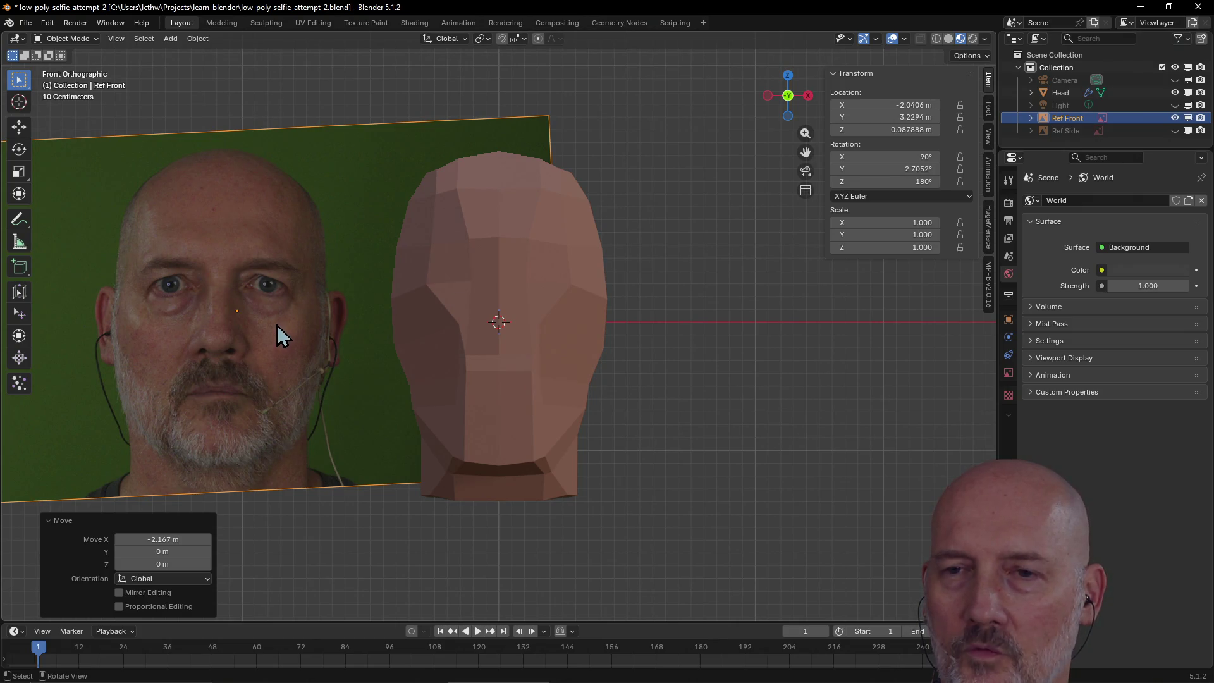
middle_drag(286, 319, 289, 310)
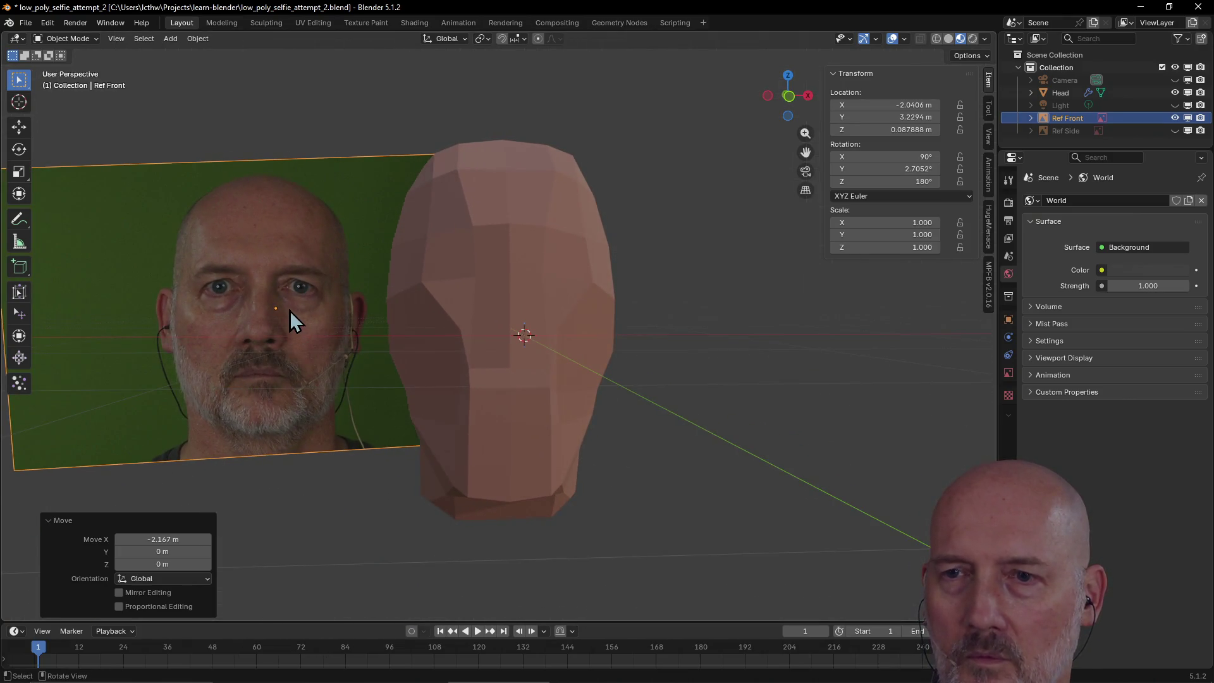
key(grave)
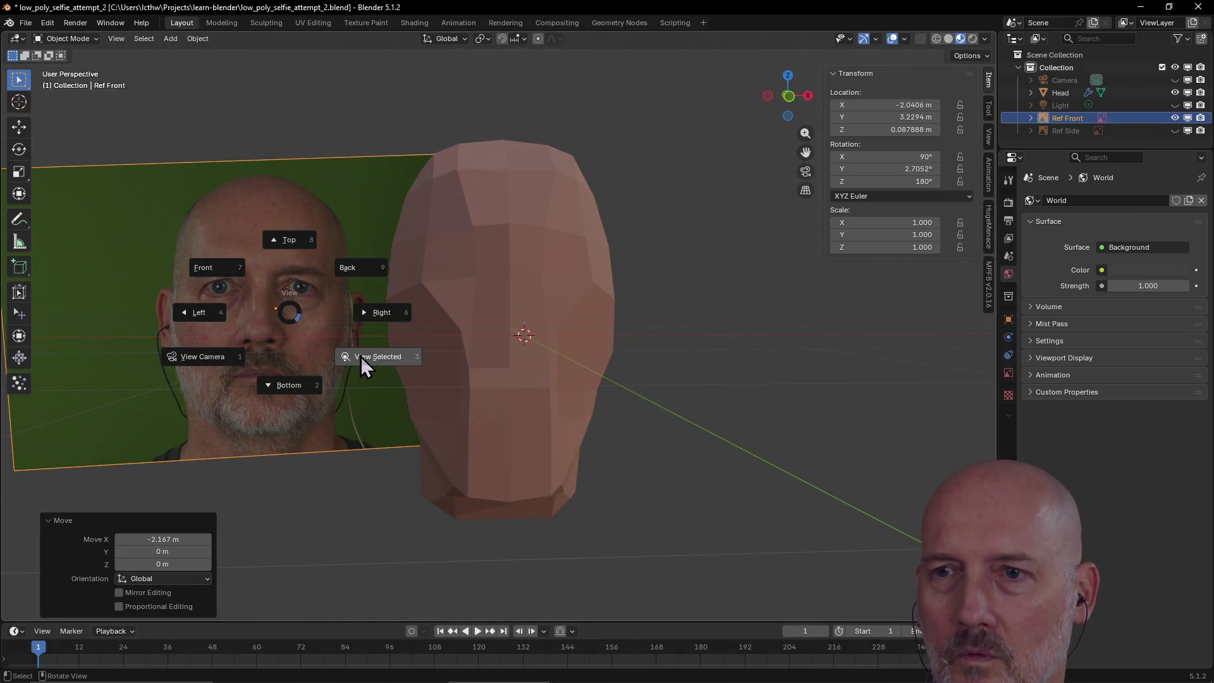
click(354, 358)
scroll(537, 343, up, 5)
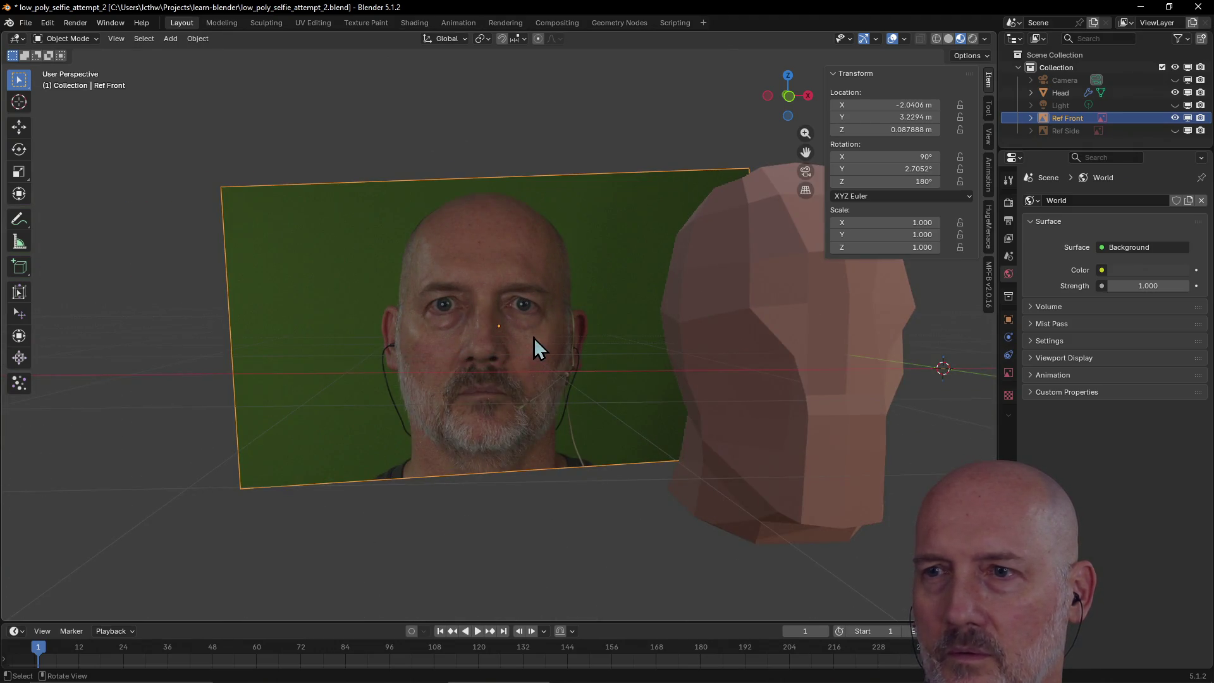
key(grave)
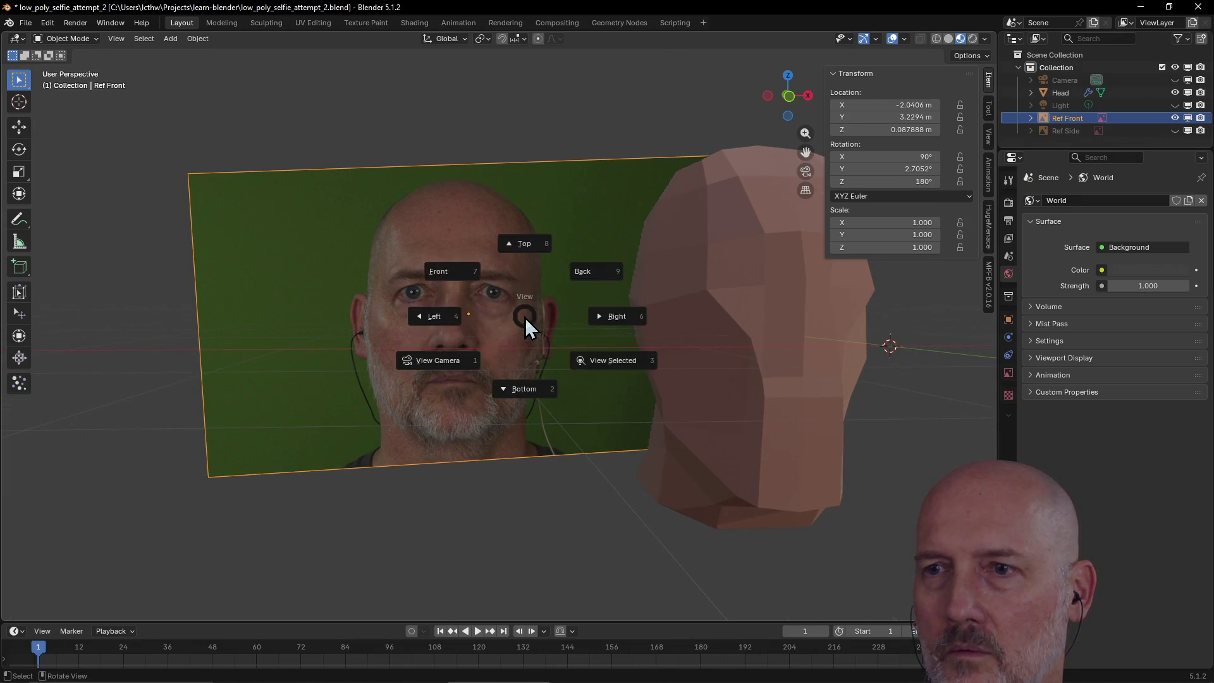
click(473, 274)
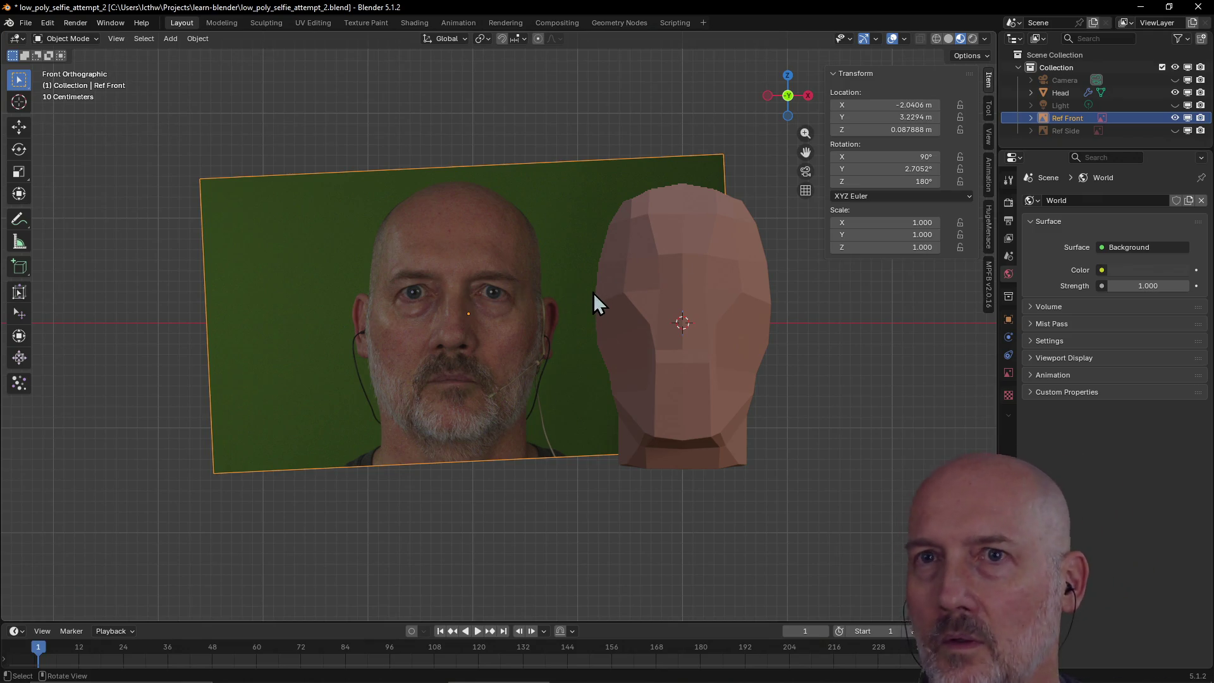
- In Texture Paint, frame the photo plane in front orthographic view, then zoom and pan to centre photo and head
click(363, 22)
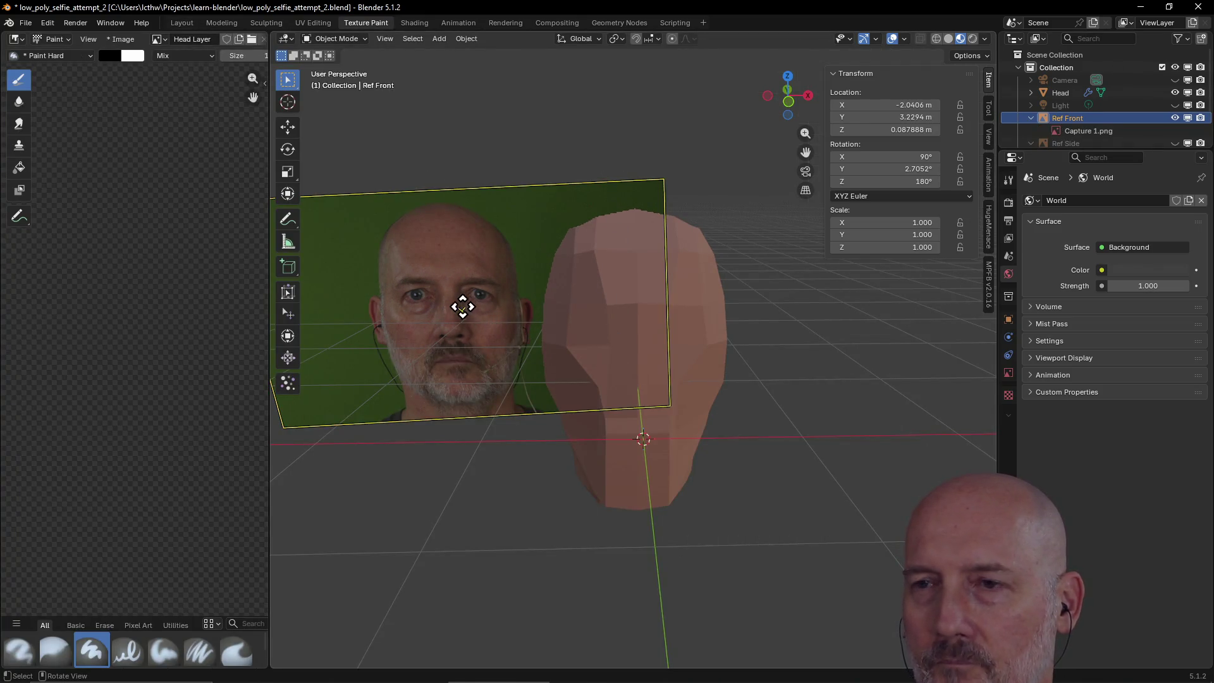
key(g)
key(grave)
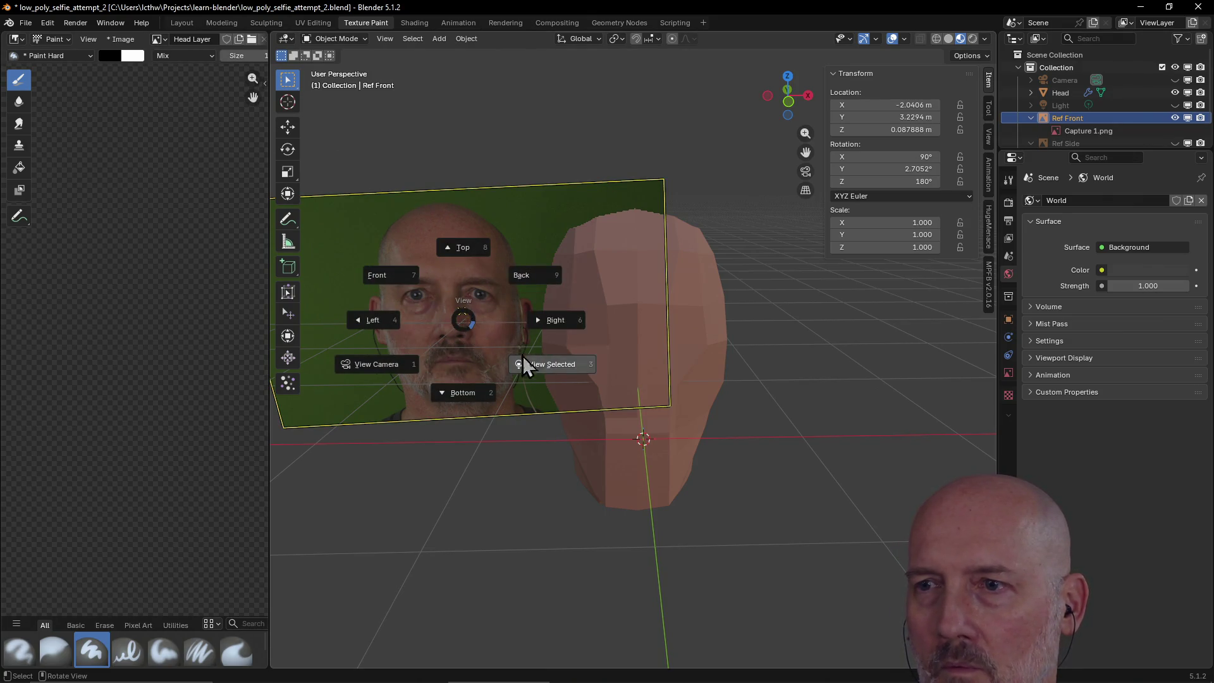
click(544, 371)
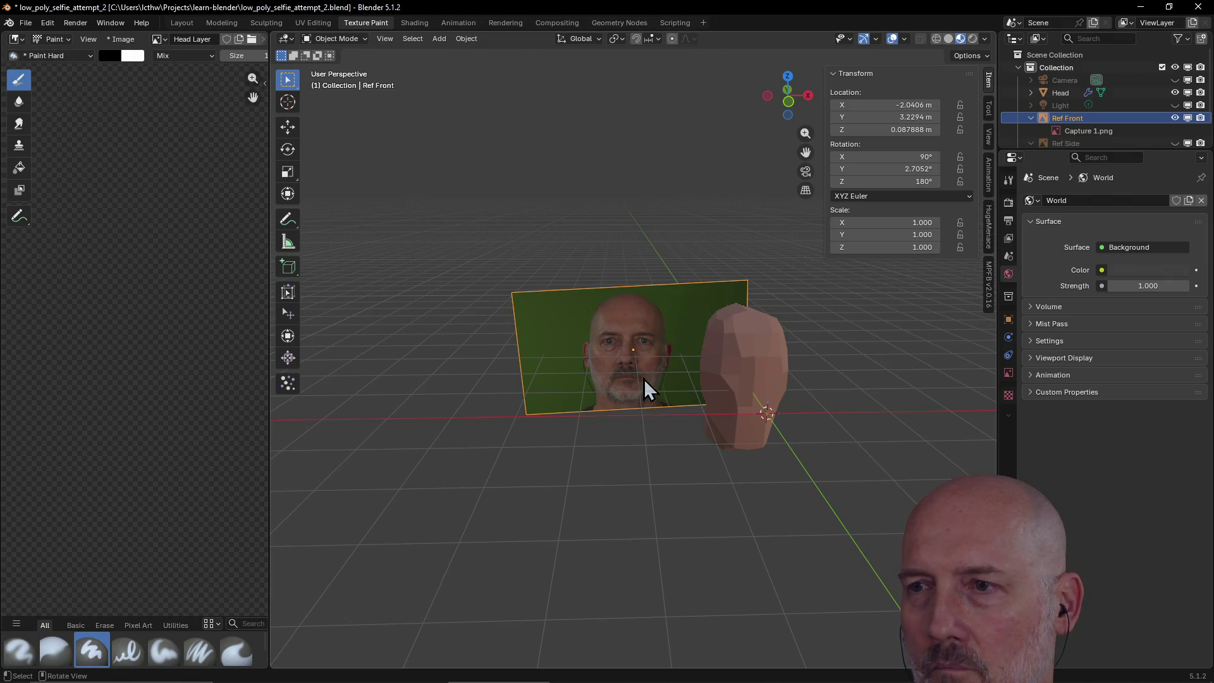
key(grave)
key(grave)
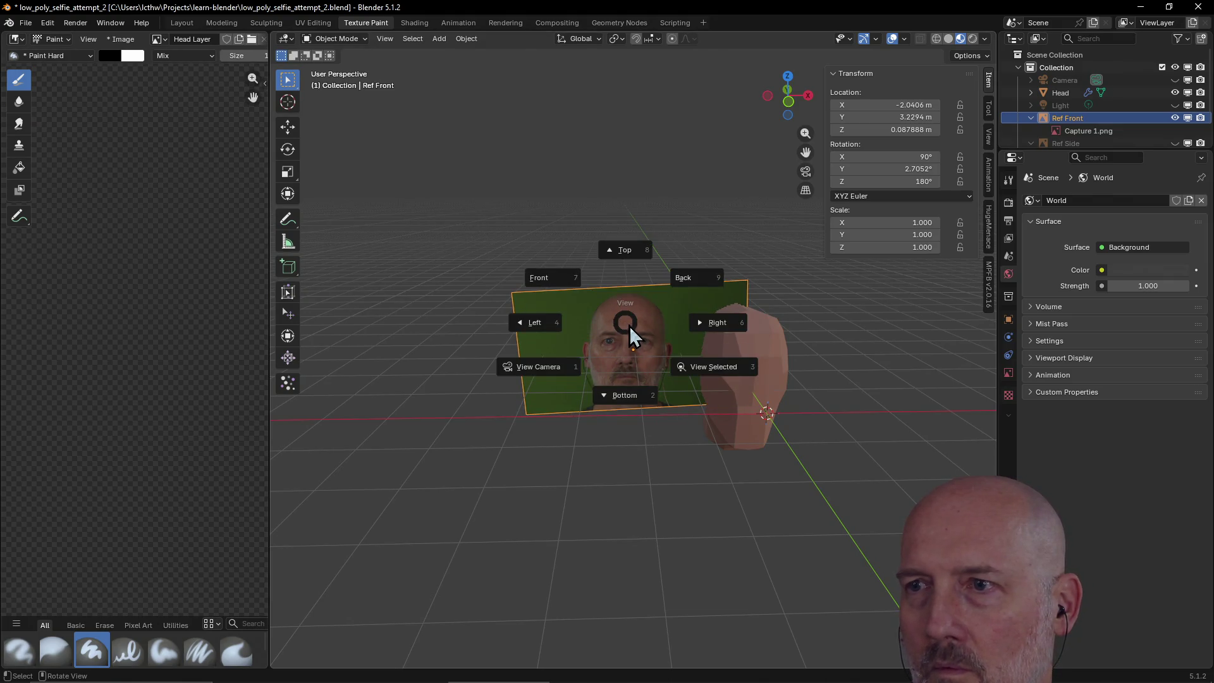
click(556, 278)
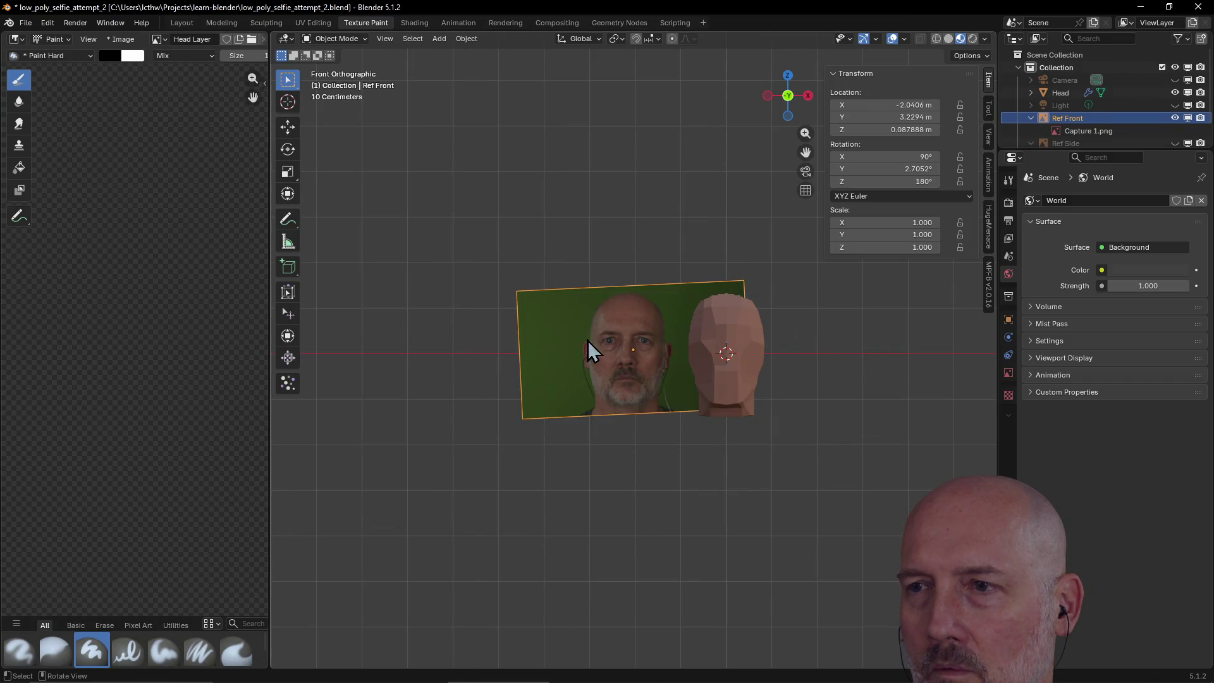
scroll(593, 343, down, 2)
scroll(593, 343, up, 7)
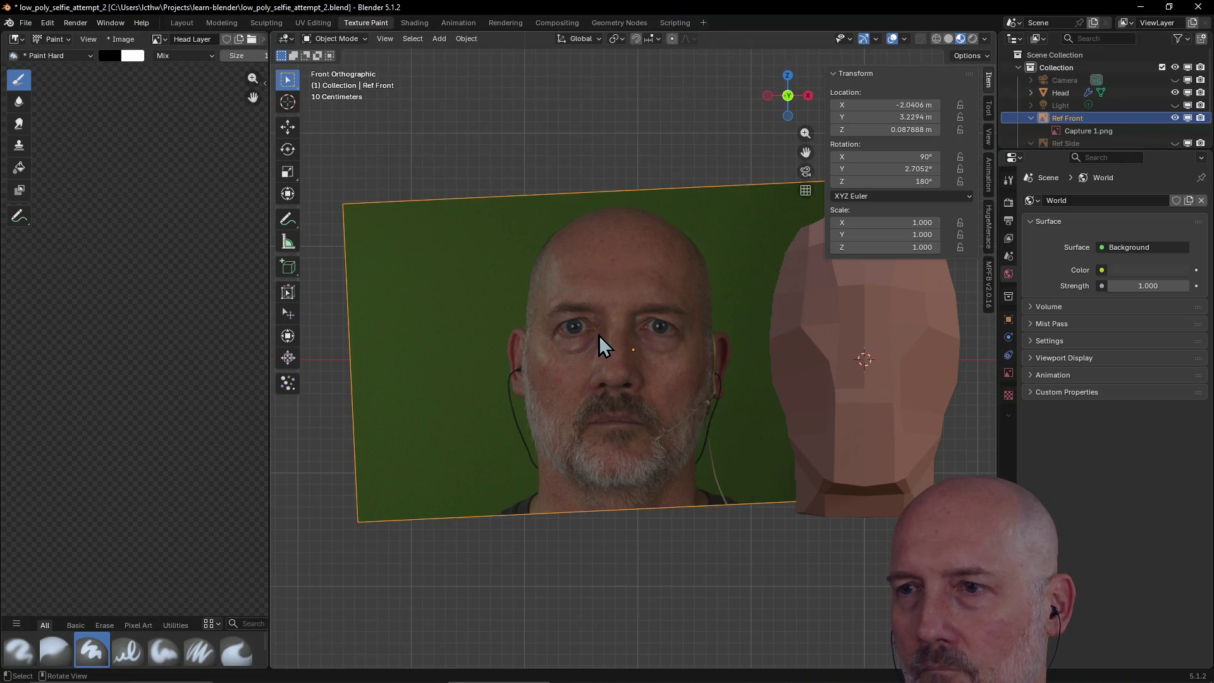
mouse_move(601, 342)
shift+middle_down()
mouse_move(507, 343)
mouse_move(544, 363)
mouse_move(523, 370)
shift+middle_up()
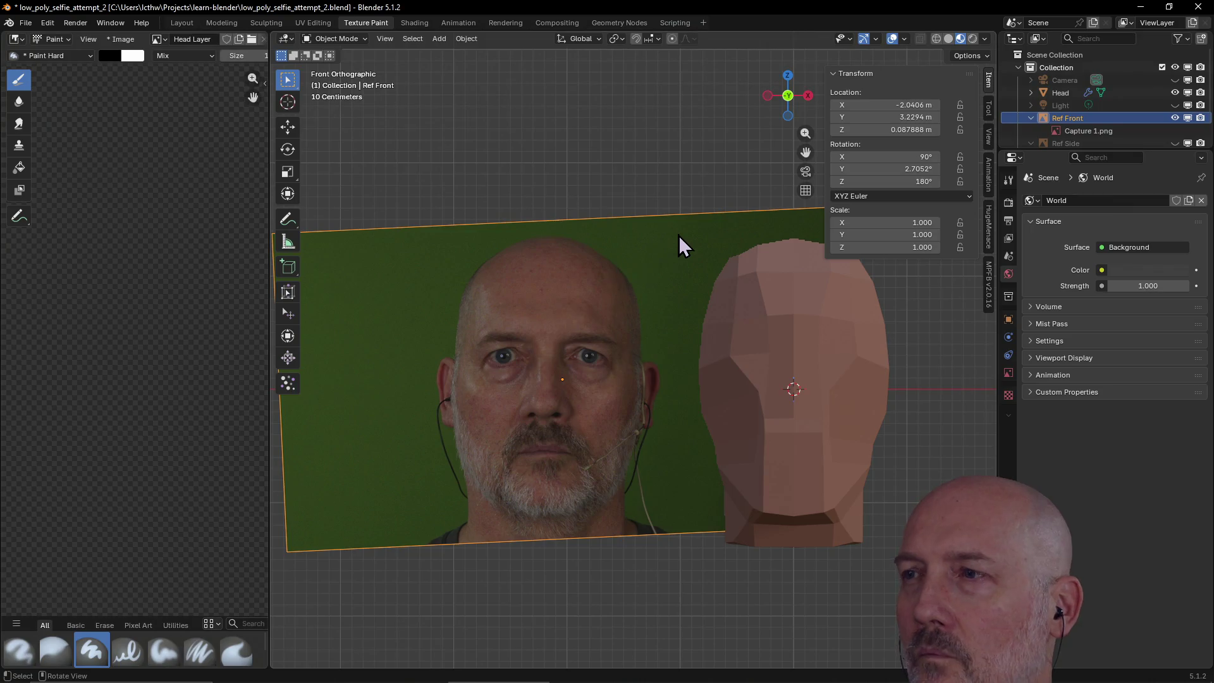
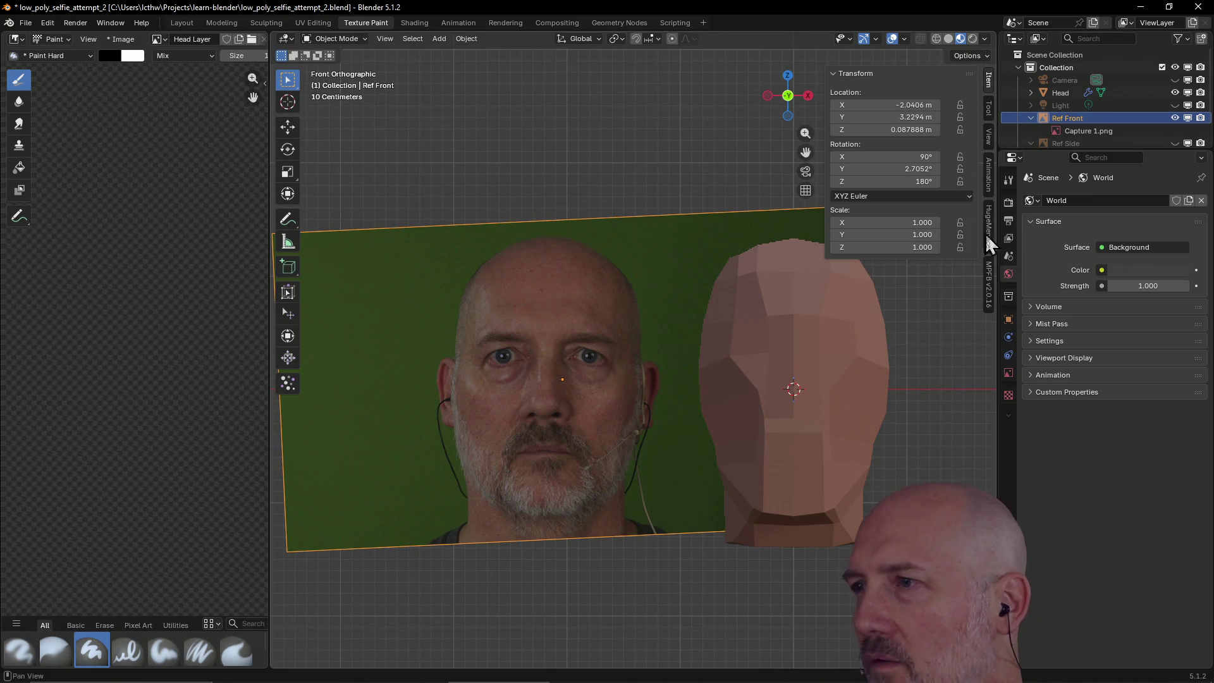
- Make the Head mesh the active object in Layout, then return to the Texture Paint workspace
click(989, 113)
click(989, 133)
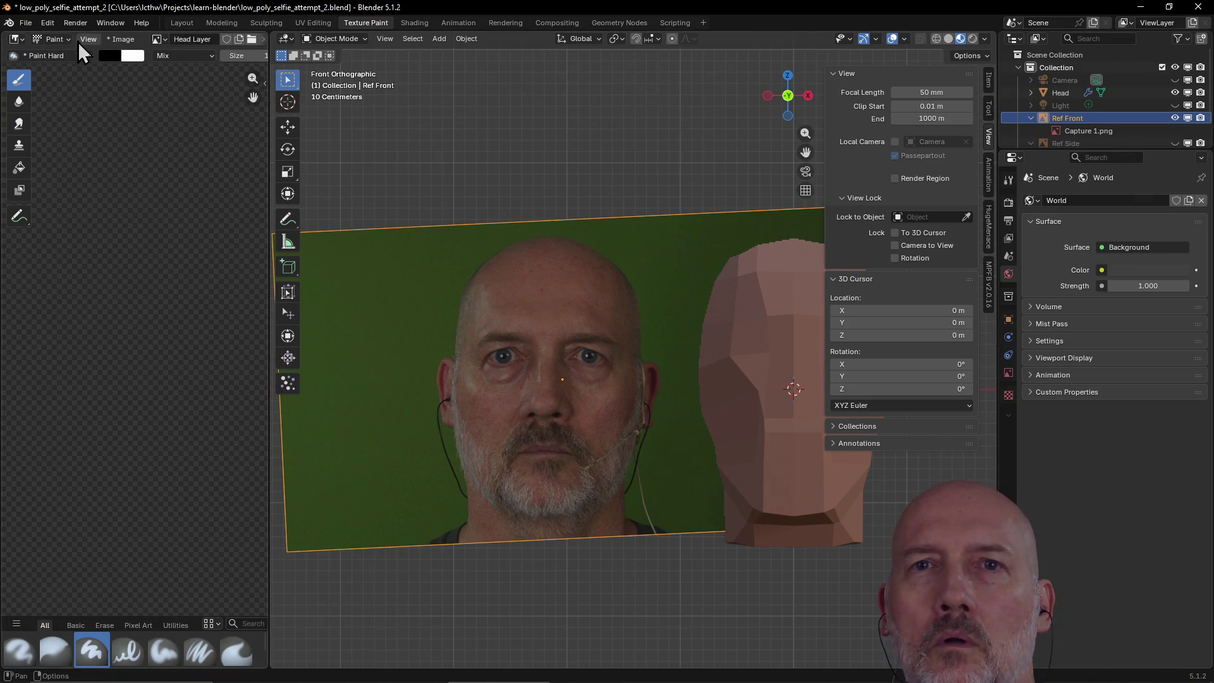
click(182, 23)
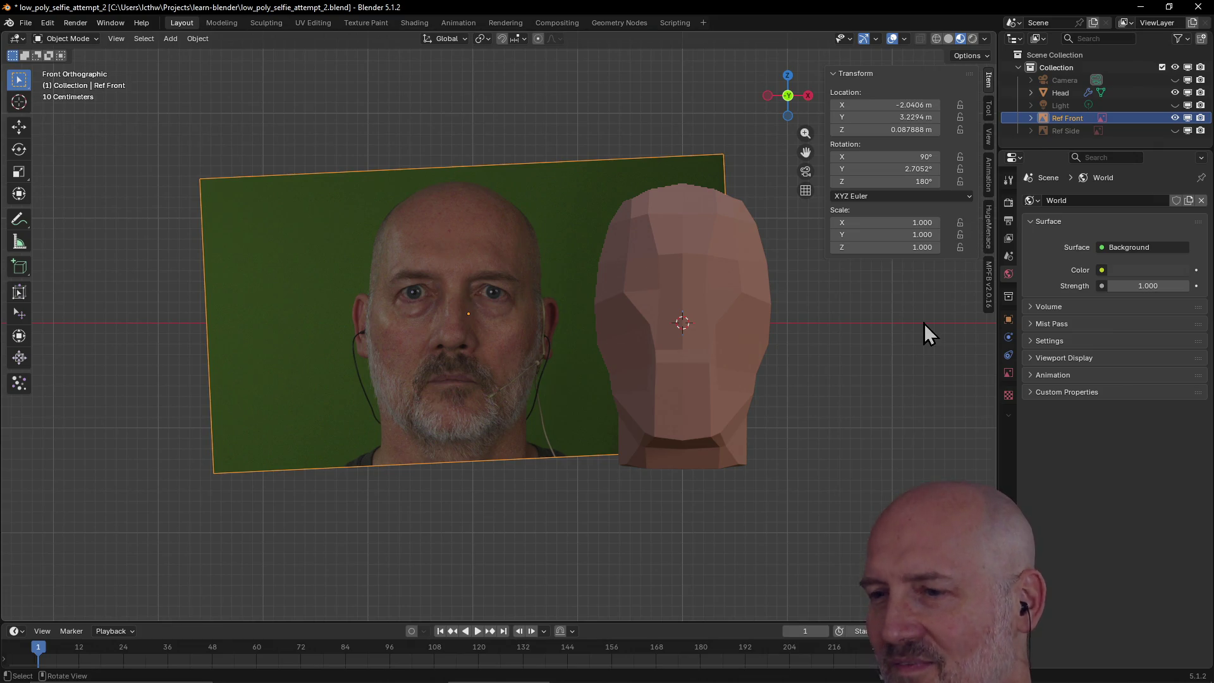
click(715, 322)
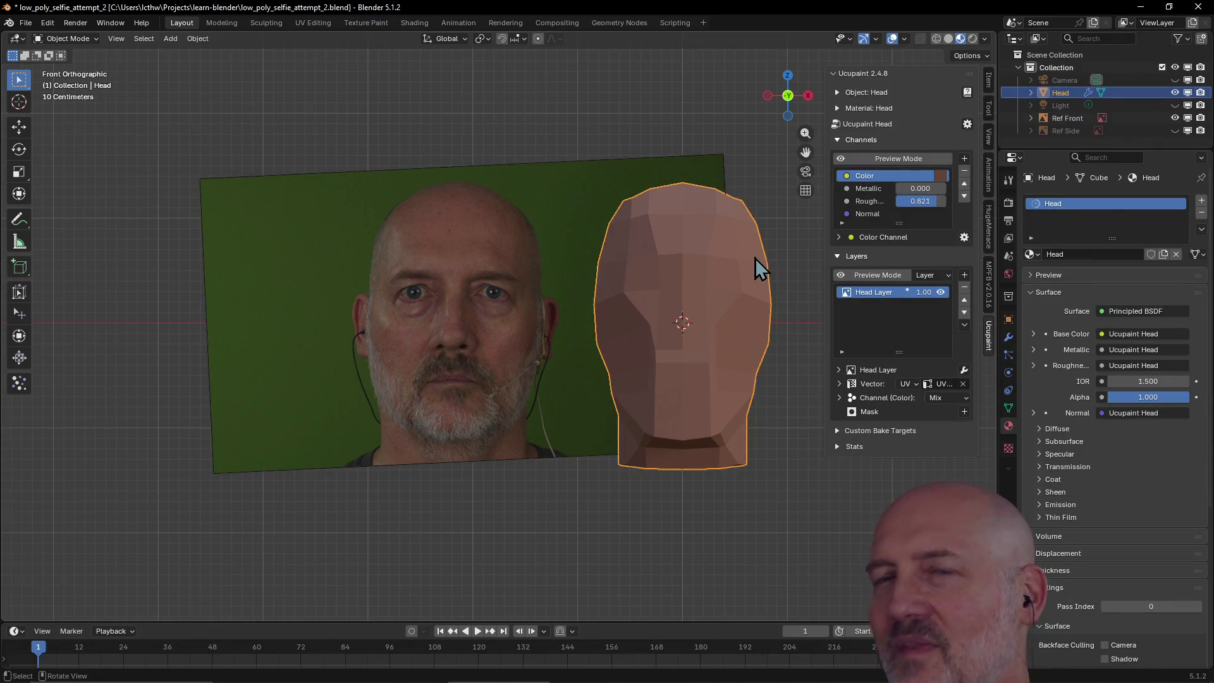
click(359, 28)
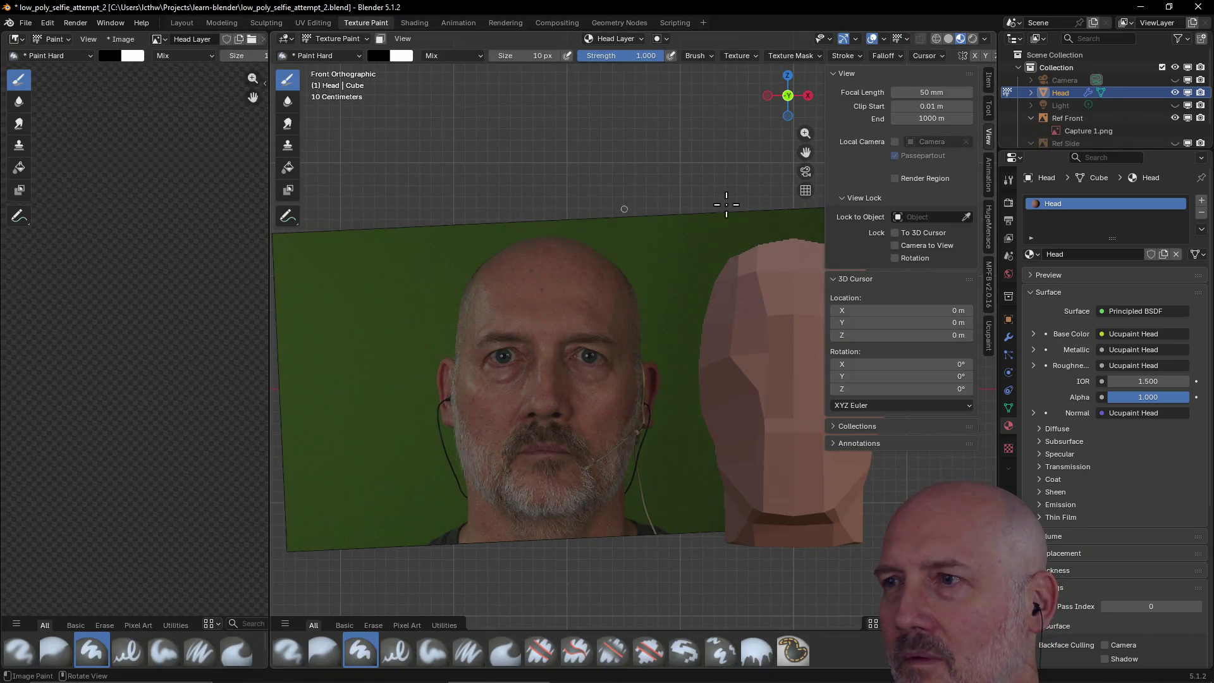
- Paint a test dot on the head, undo it, and hide the viewport sidebar
click(757, 372)
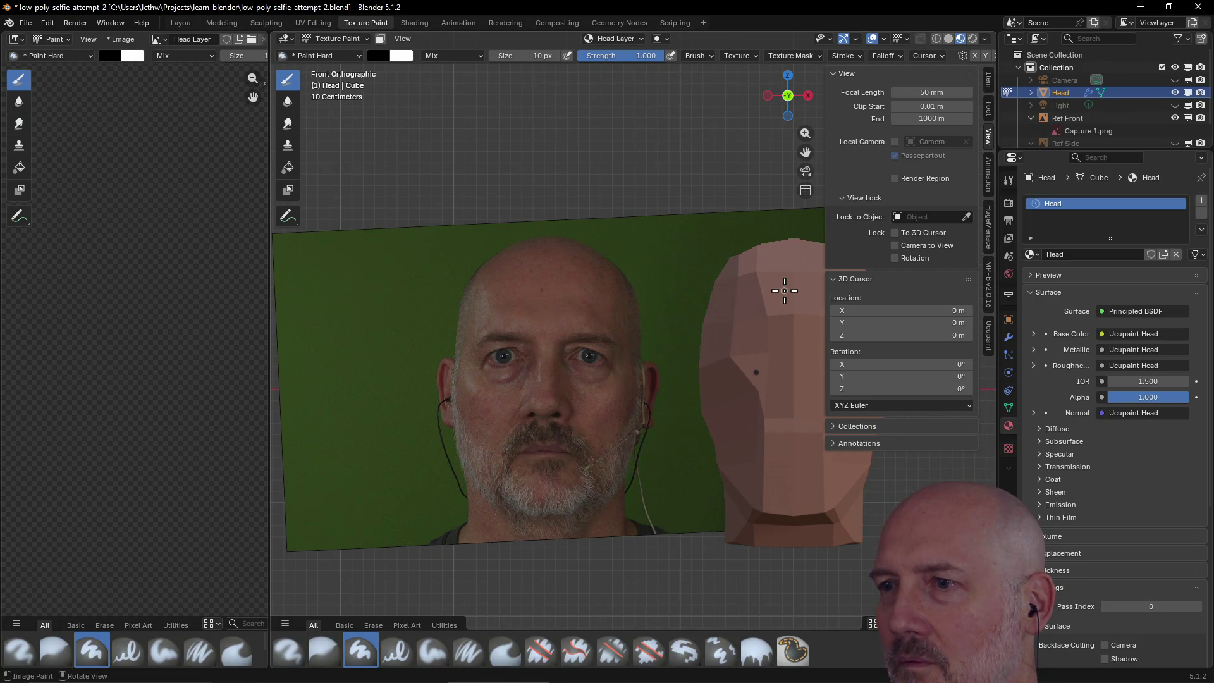
key(ctrl+z)
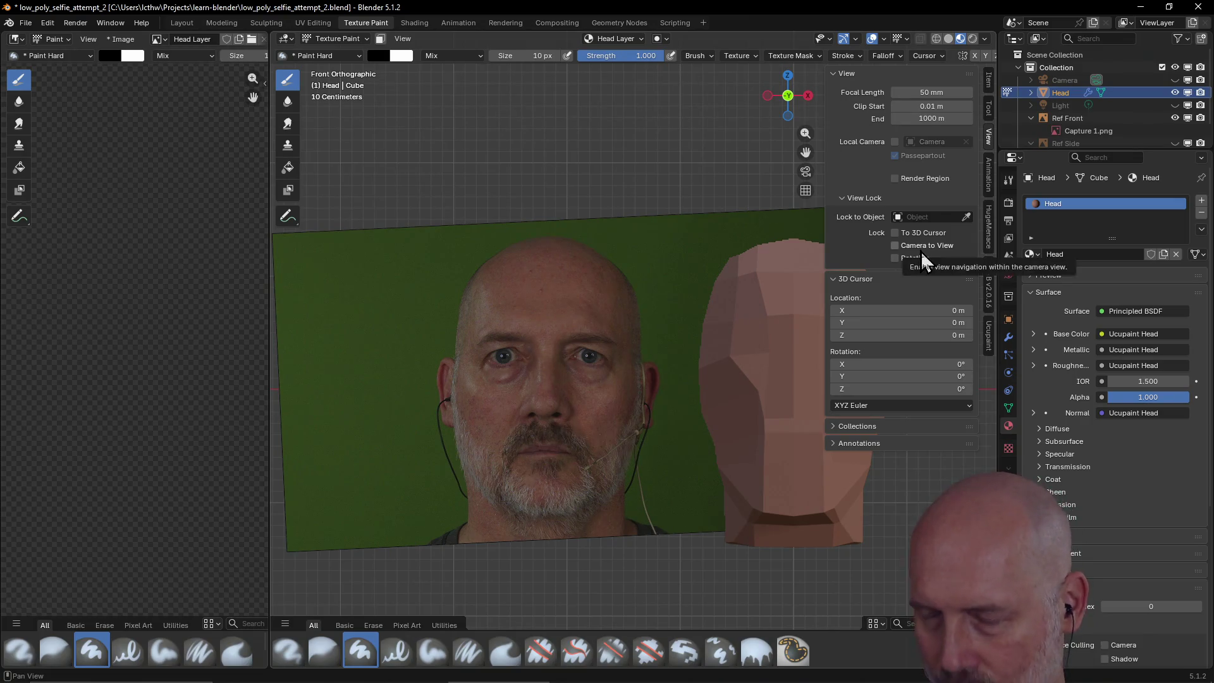
key(n)
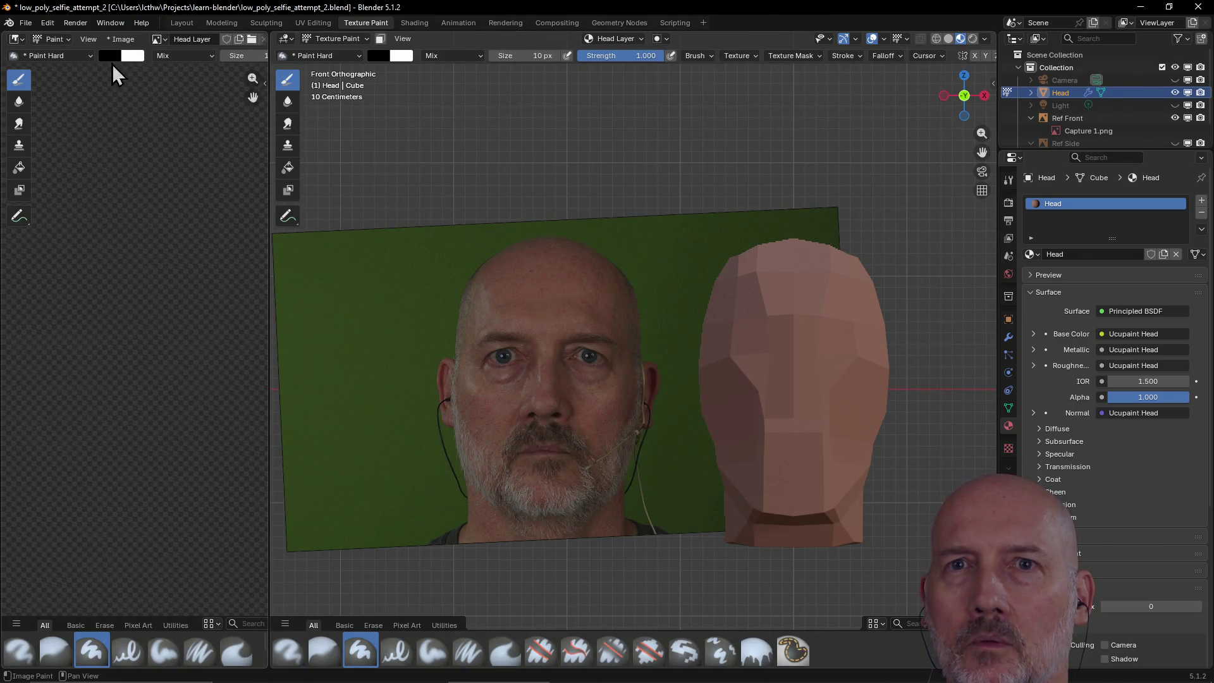
- Switch the image editor mode to View and then back to Paint
click(68, 41)
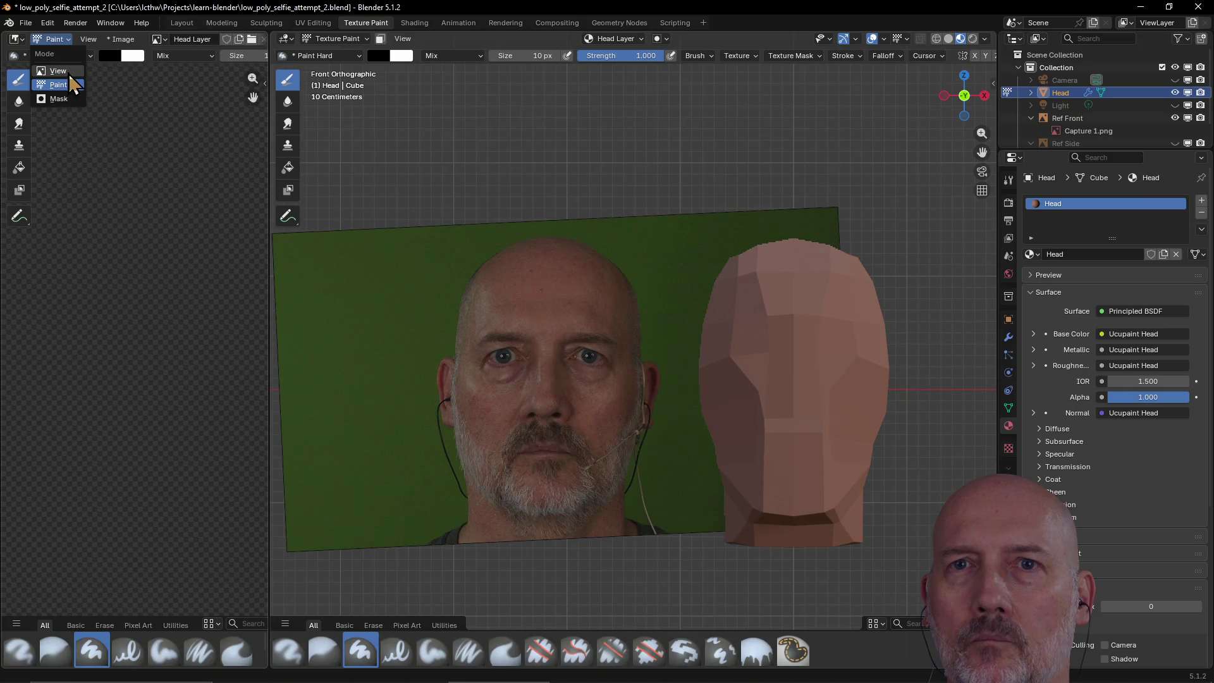
click(58, 71)
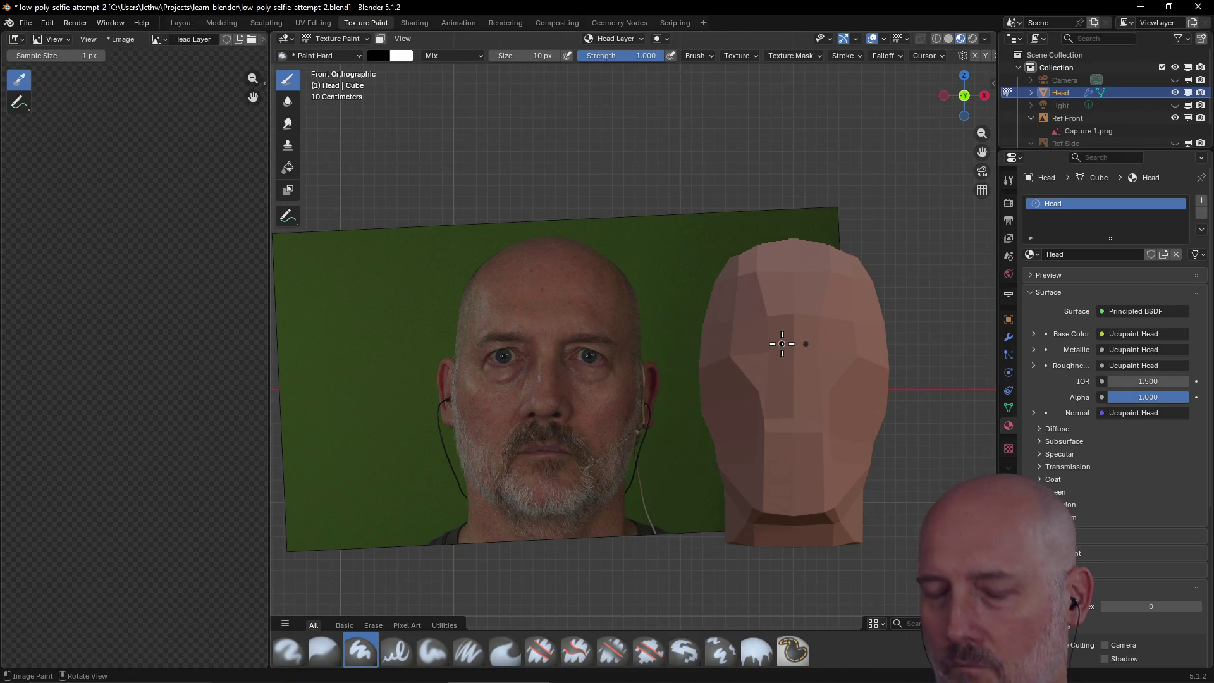
click(67, 42)
click(68, 84)
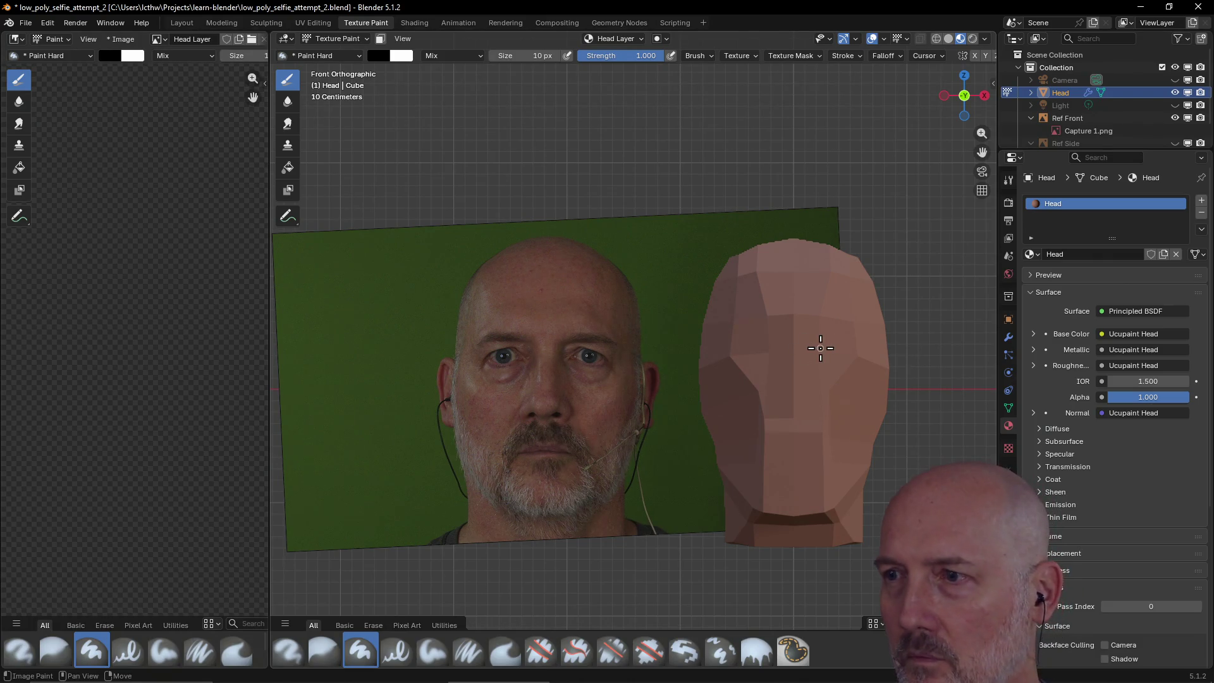
- Frame the head with View Selected and snap to the front orthographic view
mouse_move(816, 342)
middle_down()
mouse_move(808, 331)
mouse_move(865, 370)
mouse_move(787, 351)
middle_up()
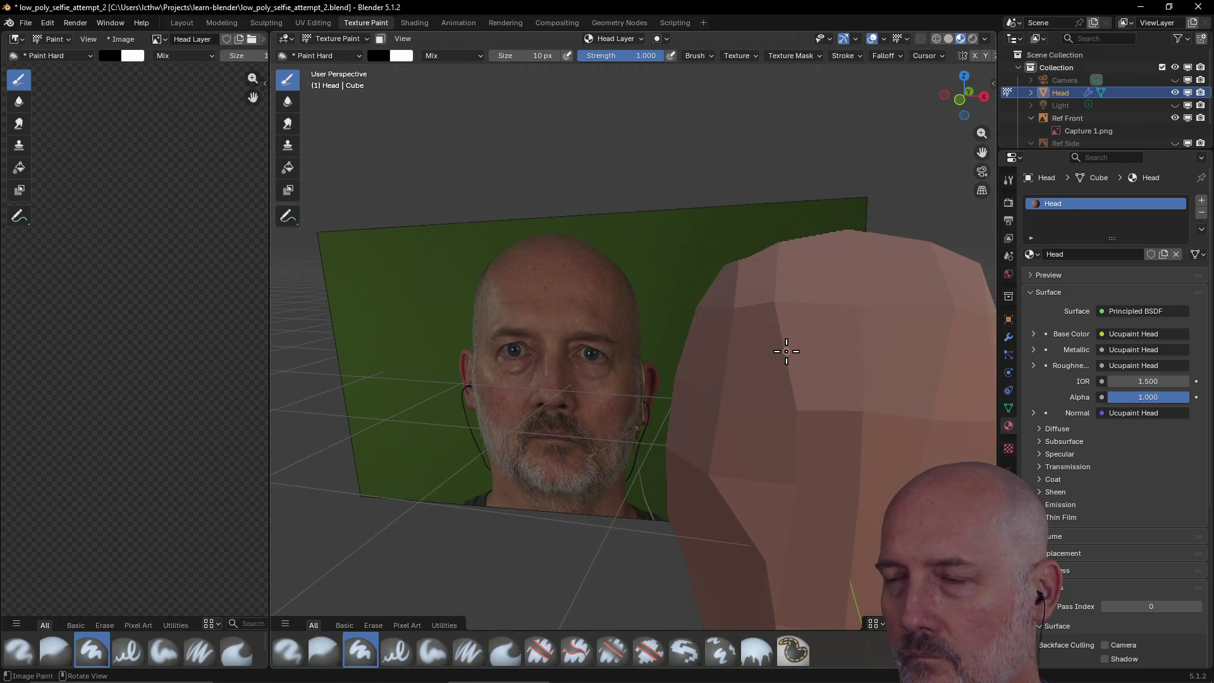
key(grave)
click(871, 405)
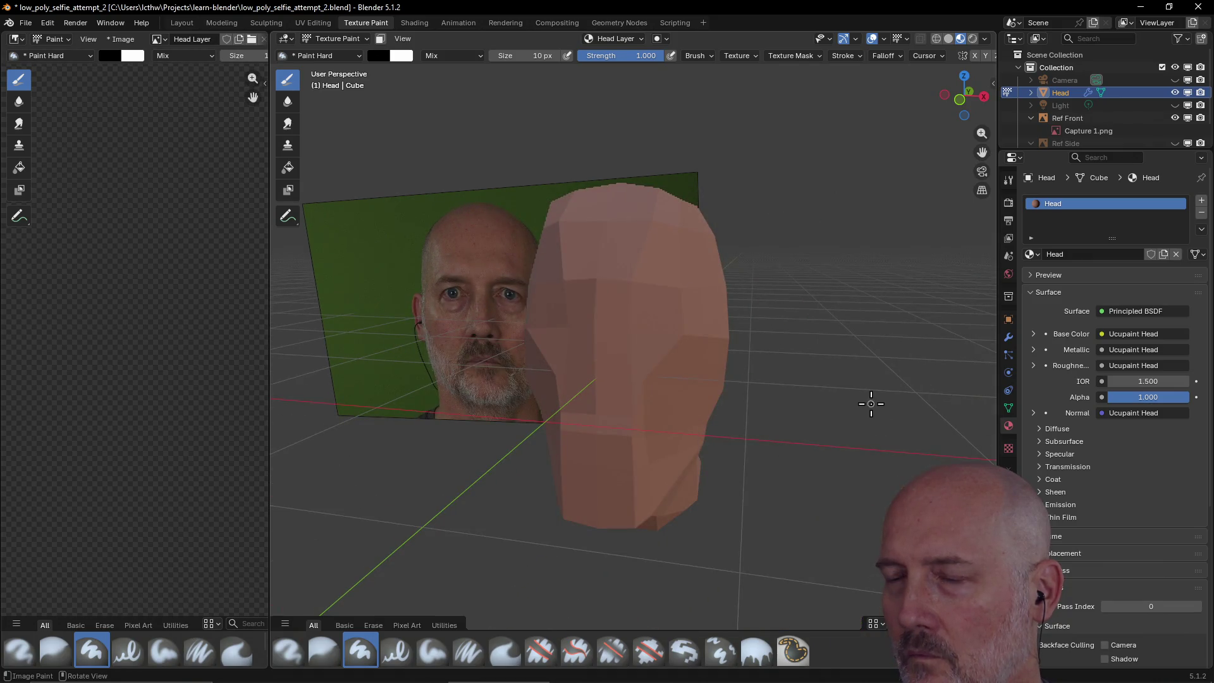
key(grave)
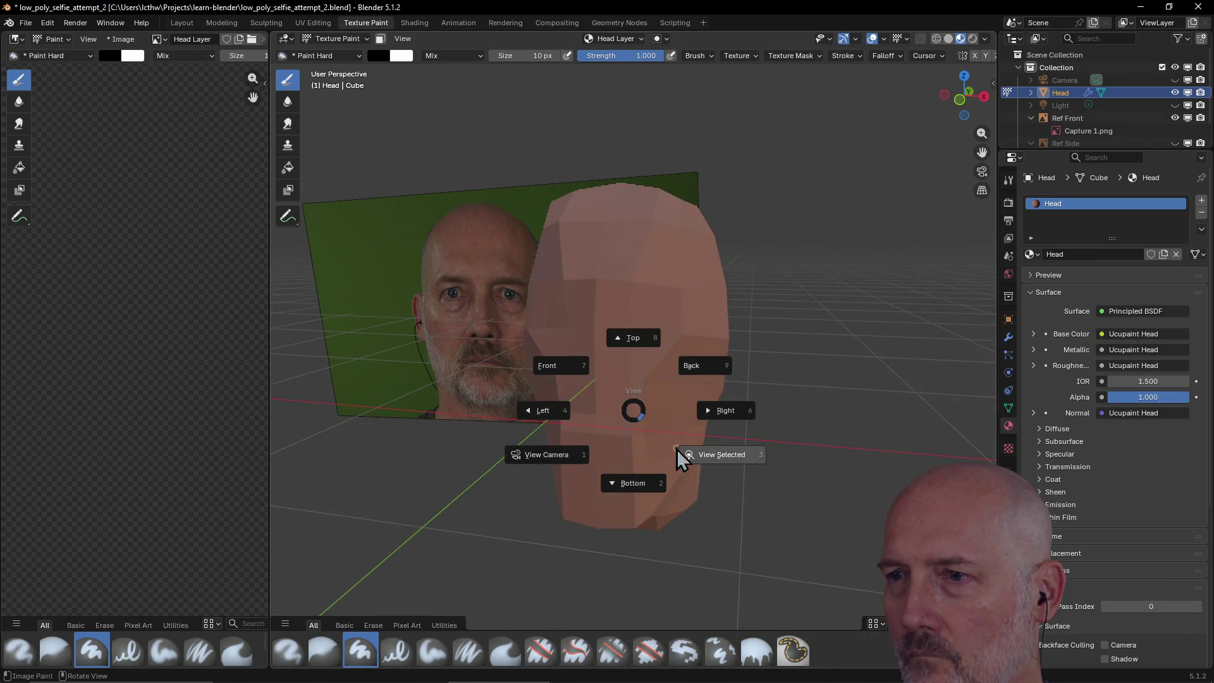
click(573, 370)
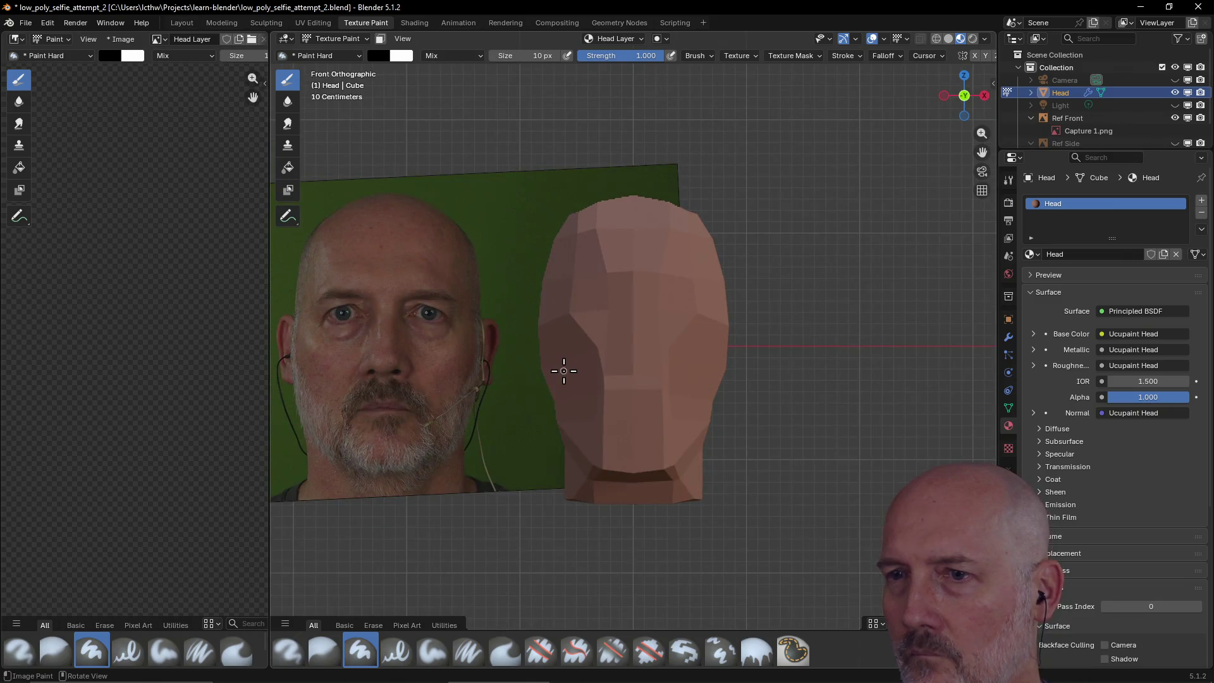
- Pan the photo and head rightward and show the Ucupaint layer settings in the sidebar
shift+middle_drag(556, 360, 714, 373)
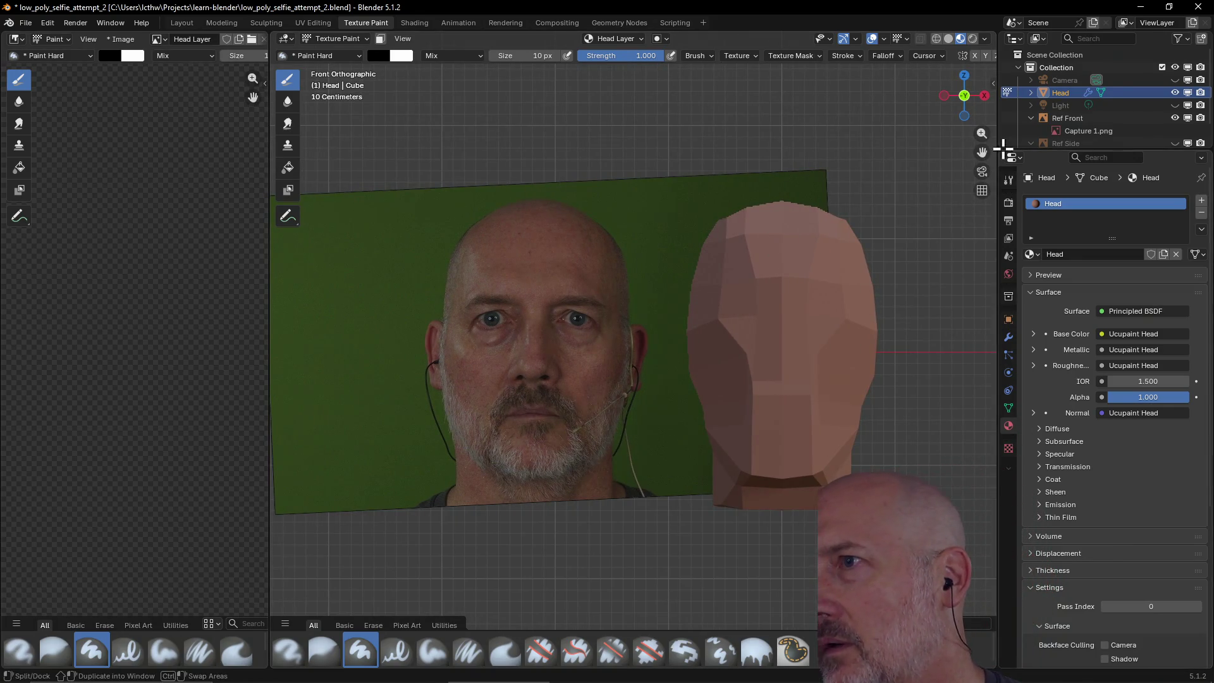
key(n)
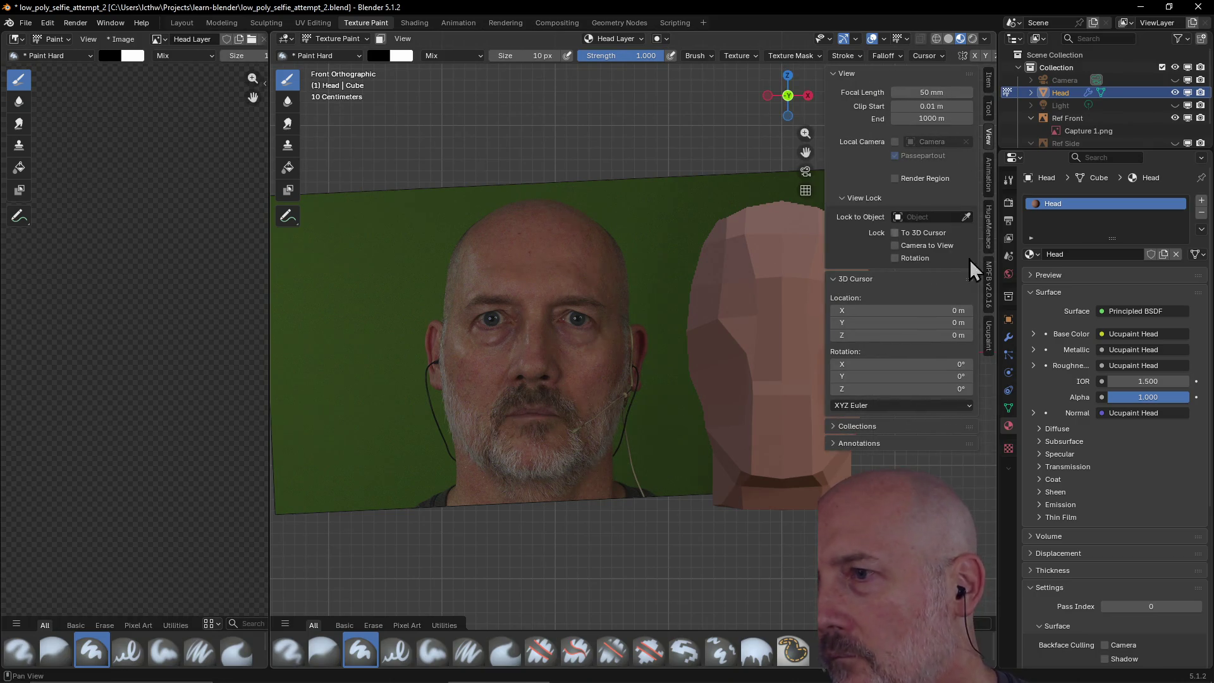
click(991, 338)
- Hide the Ucupaint sidebar, paint a dark dot marking an eye, then undo it
key(n)
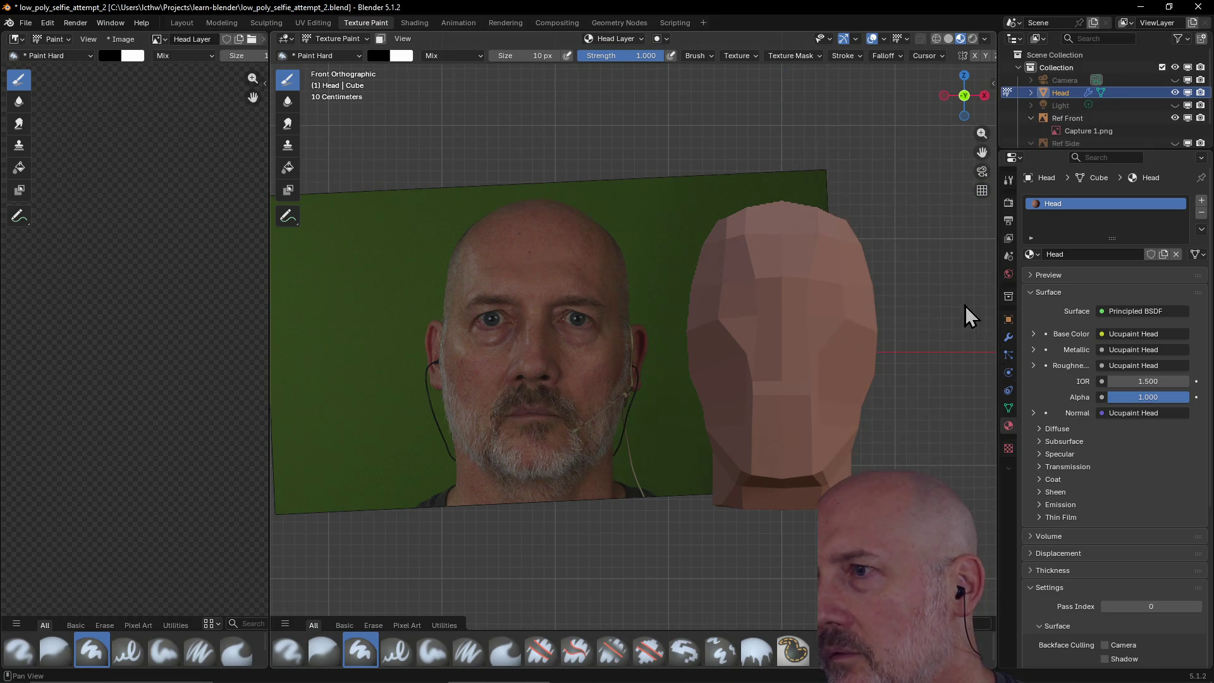
key(n)
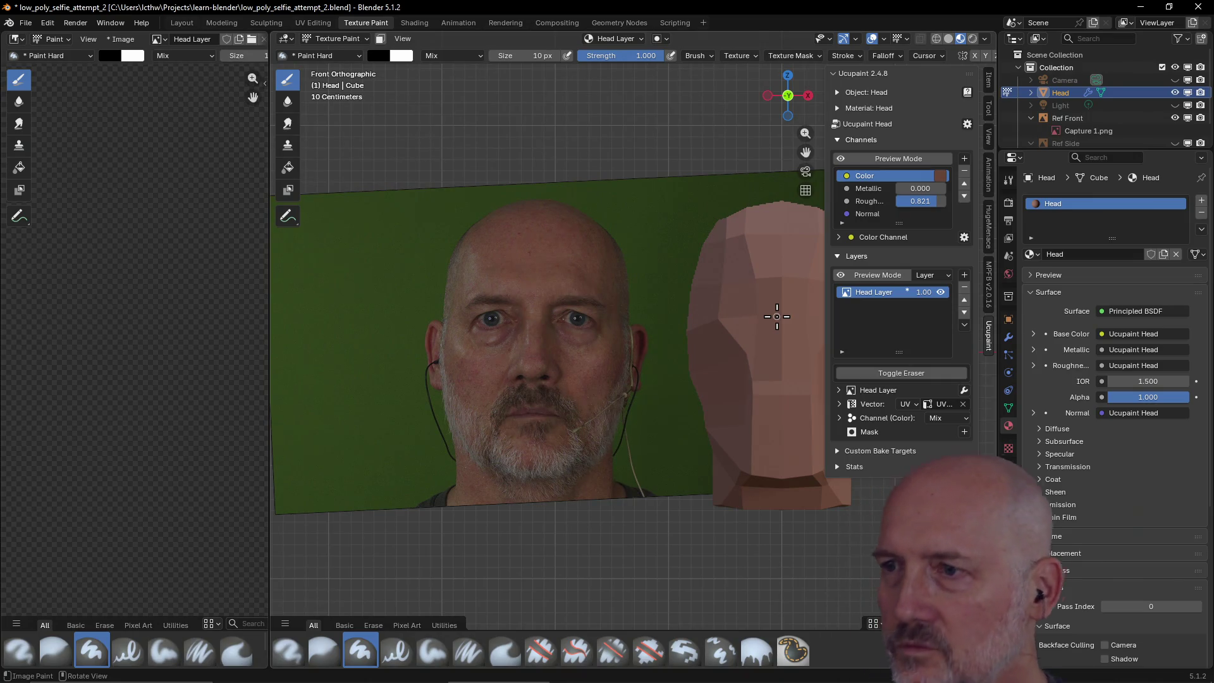
key(n)
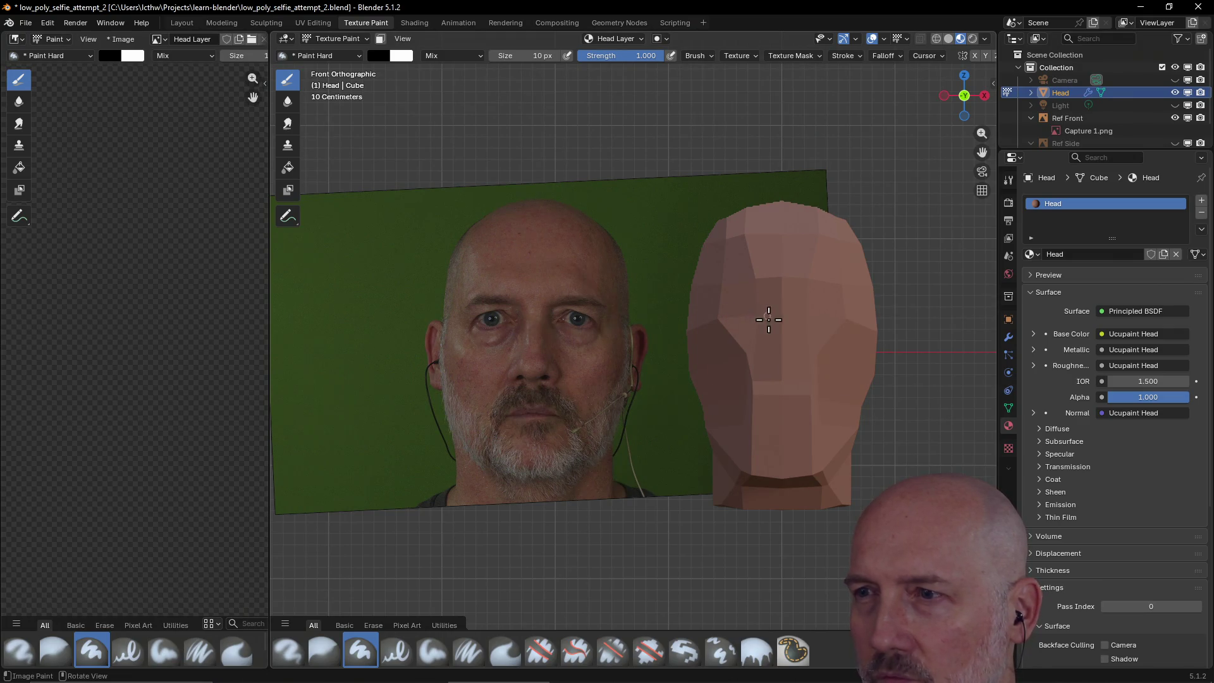
click(761, 316)
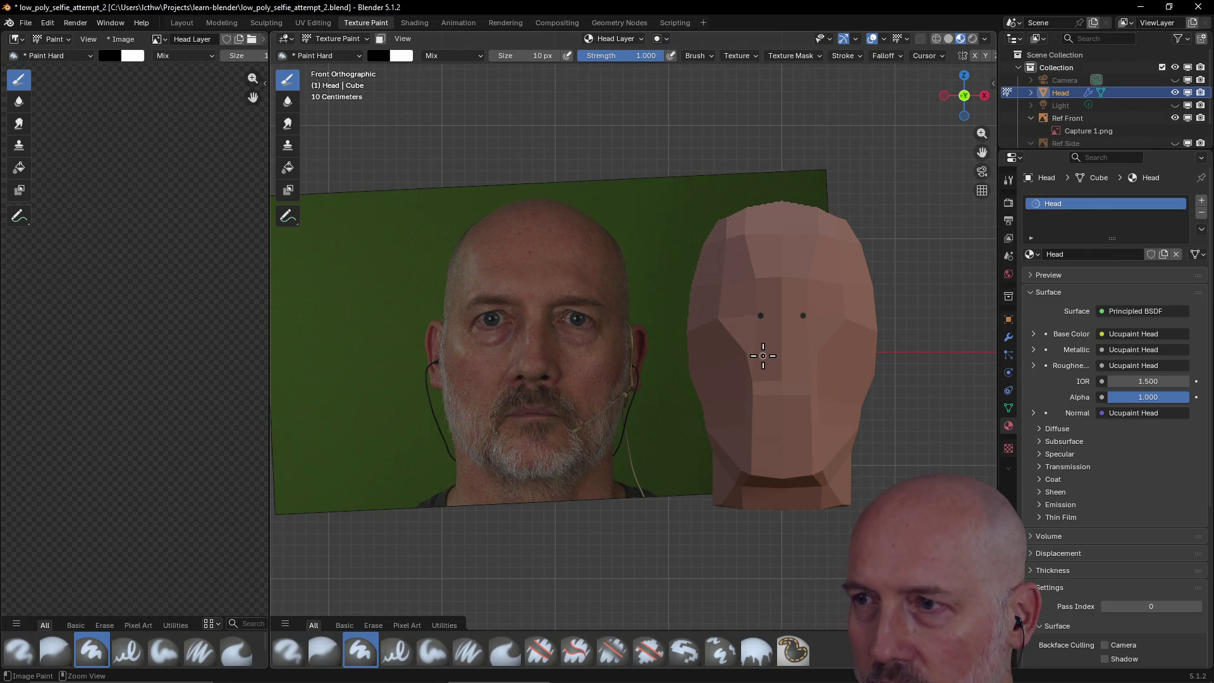
key(ctrl)
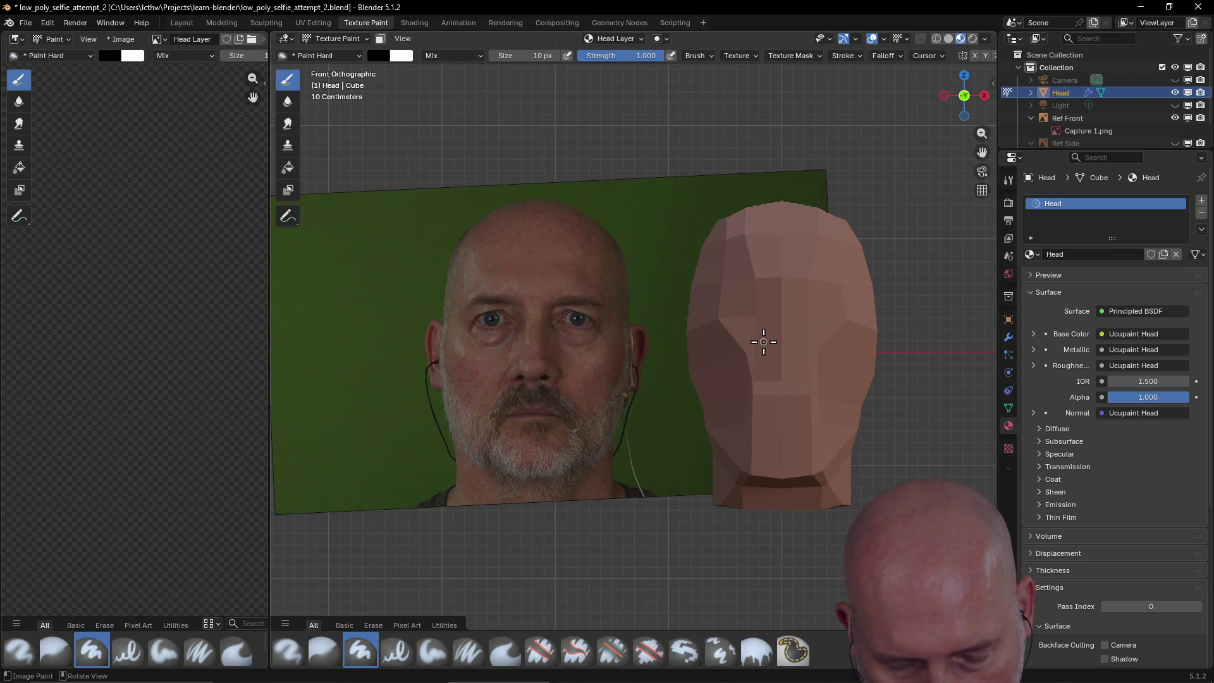
- Shrink the brush to 1 px and paint a tiny dot marking an eye
key(f)
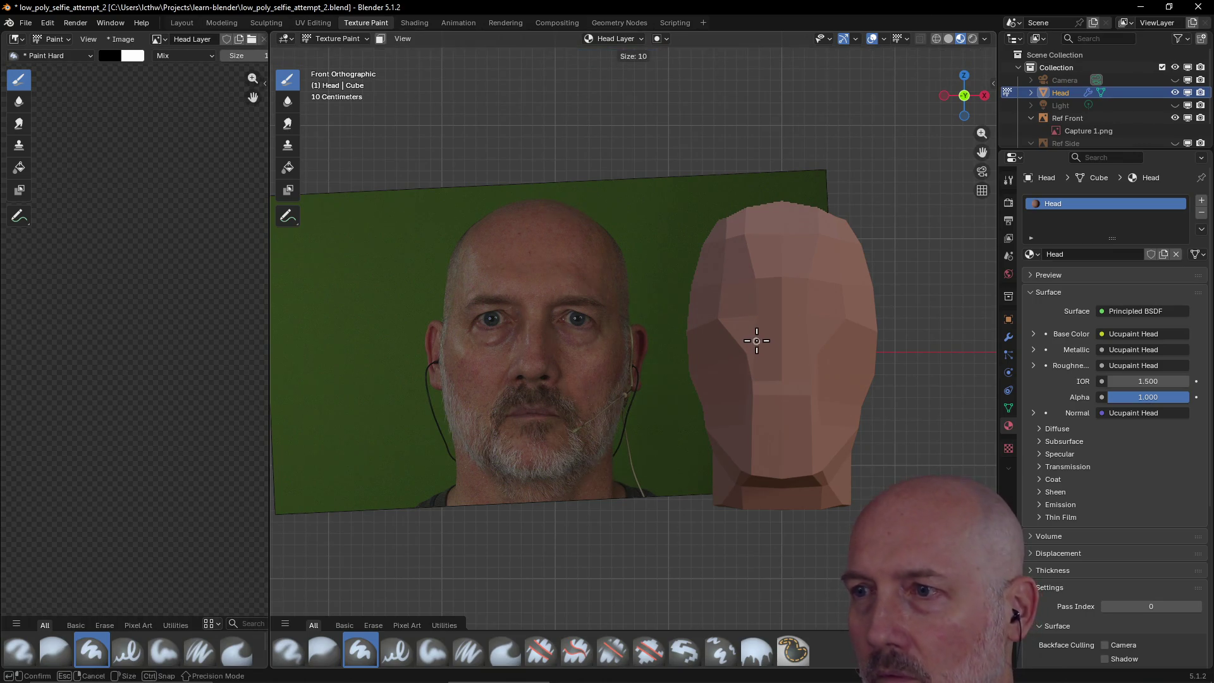
click(755, 340)
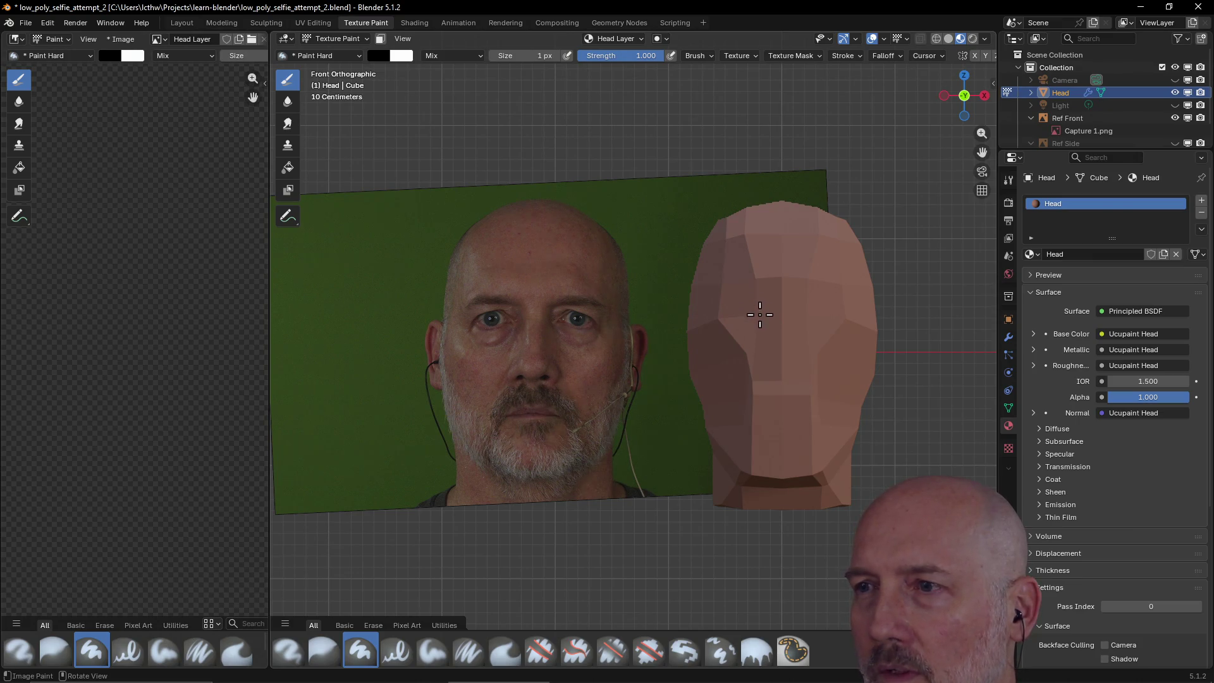
click(759, 315)
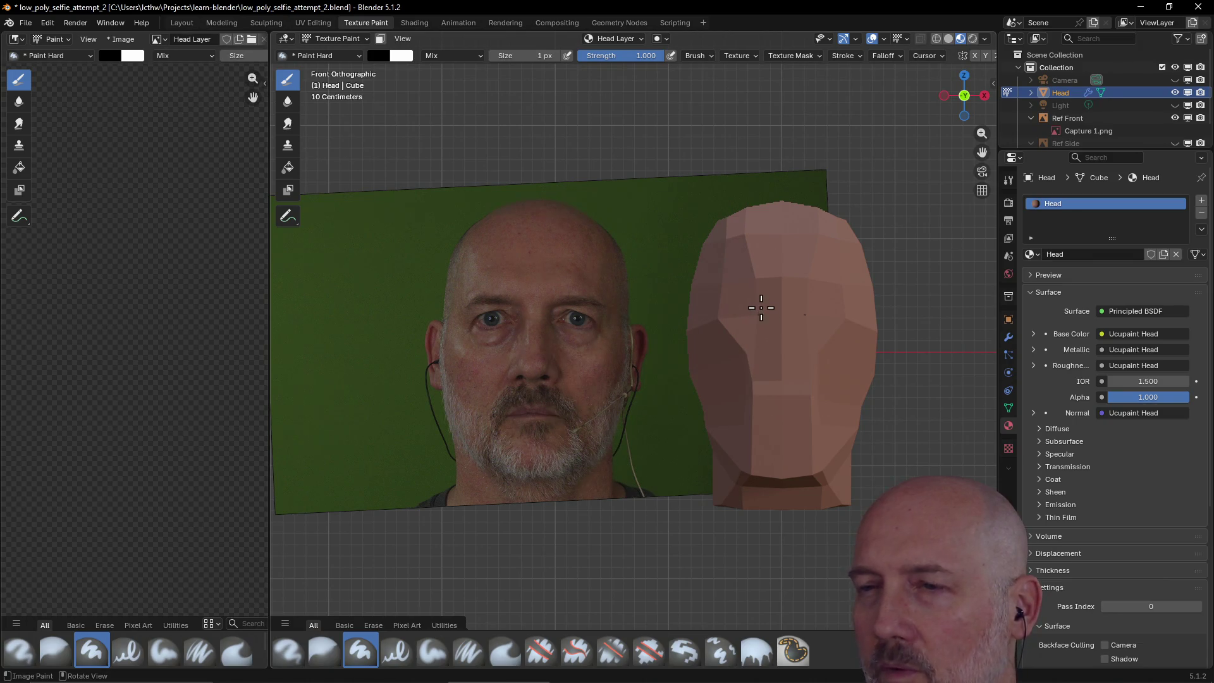
- Paint small arcs and bracket marks around the nostril area of the head
click(784, 382)
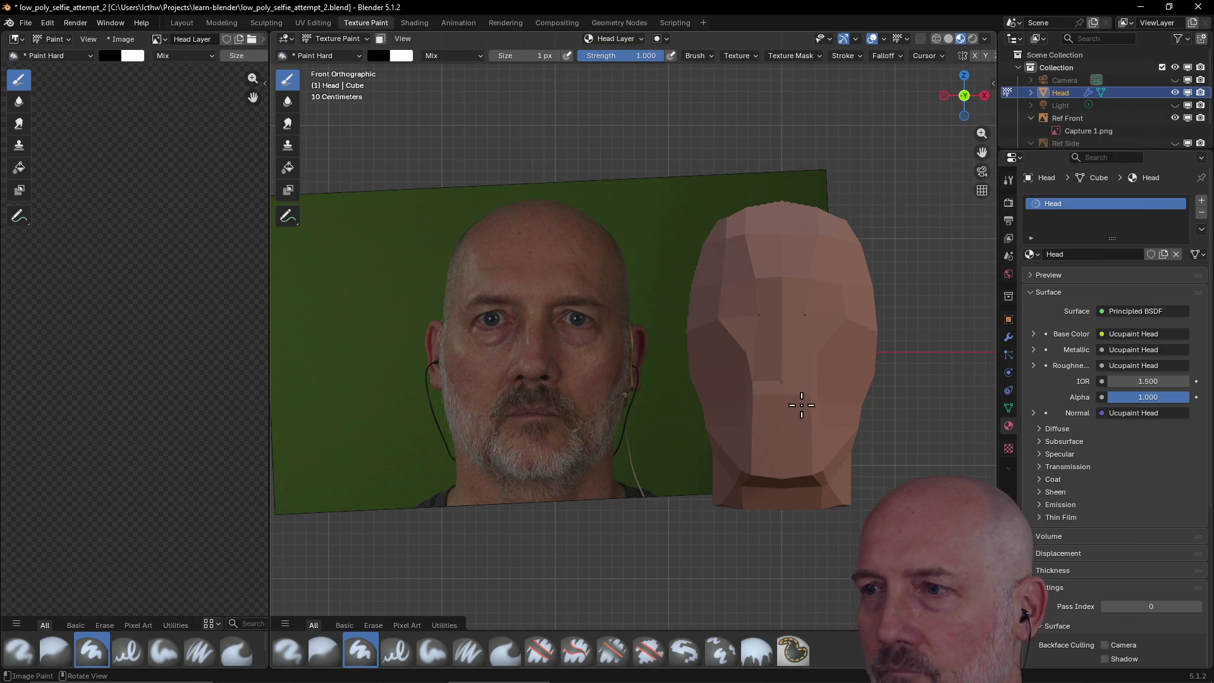
click(795, 380)
click(768, 381)
click(782, 381)
drag(755, 372, 757, 384)
key(f)
click(757, 344)
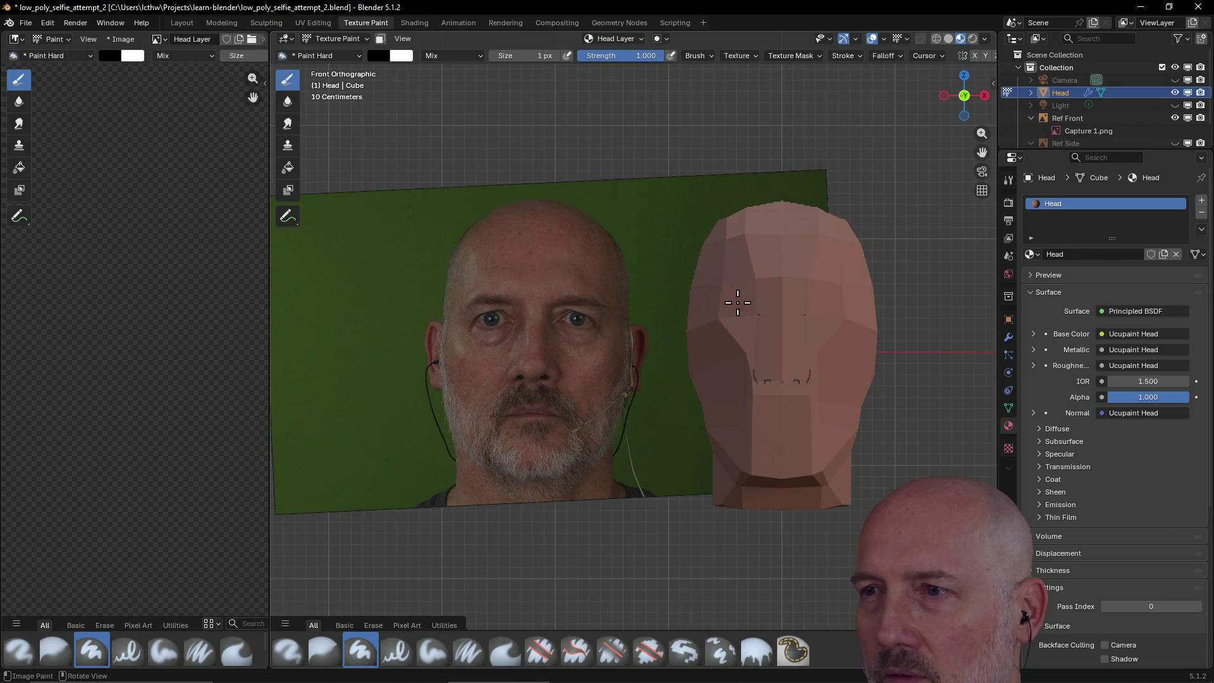
- Outline both eyes with short mirrored brush strokes
drag(735, 304, 728, 309)
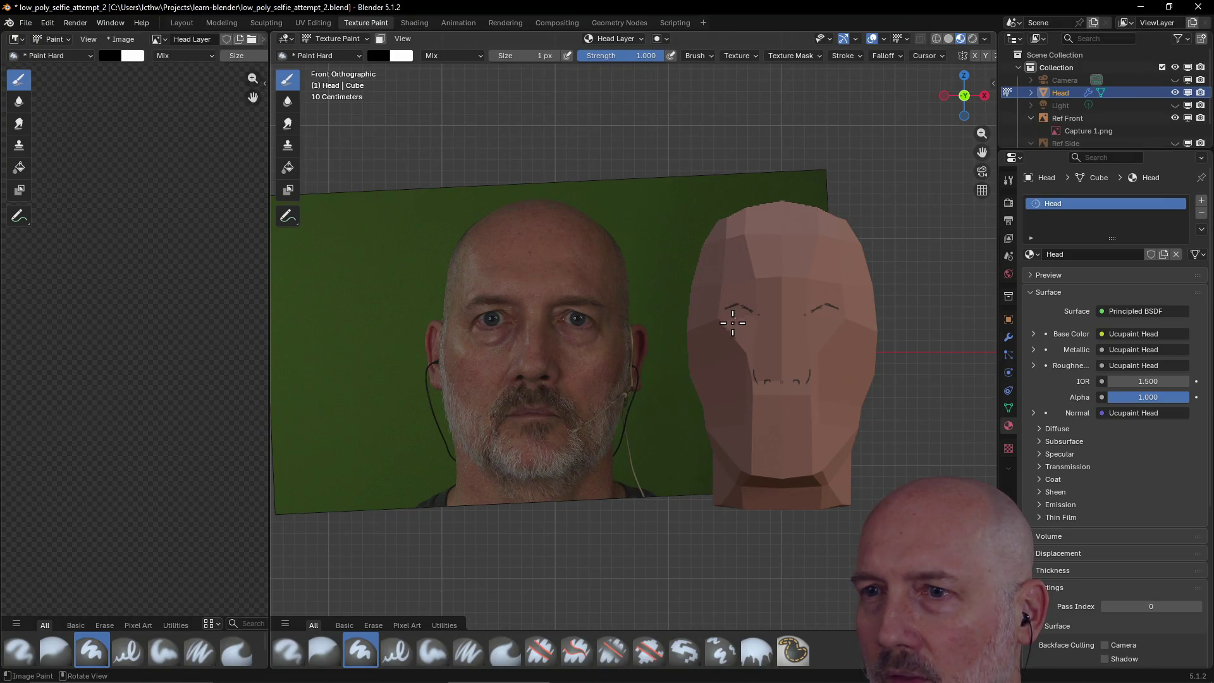
mouse_move(728, 309)
mouse_down()
mouse_move(755, 313)
mouse_move(726, 314)
mouse_move(740, 314)
mouse_up()
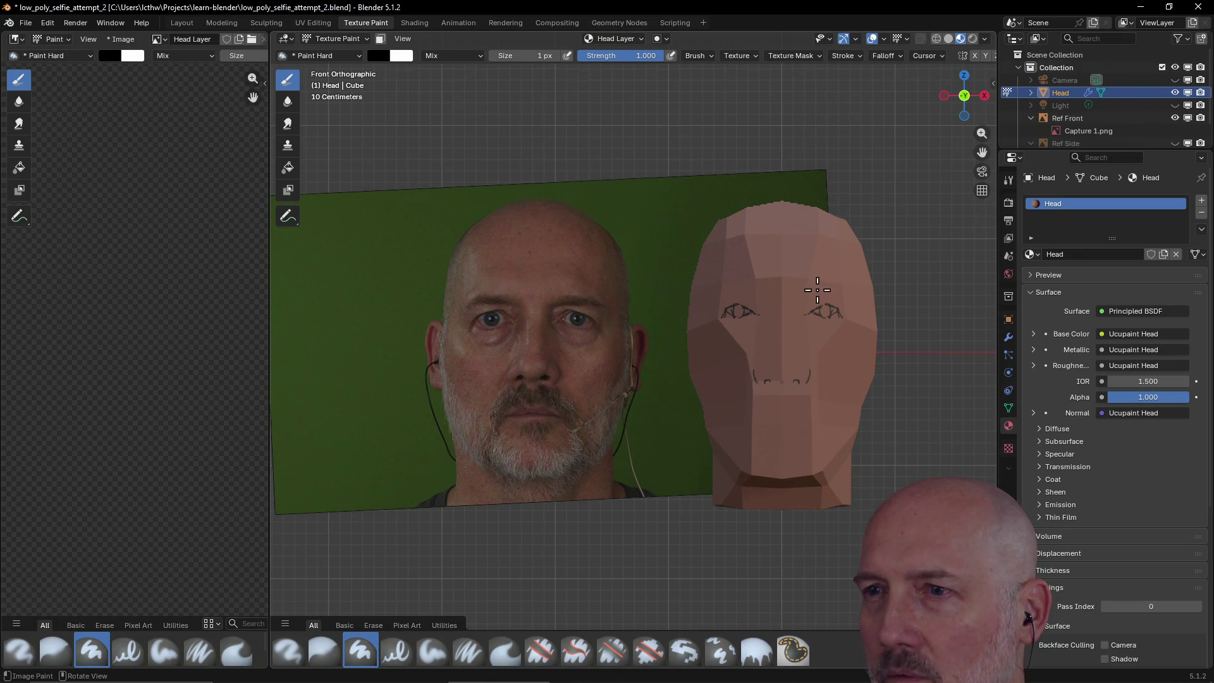
drag(800, 286, 801, 286)
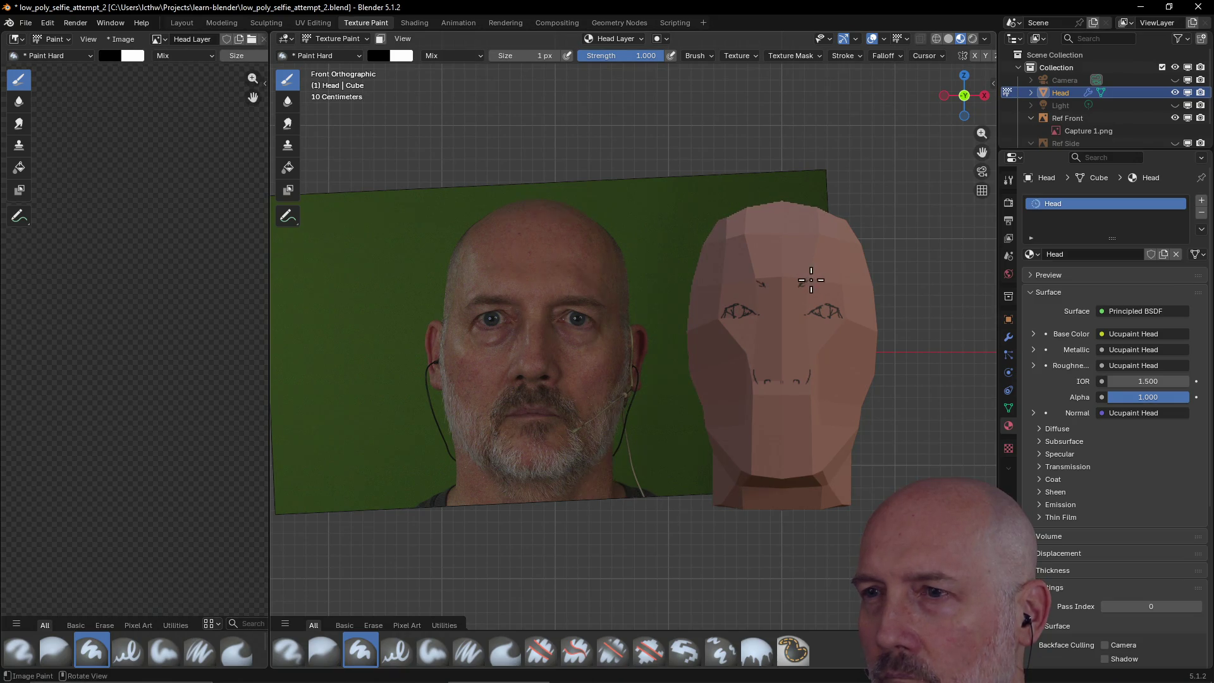
- Paint a mirrored eyebrow above the eyes, switching the brush between 2 px and 1 px
drag(800, 285, 836, 286)
key(bracketright)
key(bracketleft)
- Repaint the eyebrows and draw nose side lines from between the brows down to the nostrils
drag(814, 288, 841, 288)
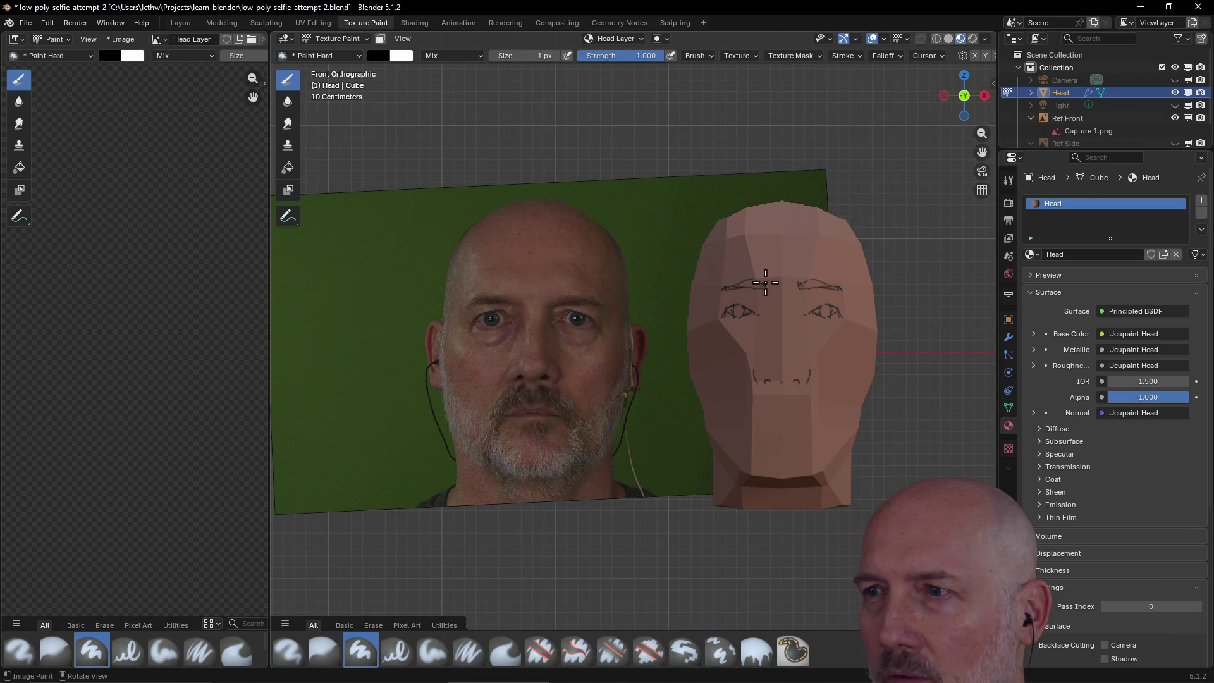
drag(767, 281, 774, 286)
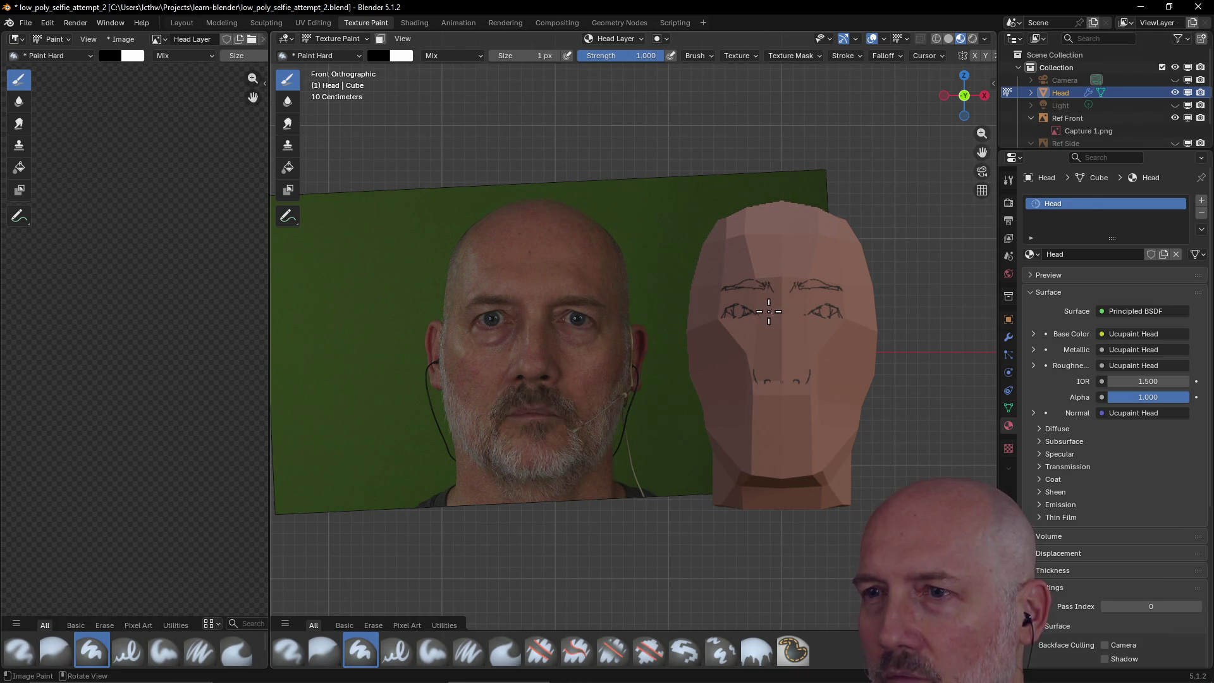
click(779, 296)
drag(779, 296, 768, 378)
mouse_move(774, 334)
mouse_down()
mouse_move(756, 378)
mouse_move(767, 379)
mouse_up()
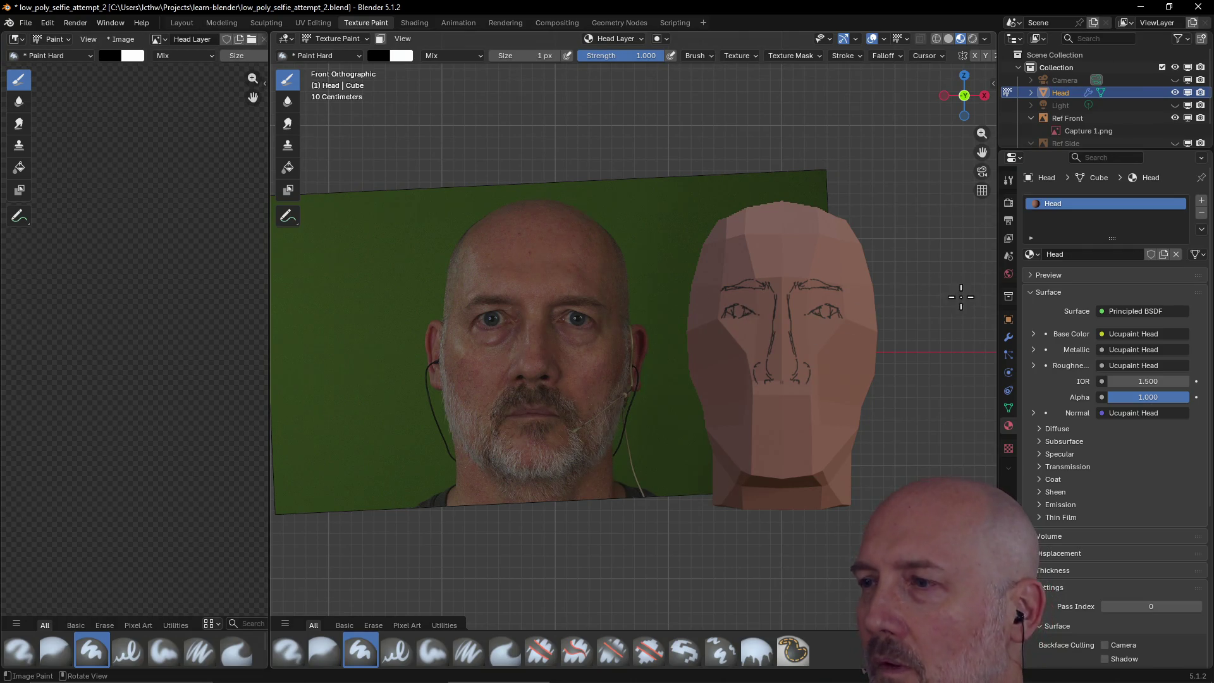
- Toggle the Ucupaint eraser and erase the eye outlines with a larger eraser
key(n)
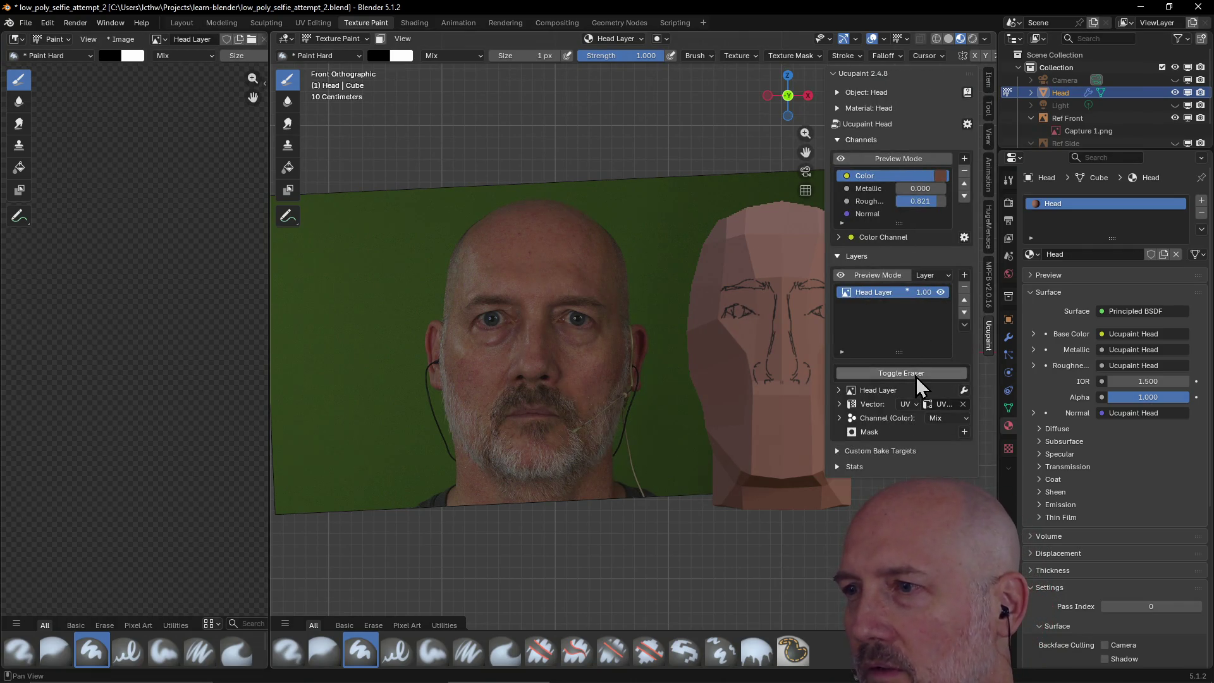
click(910, 377)
drag(745, 310, 756, 317)
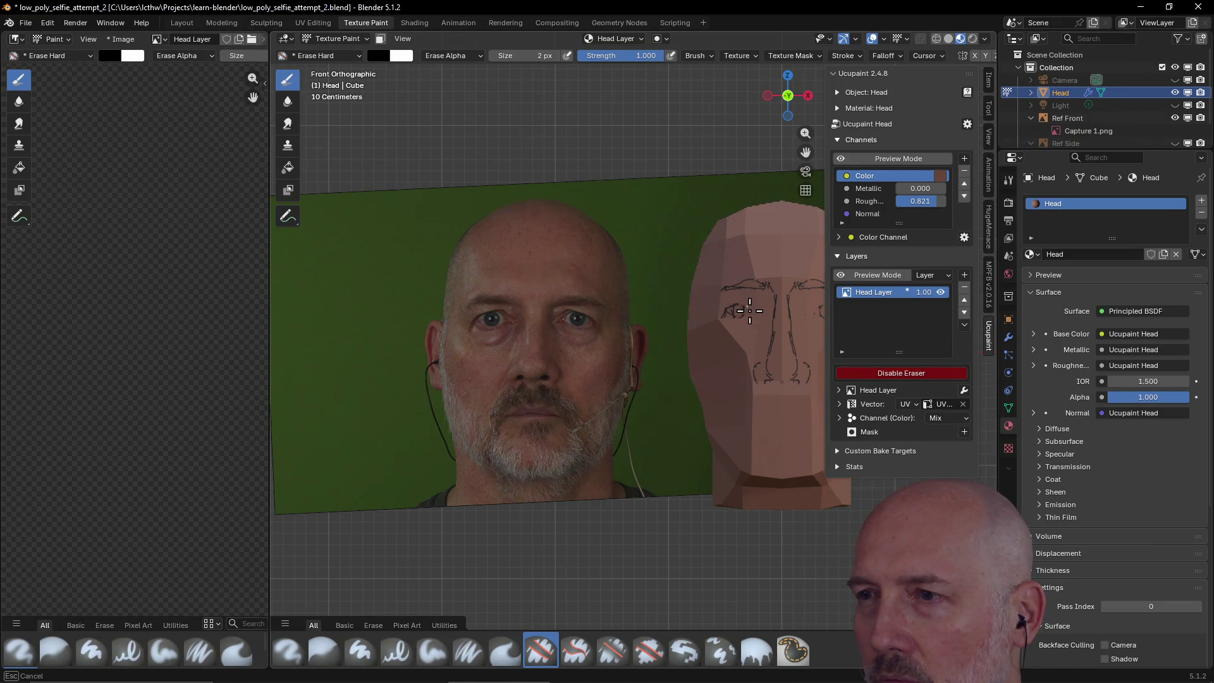
drag(739, 306, 732, 317)
key(f)
click(748, 314)
- Set the brush to 2 px, disable the eraser, and hide the Ucupaint panel
key(f)
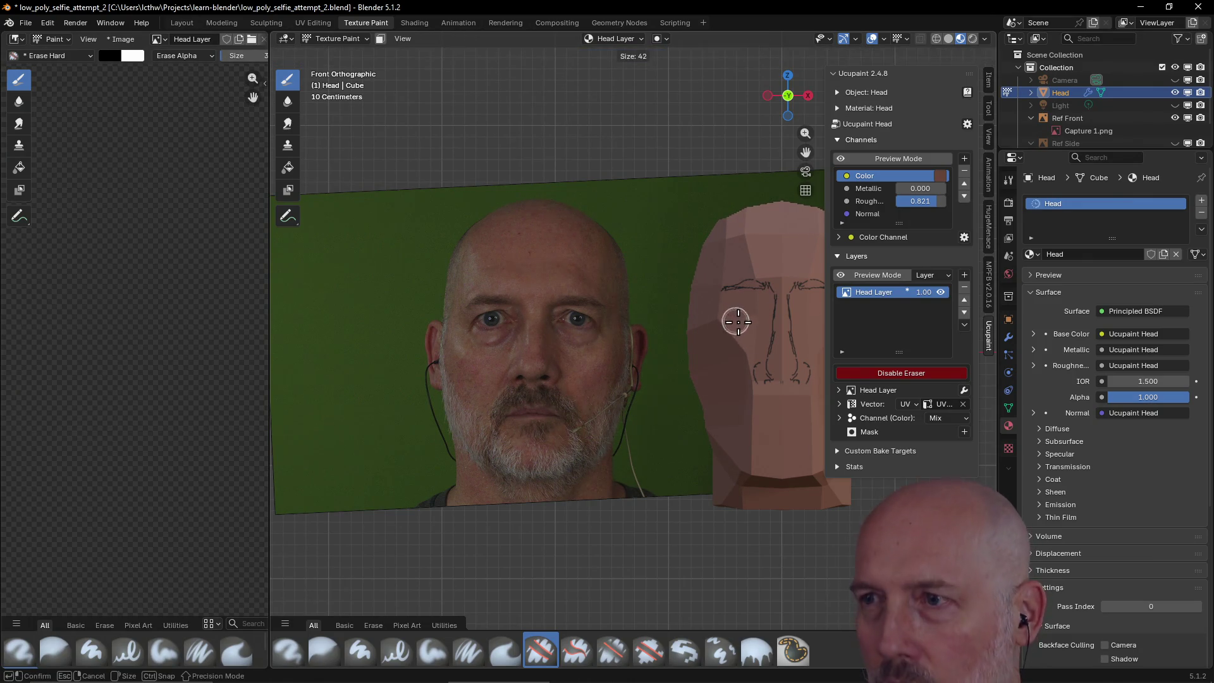
click(726, 314)
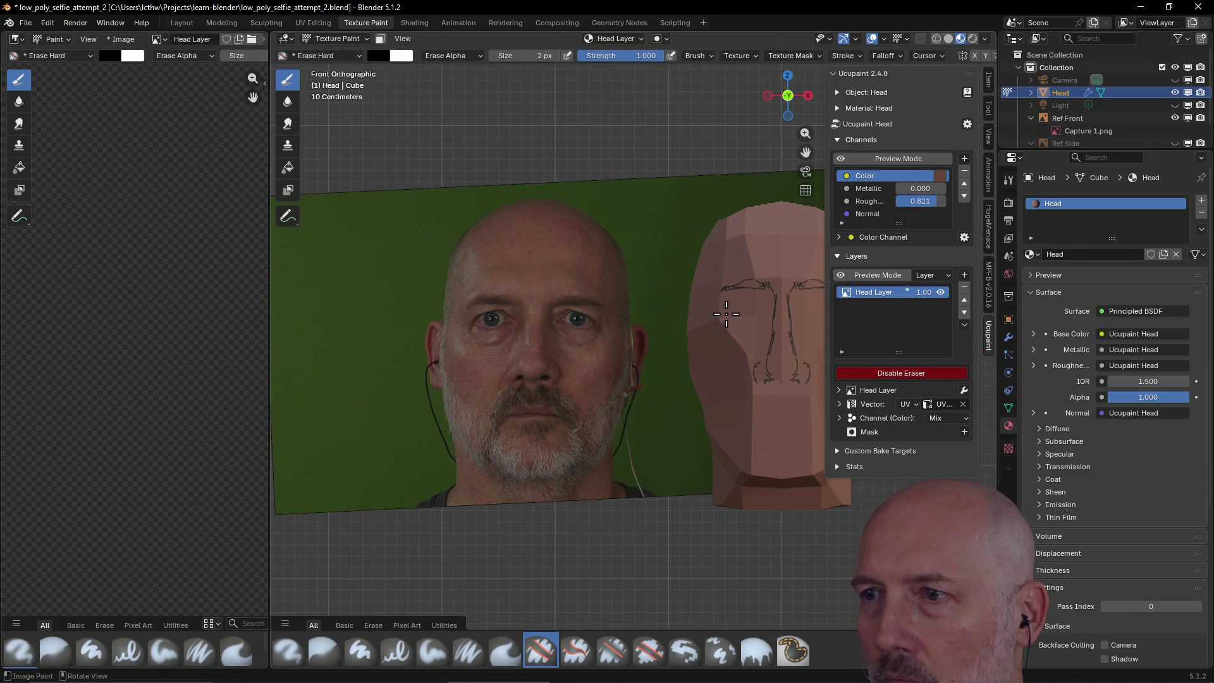
click(881, 373)
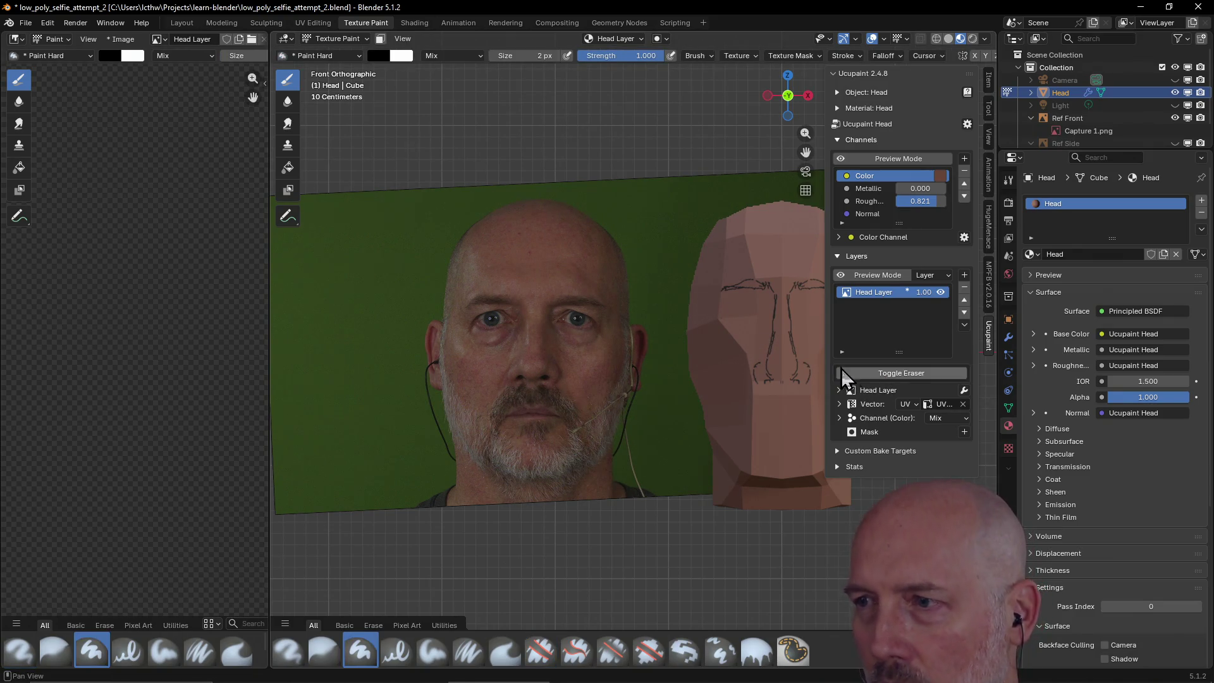
key(n)
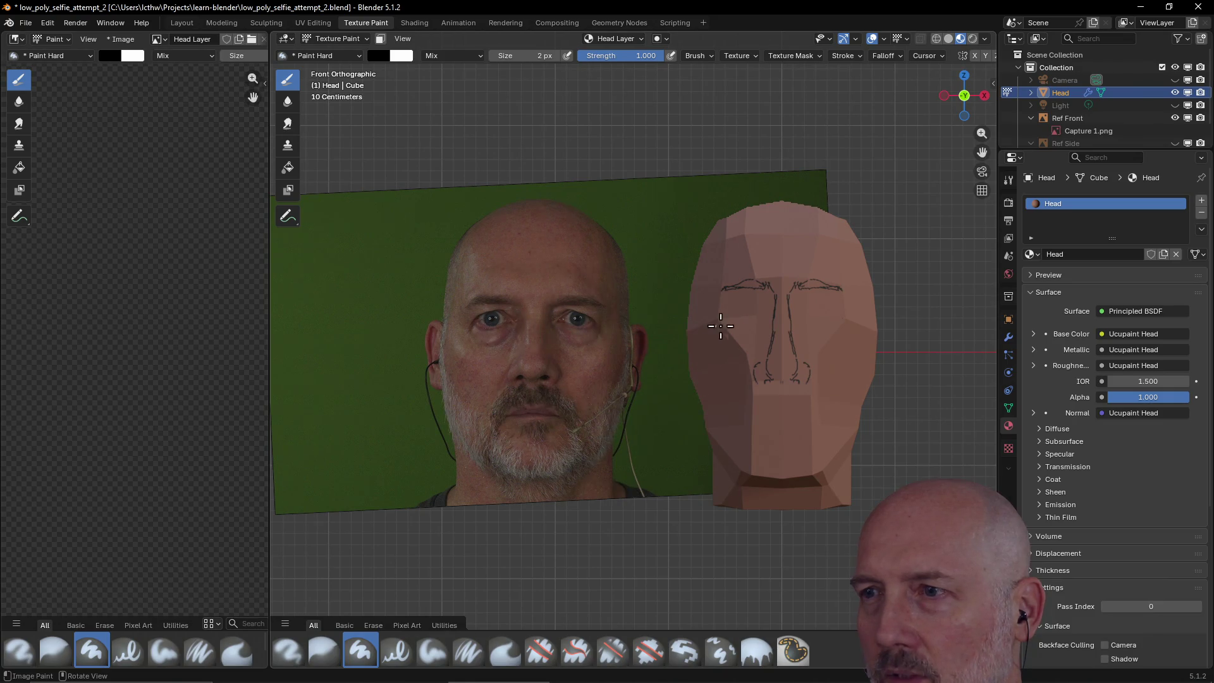
- Repaint rounder eyes with pupil dots and mirrored outline strokes
click(751, 315)
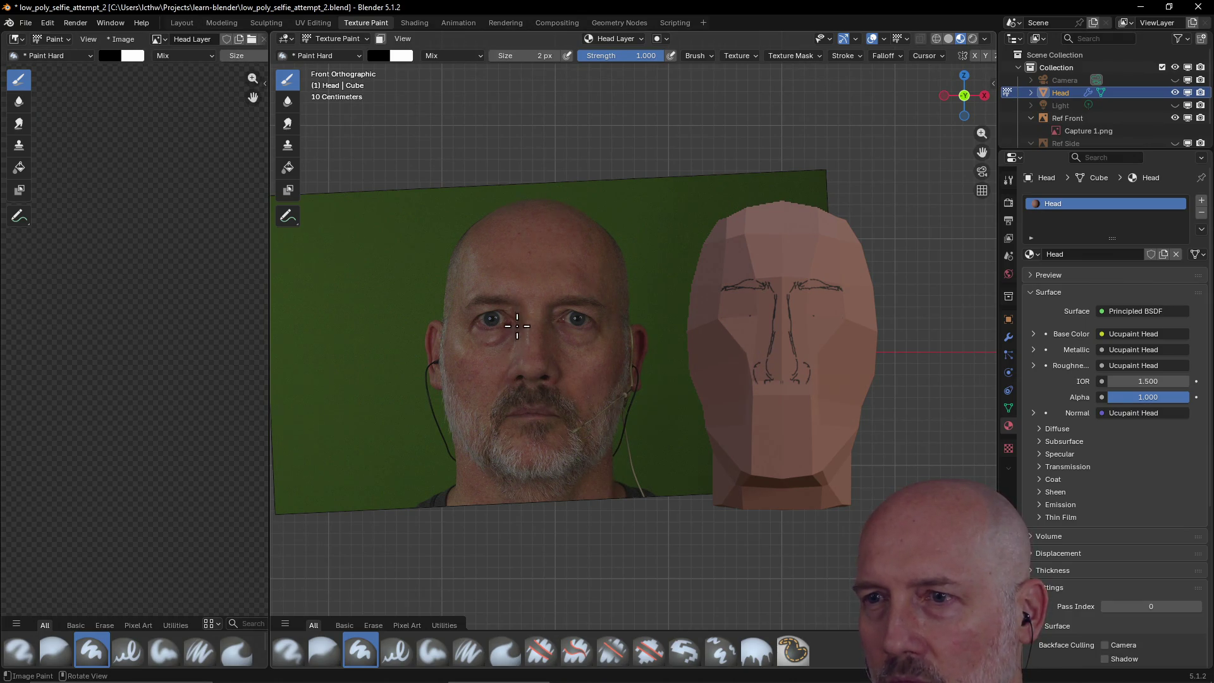
click(759, 315)
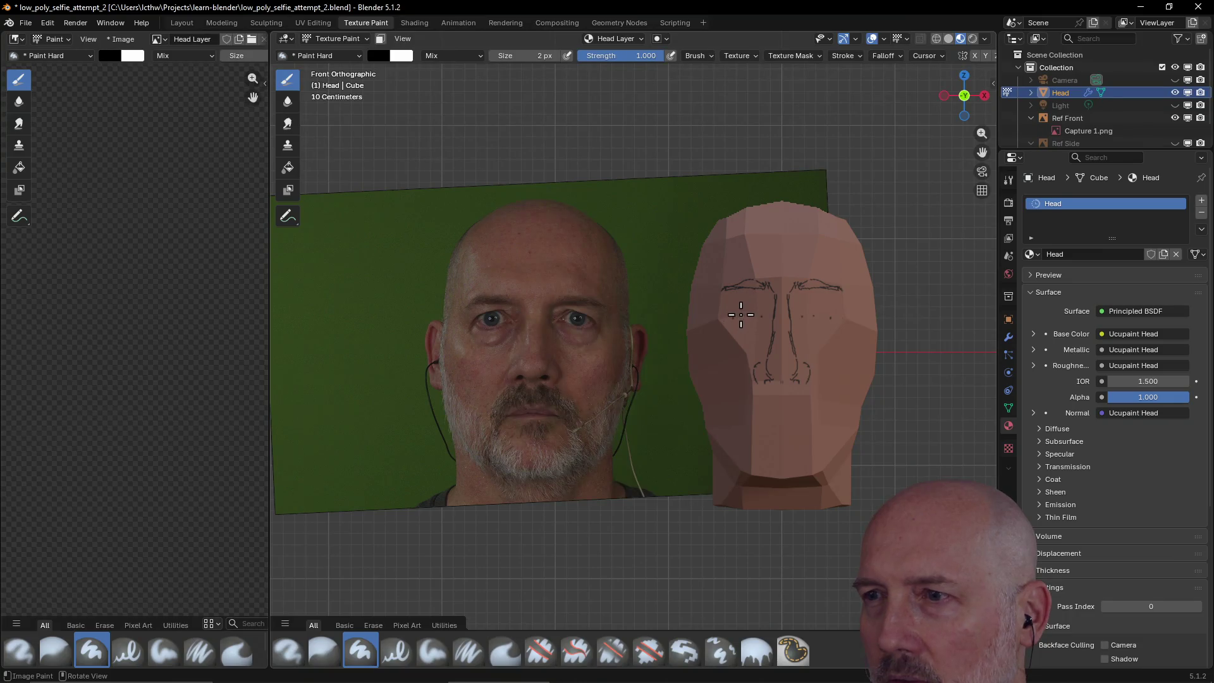
drag(736, 312, 733, 317)
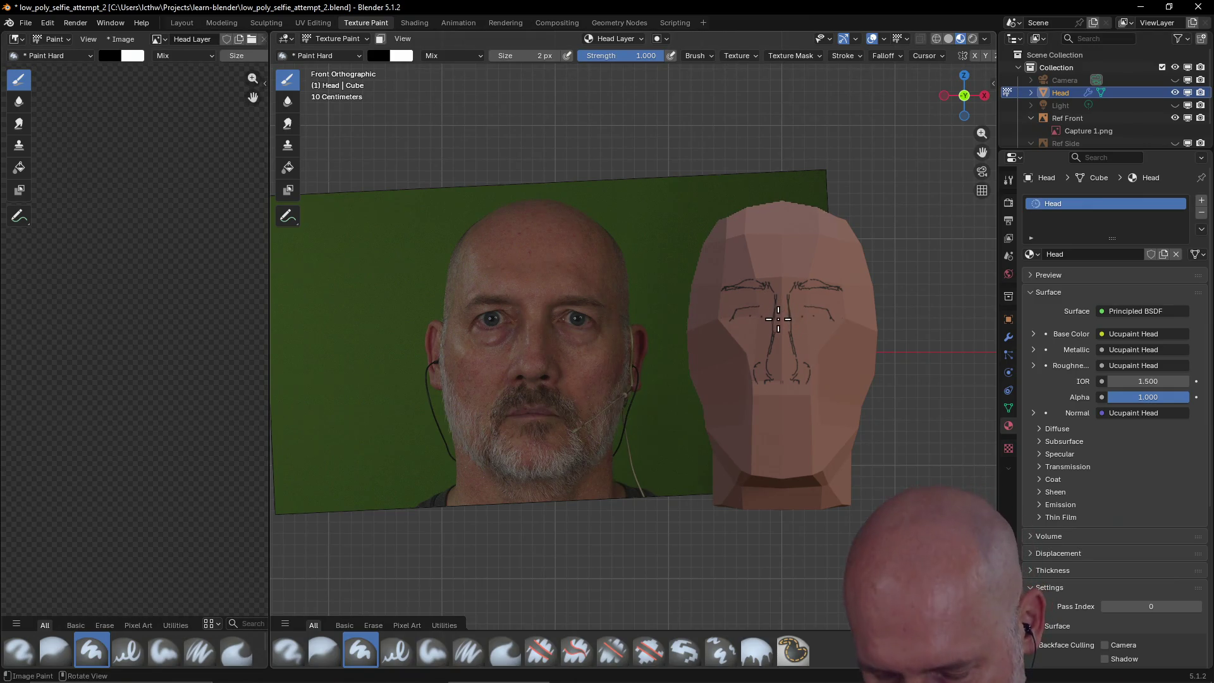
mouse_move(737, 311)
mouse_down()
mouse_move(761, 313)
mouse_move(760, 328)
mouse_move(753, 320)
mouse_move(768, 325)
mouse_move(766, 314)
mouse_move(755, 327)
mouse_up()
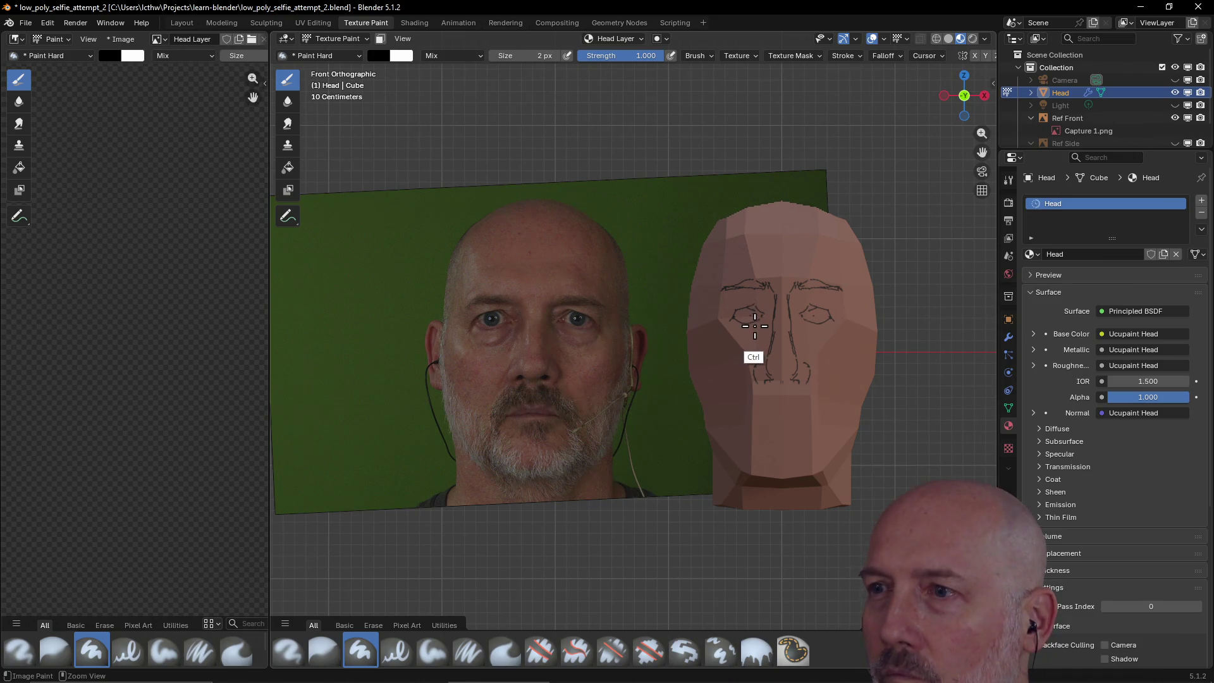
- Touch up and darken the nose bridge lines, then switch the brush to erasing
mouse_move(768, 360)
mouse_down()
mouse_move(759, 308)
mouse_move(739, 317)
mouse_move(755, 316)
mouse_move(744, 302)
mouse_move(745, 323)
mouse_move(736, 318)
mouse_move(750, 318)
mouse_up()
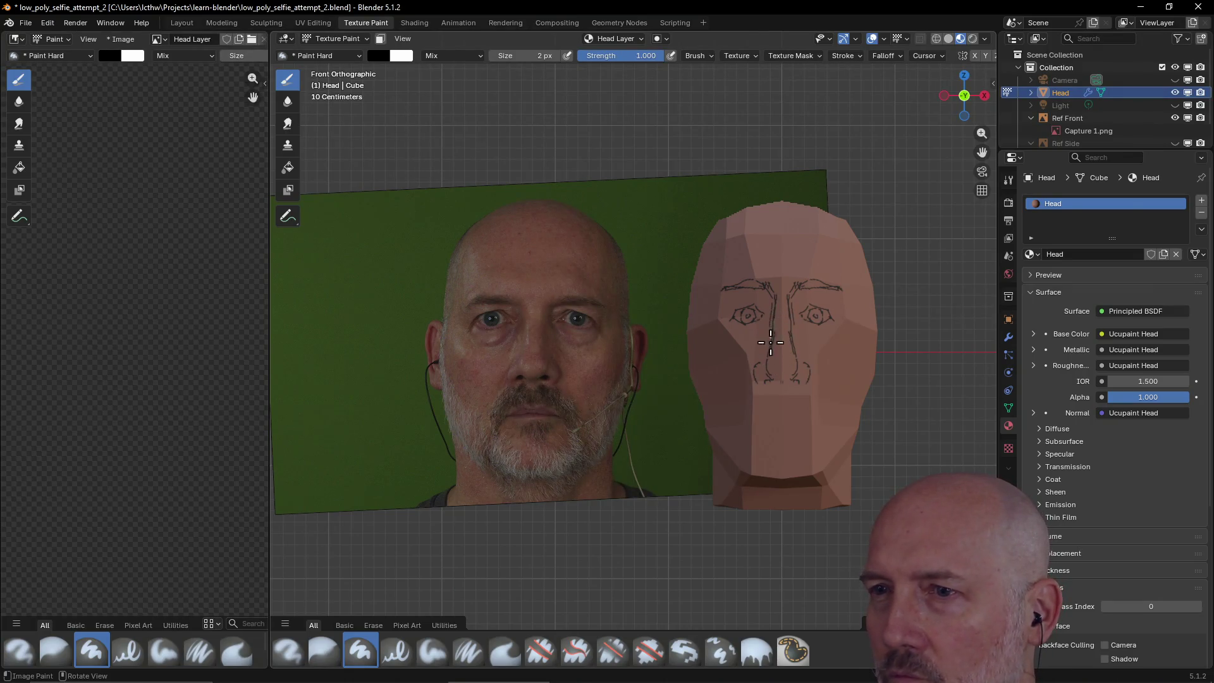
drag(767, 336, 769, 343)
drag(772, 297, 771, 299)
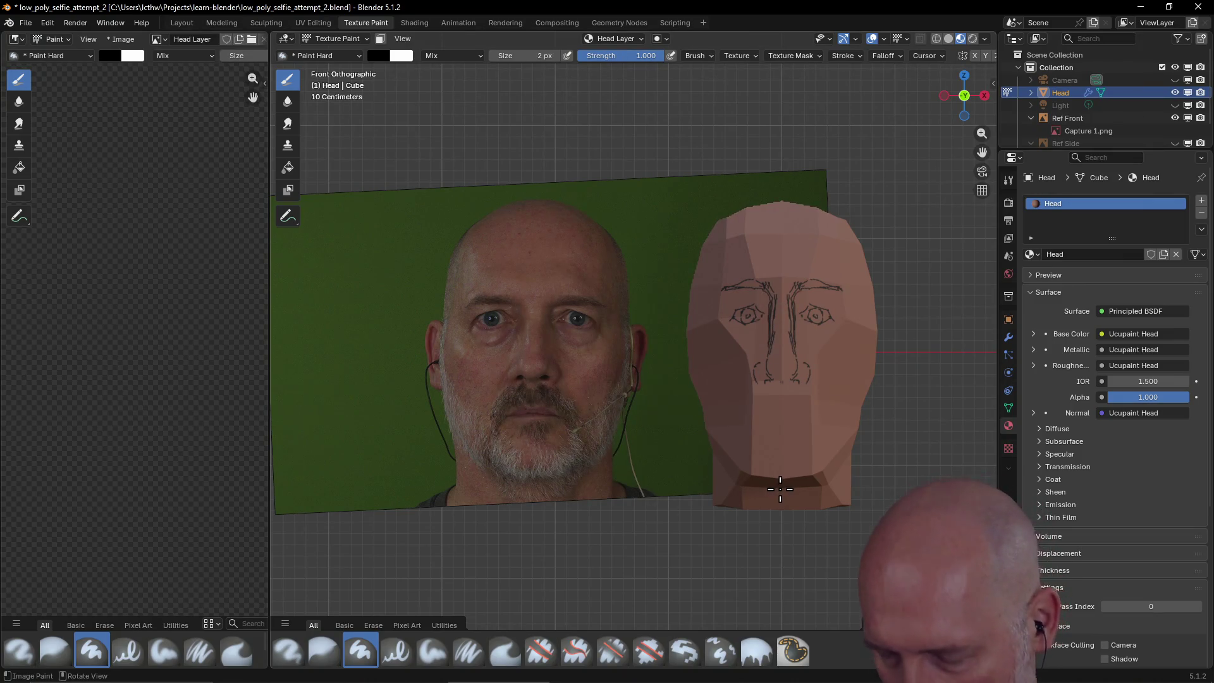
key(n)
click(893, 376)
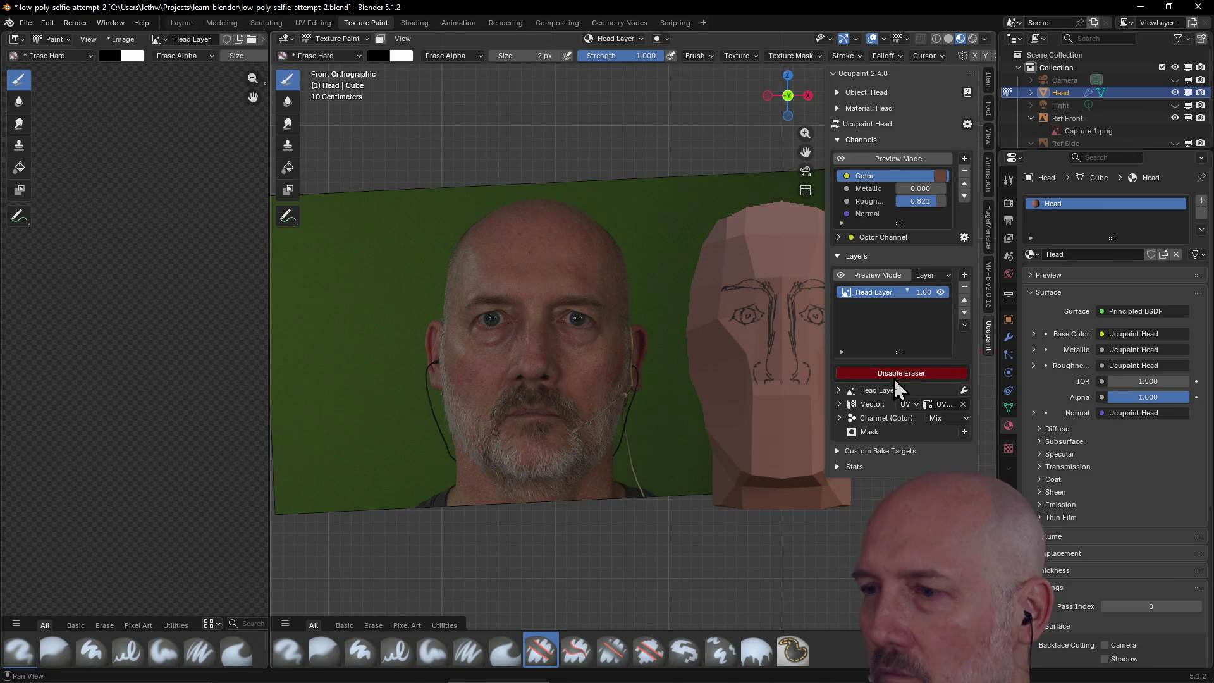
- Set the eraser to 38 px and erase the eyebrow and nose bridge lines
key(n)
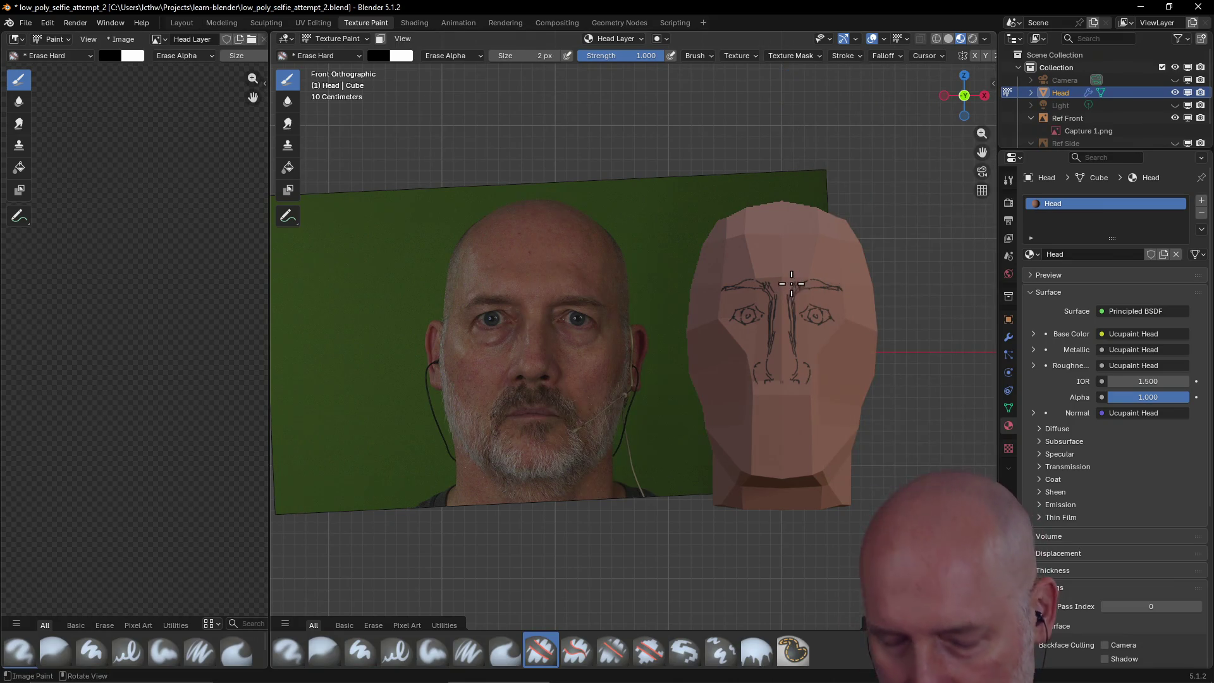
key(f)
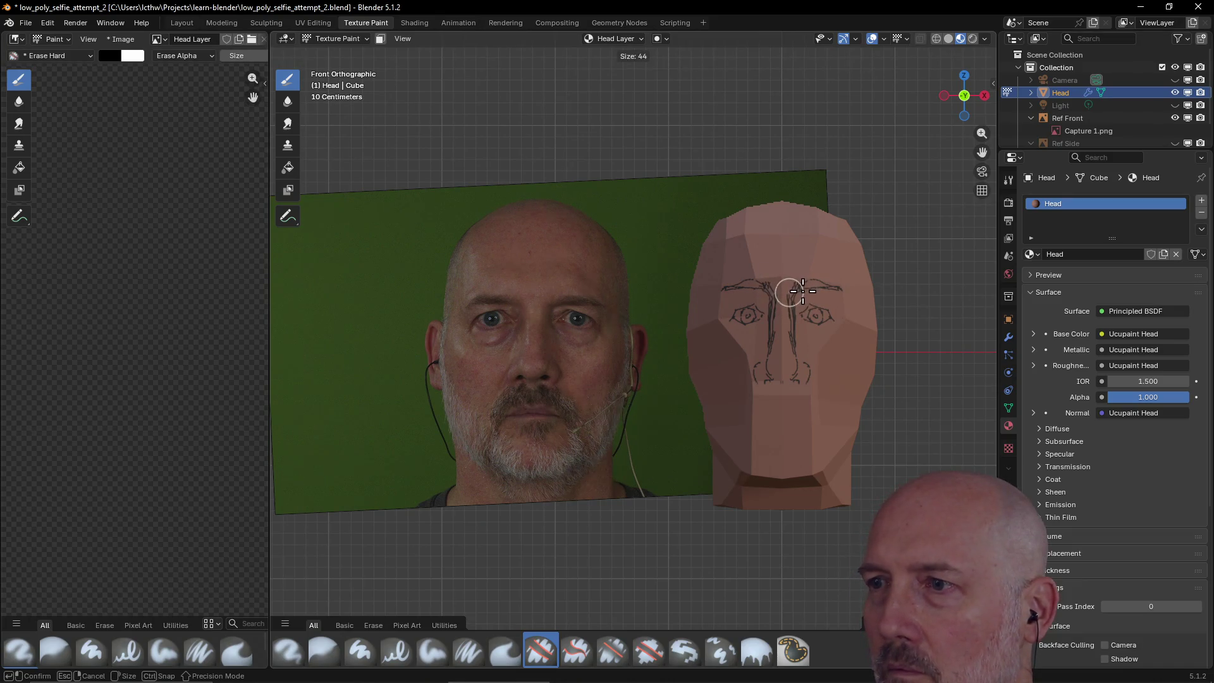
click(799, 290)
mouse_move(822, 290)
mouse_down()
mouse_move(776, 300)
mouse_move(726, 271)
mouse_move(846, 277)
mouse_up()
drag(784, 321, 783, 407)
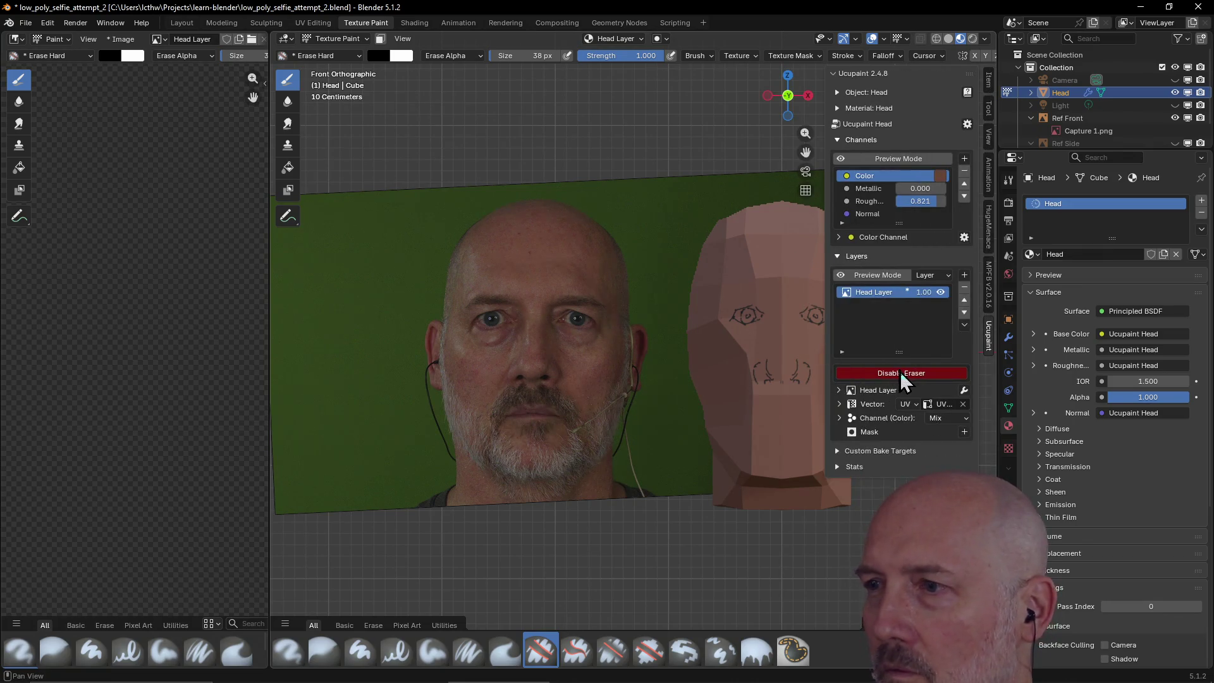
- Switch back to painting, hide the Ucupaint panel, and set the brush to 1 px
click(898, 374)
key(n)
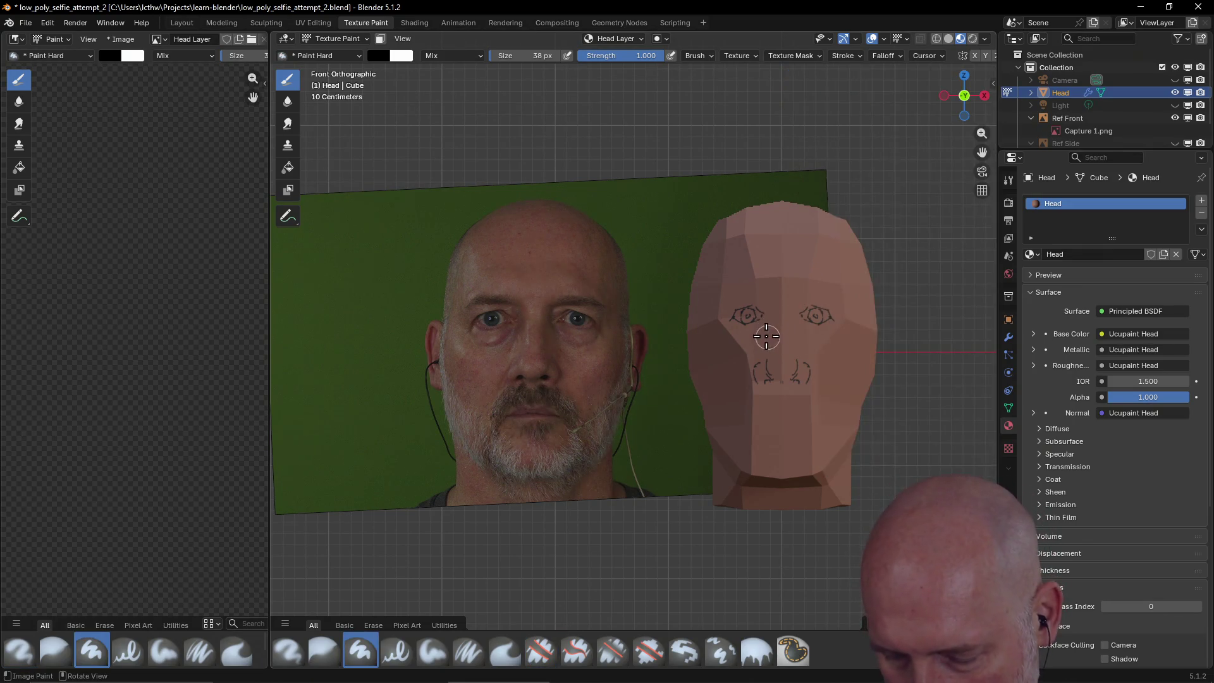
key(f)
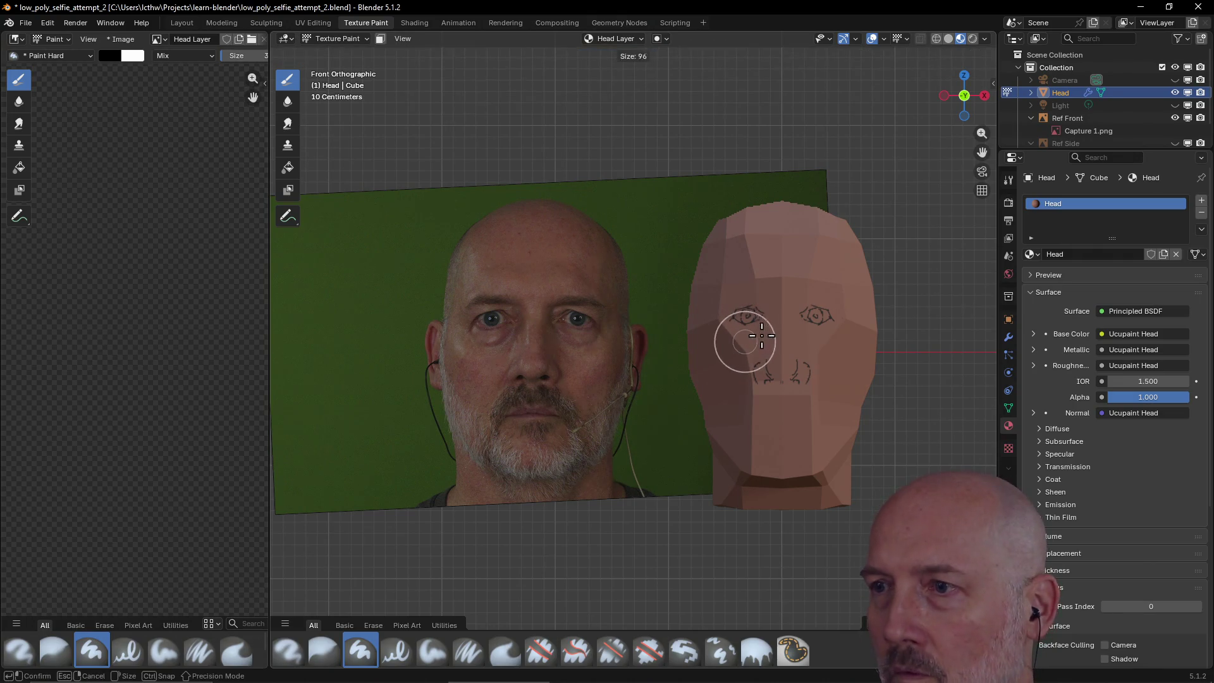
click(745, 335)
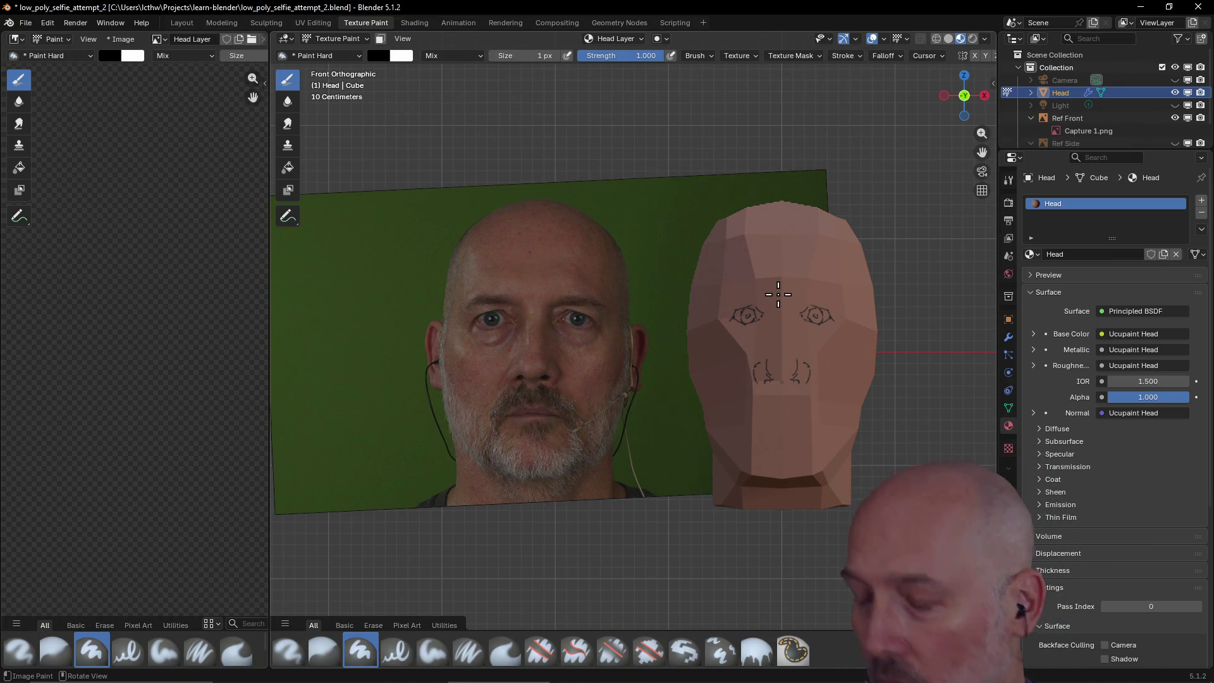
- Toggle the Head Layer off and back on to check its strokes, then hide the sidebar
key(n)
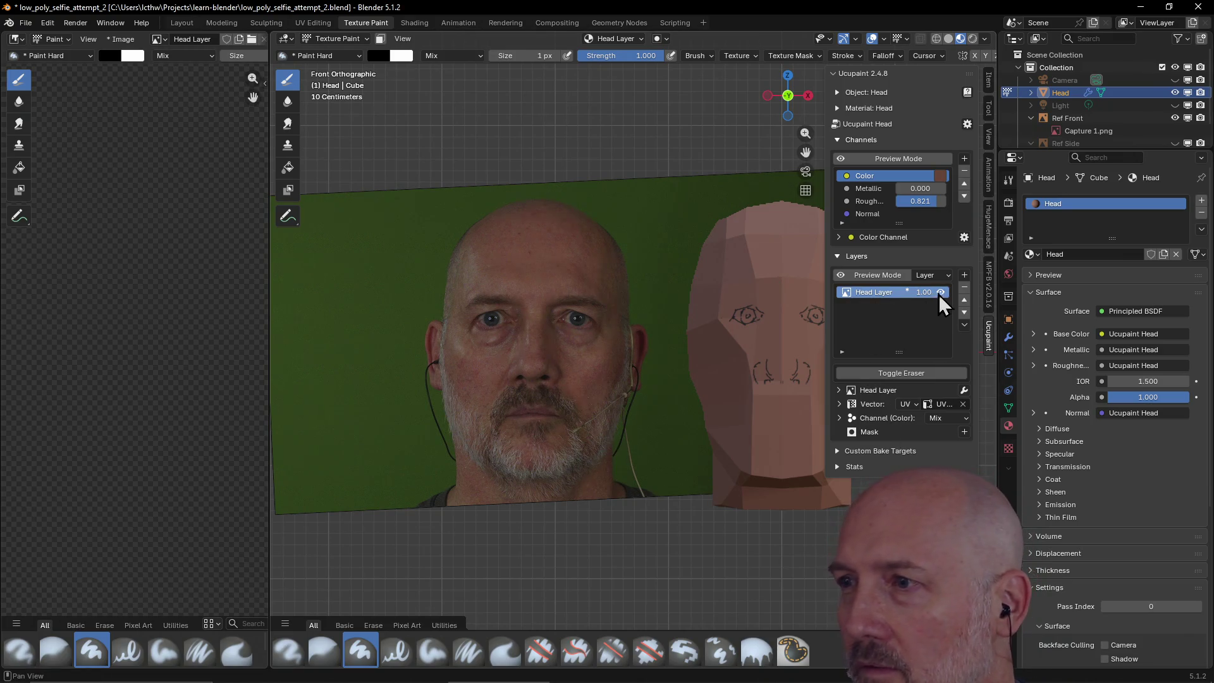
click(940, 292)
click(941, 292)
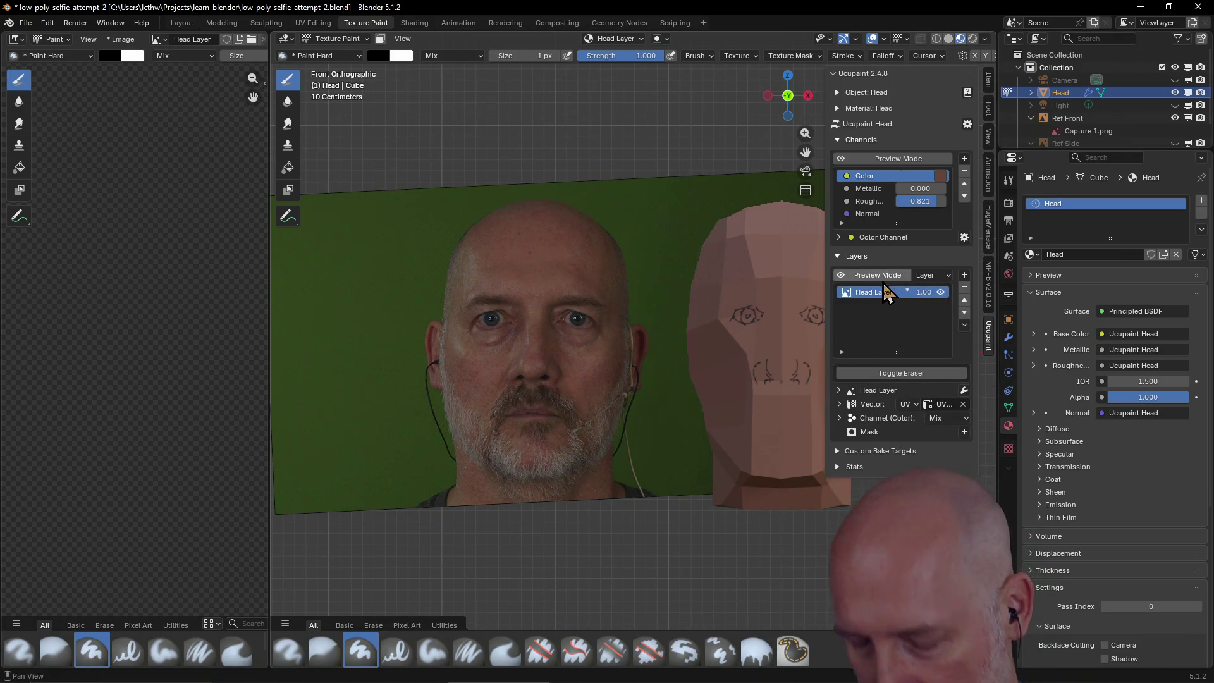
key(n)
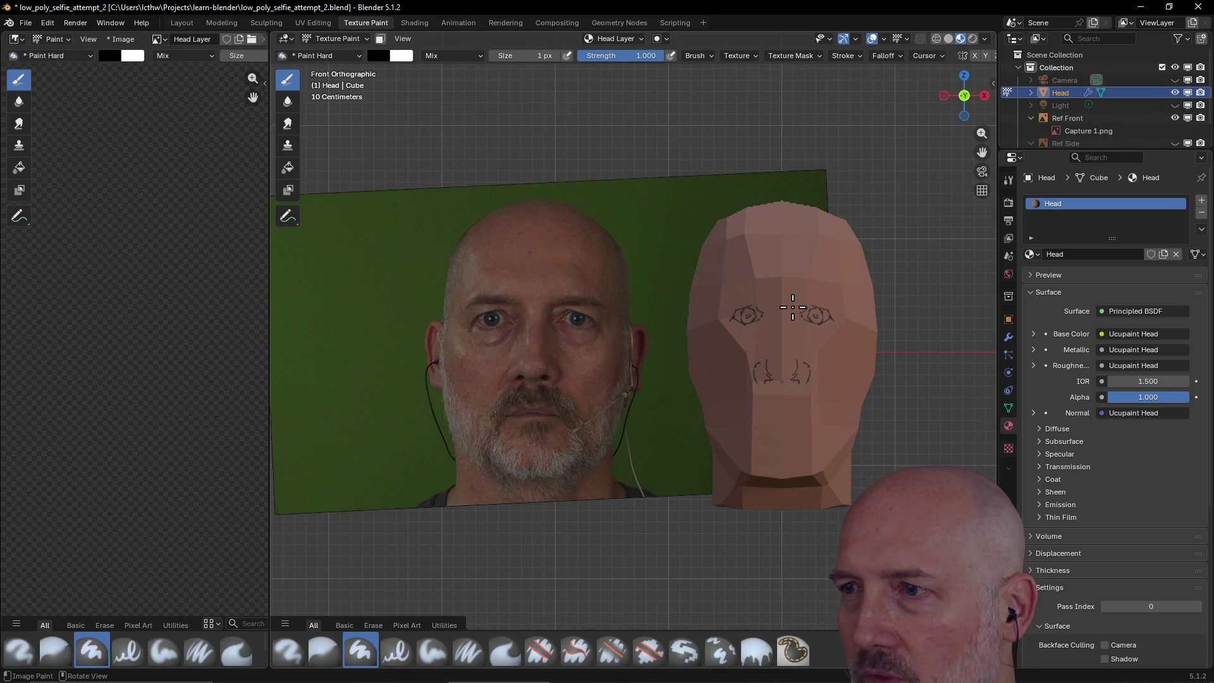
- Paint a short line between the eyes, a line down the nose, and the right eyebrow
drag(791, 303, 791, 318)
drag(791, 376, 791, 345)
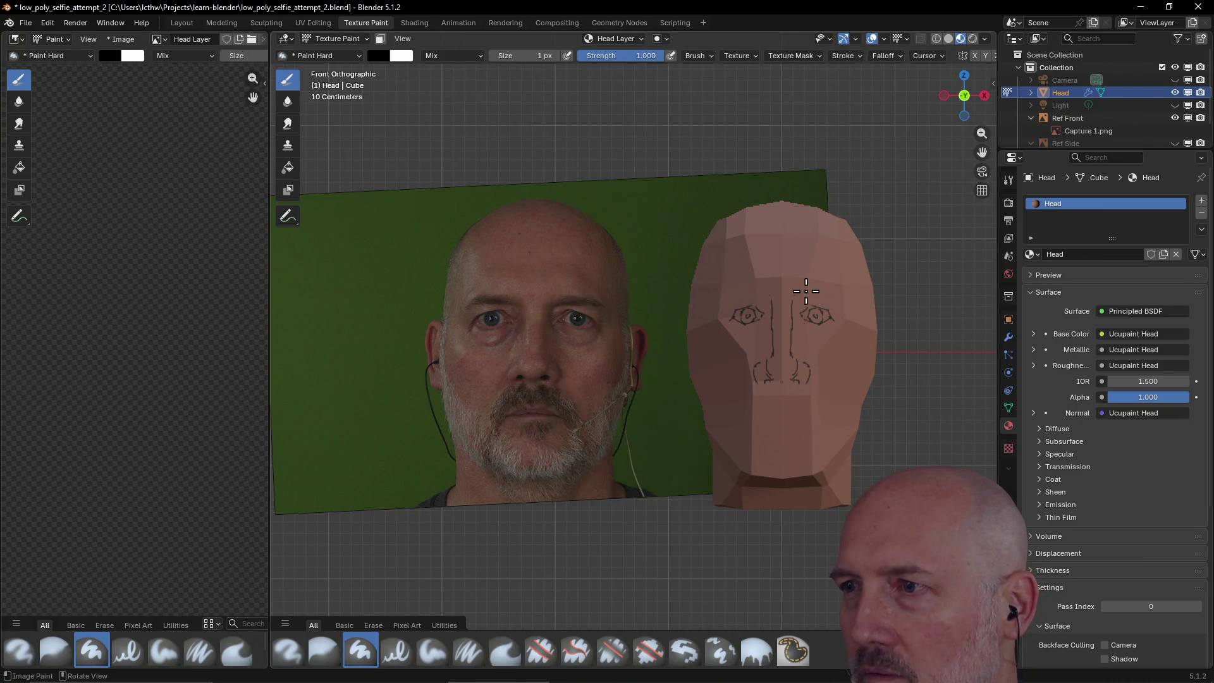
drag(806, 290, 832, 291)
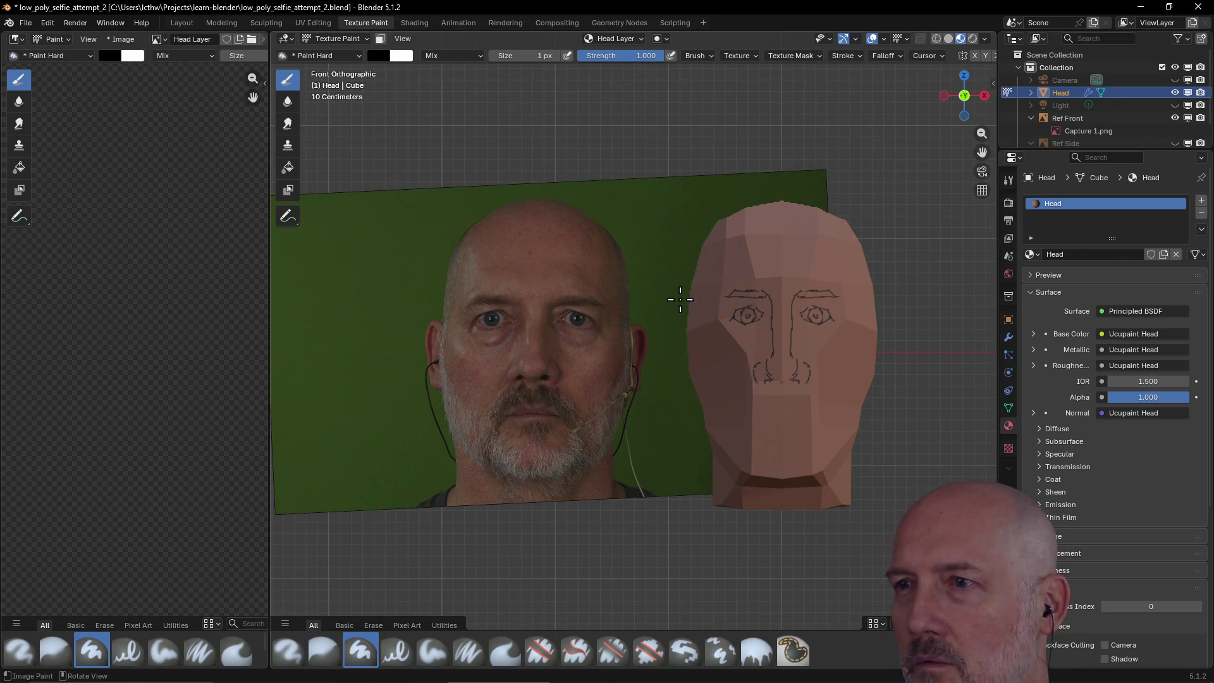
- Lengthen the left eyebrow leftward, returning the brush size to 1 px afterwards
drag(730, 290, 720, 294)
key(f)
click(724, 294)
key(bracketleft)
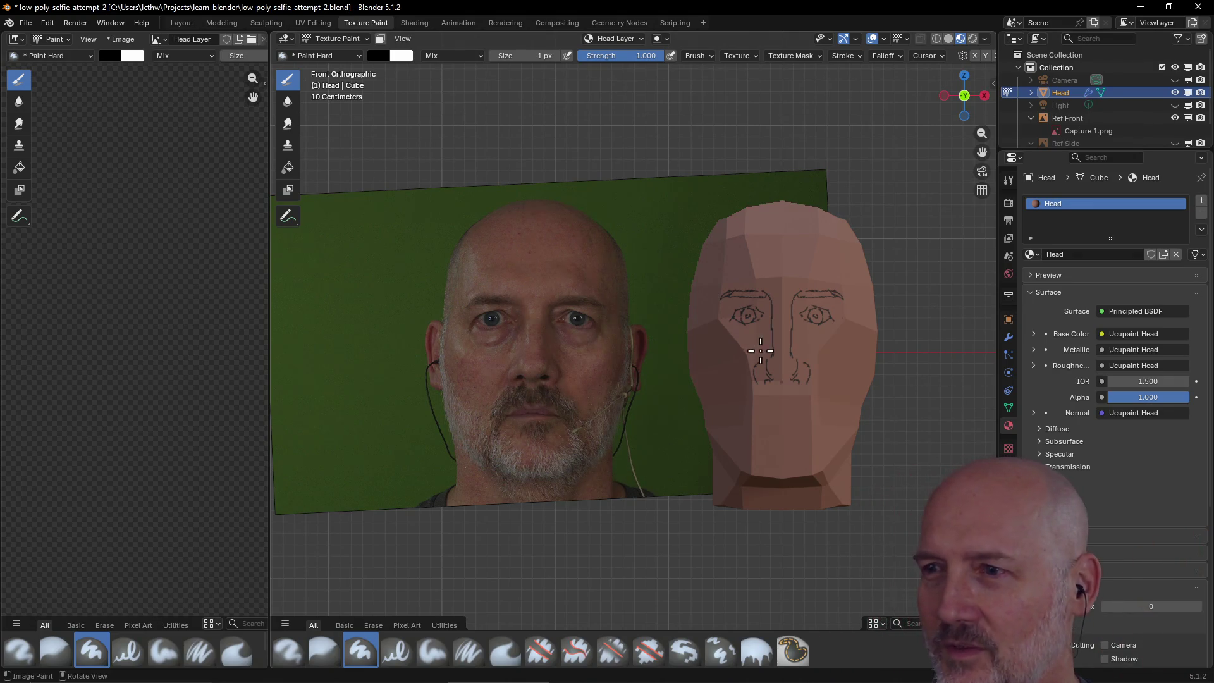
mouse_move(764, 333)
middle_down()
mouse_move(755, 351)
mouse_move(691, 366)
mouse_move(794, 347)
mouse_move(853, 351)
mouse_move(727, 358)
mouse_move(853, 365)
mouse_move(731, 364)
mouse_move(744, 379)
mouse_move(805, 347)
mouse_move(777, 352)
middle_up()
scroll(805, 348, up, 3)
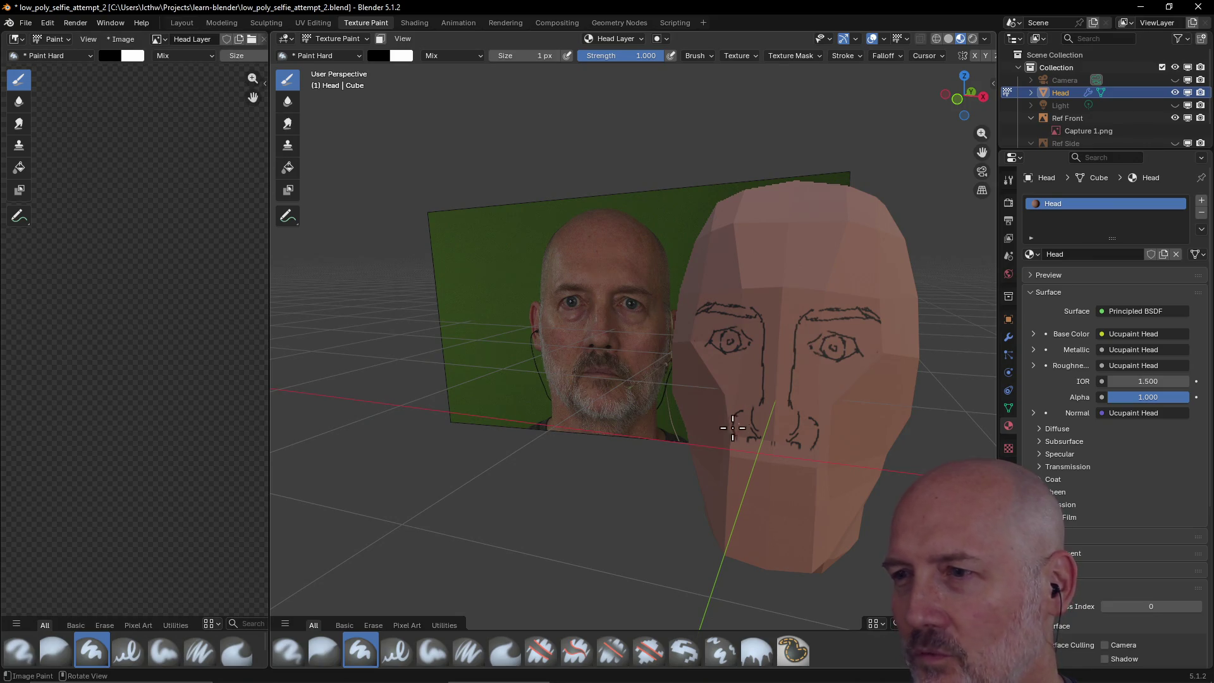
- Paint the left nostril curve, then zoom out and view the head obliquely
drag(741, 412, 757, 438)
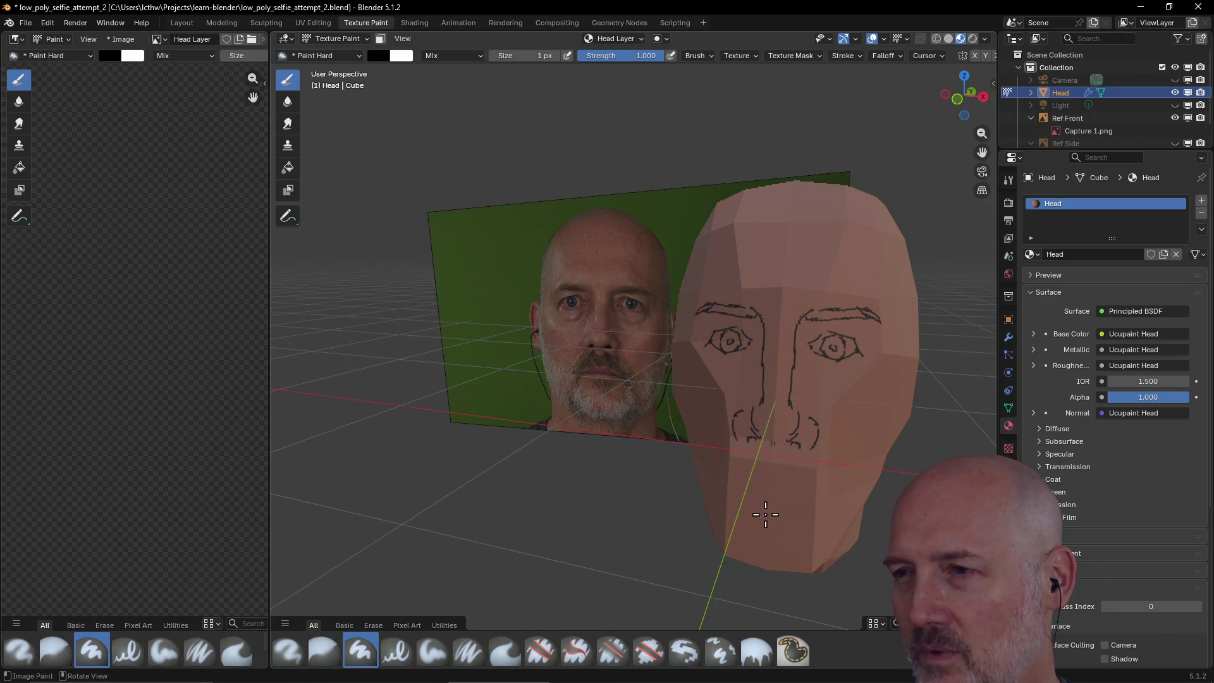
scroll(786, 471, down, 2)
mouse_move(786, 473)
middle_down()
mouse_move(753, 475)
mouse_move(796, 473)
middle_up()
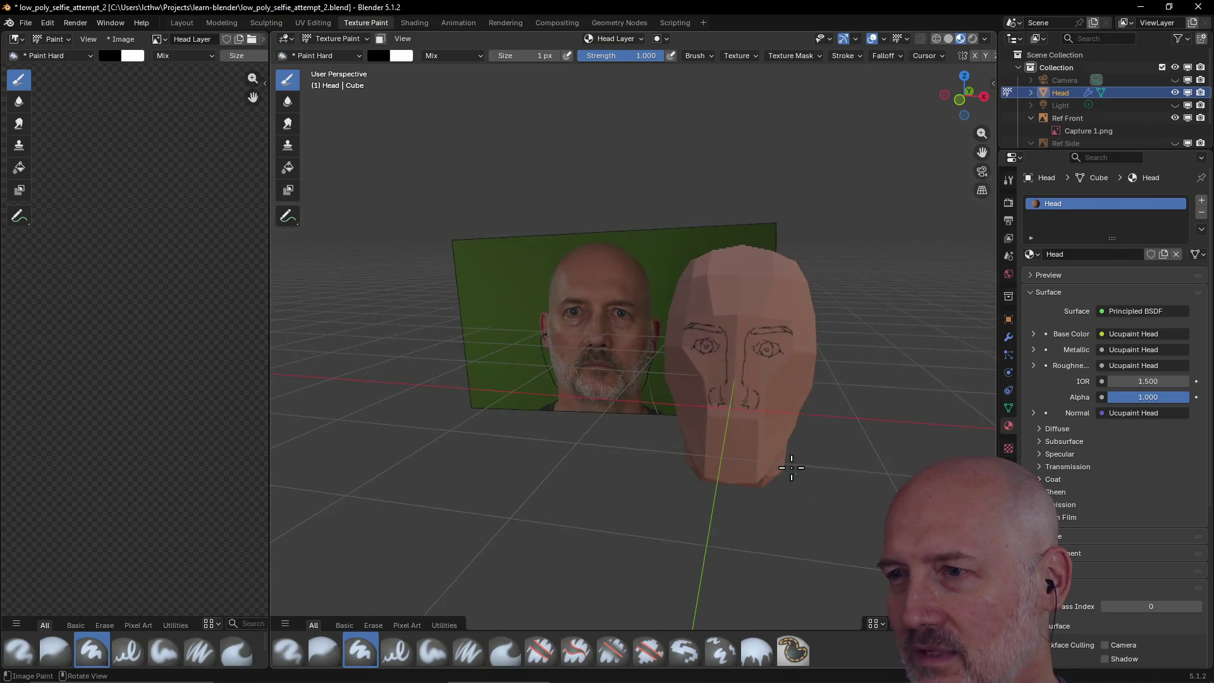
mouse_move(695, 455)
middle_down()
mouse_move(832, 456)
mouse_move(689, 457)
mouse_move(651, 443)
mouse_move(727, 417)
mouse_move(701, 397)
mouse_move(759, 424)
mouse_move(856, 426)
mouse_move(639, 425)
mouse_move(752, 417)
mouse_move(788, 427)
mouse_move(711, 411)
mouse_move(794, 412)
mouse_move(726, 425)
mouse_move(752, 422)
middle_up()
scroll(677, 420, down, 5)
scroll(663, 427, up, 4)
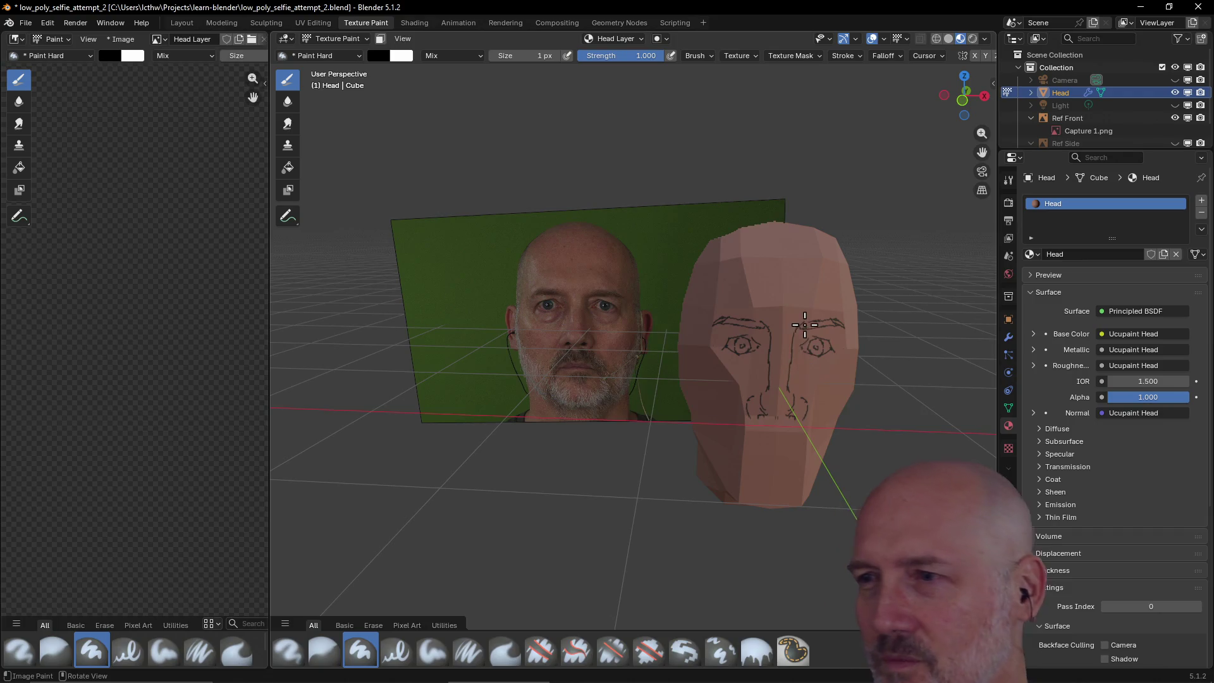
scroll(791, 328, up, 4)
scroll(791, 328, down, 2)
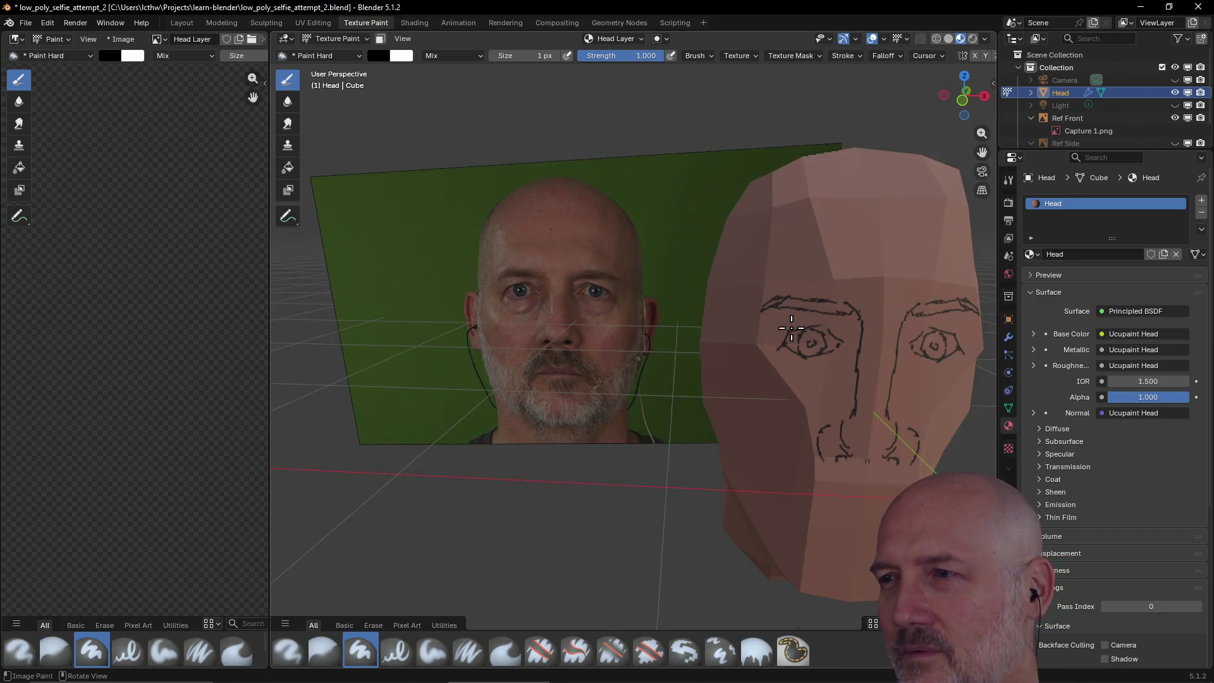
scroll(791, 328, down, 1)
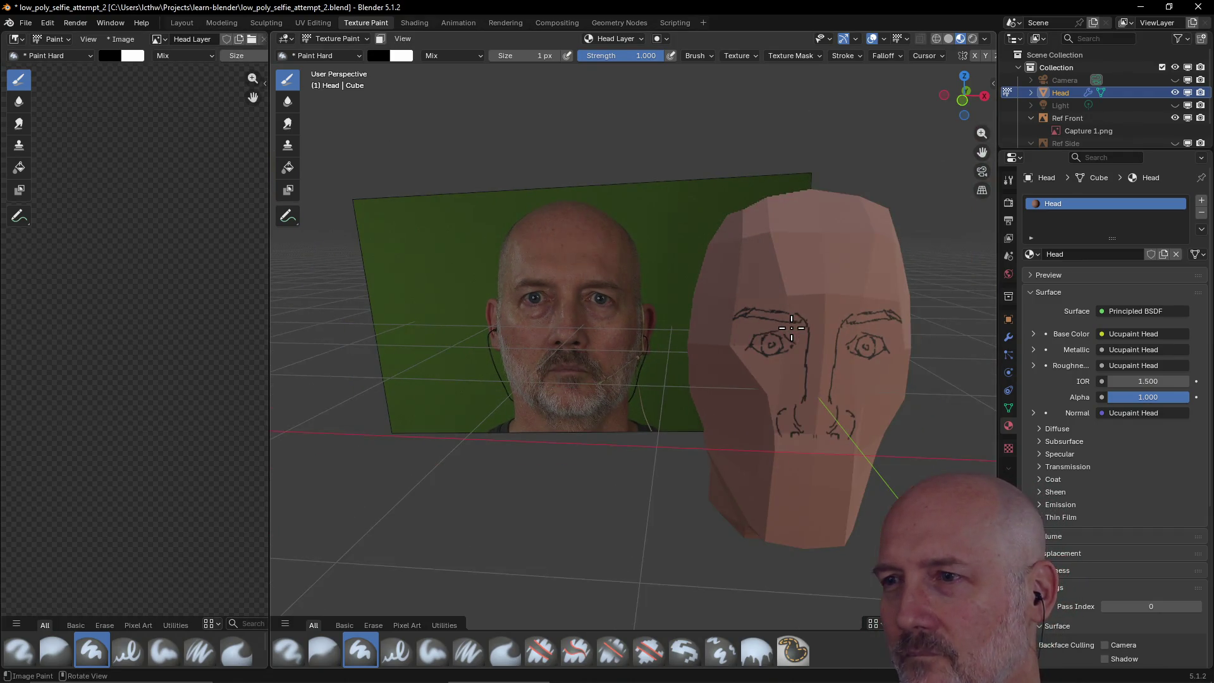
- Frame the head, inspect it from an angle, and return to a centred front orthographic view
key(grave)
click(871, 374)
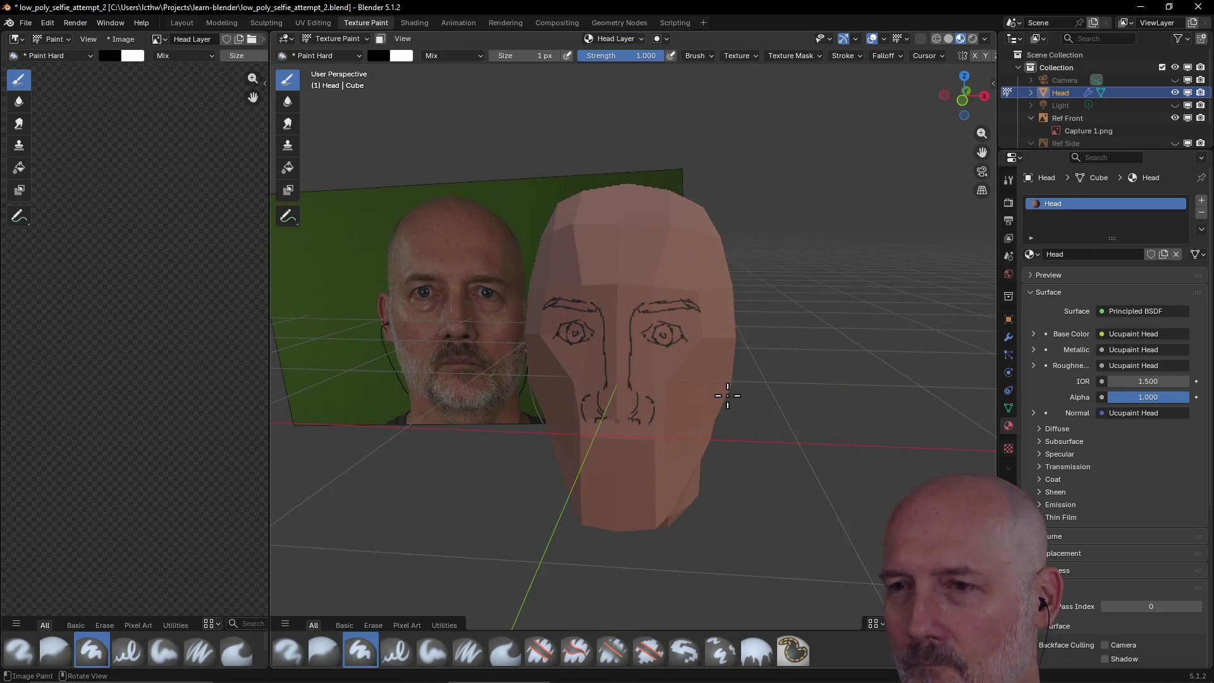
mouse_move(727, 395)
middle_down()
mouse_move(828, 399)
mouse_move(843, 381)
middle_up()
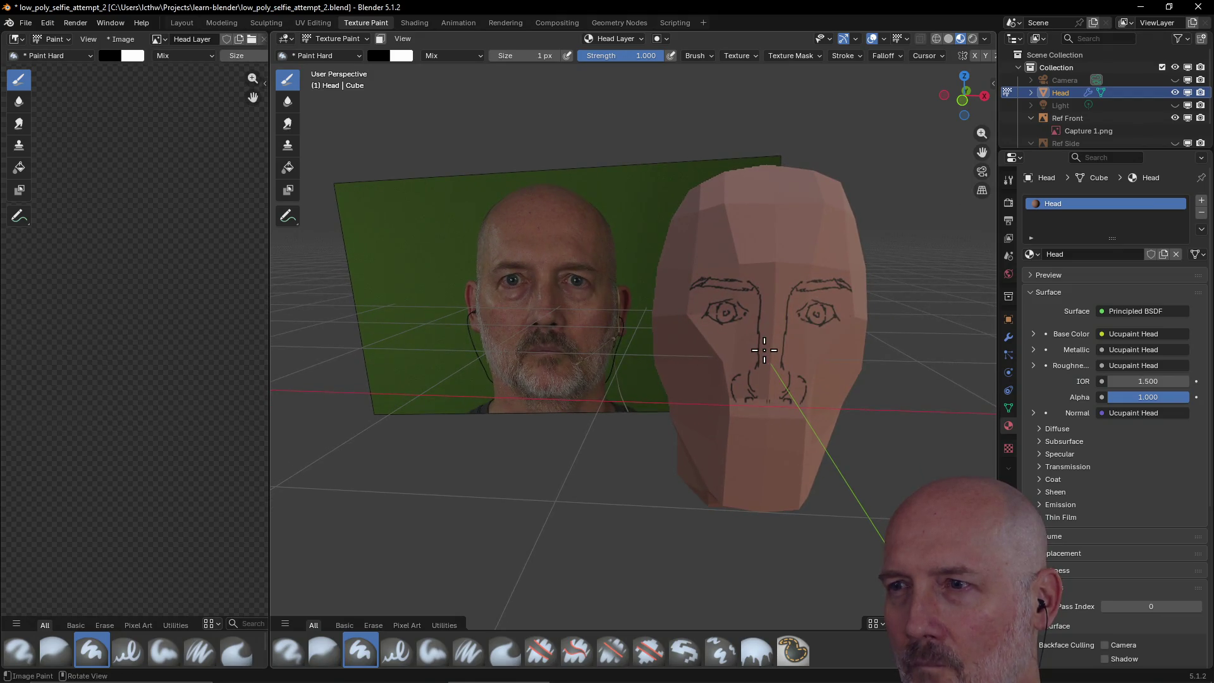
key(grave)
click(700, 343)
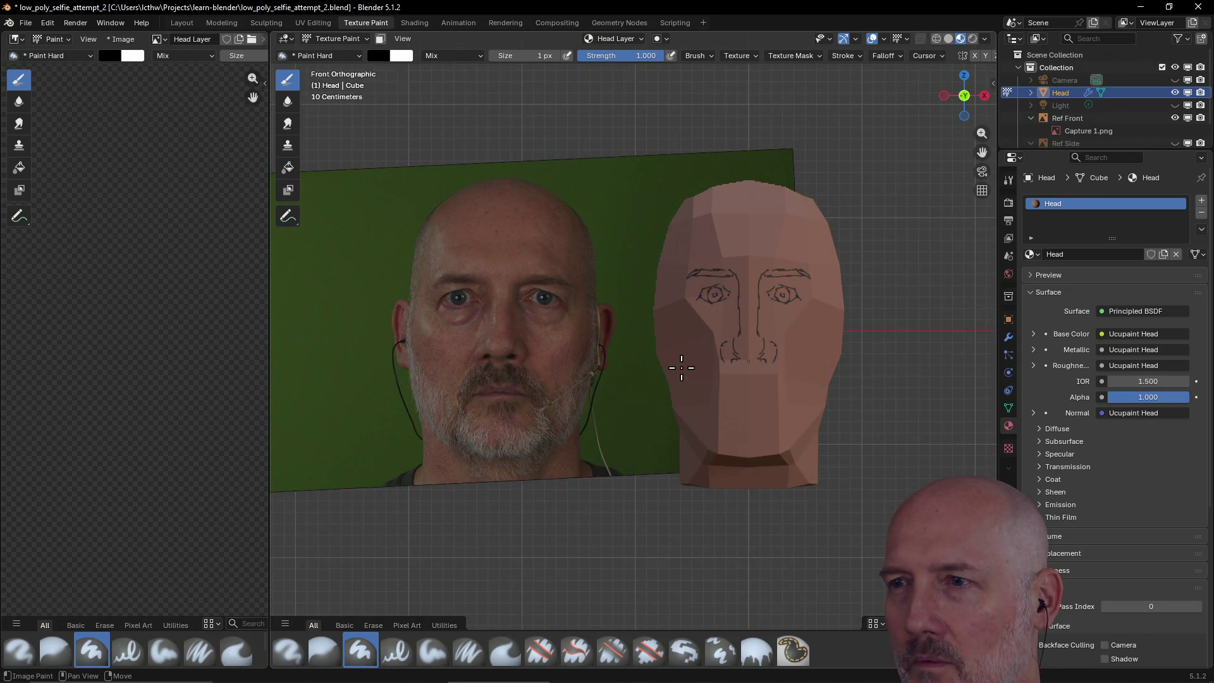
mouse_move(681, 368)
shift+middle_down()
mouse_move(756, 396)
mouse_move(708, 404)
shift+middle_up()
scroll(708, 404, up, 1)
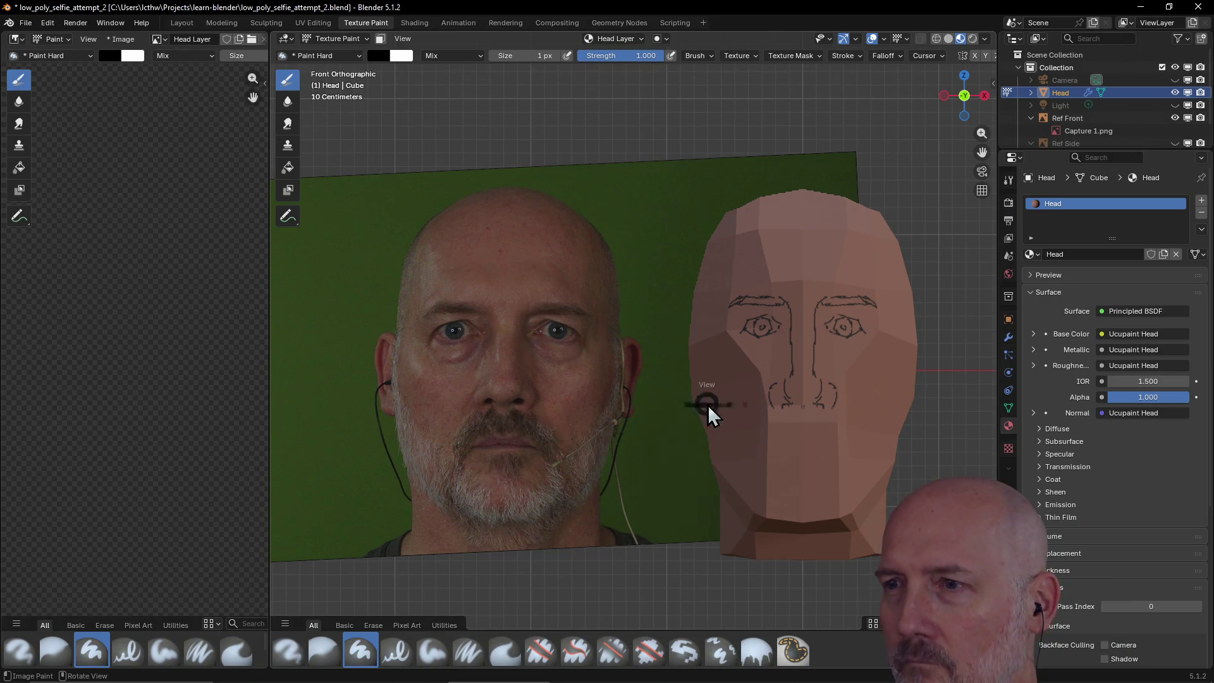
key(grave)
click(791, 450)
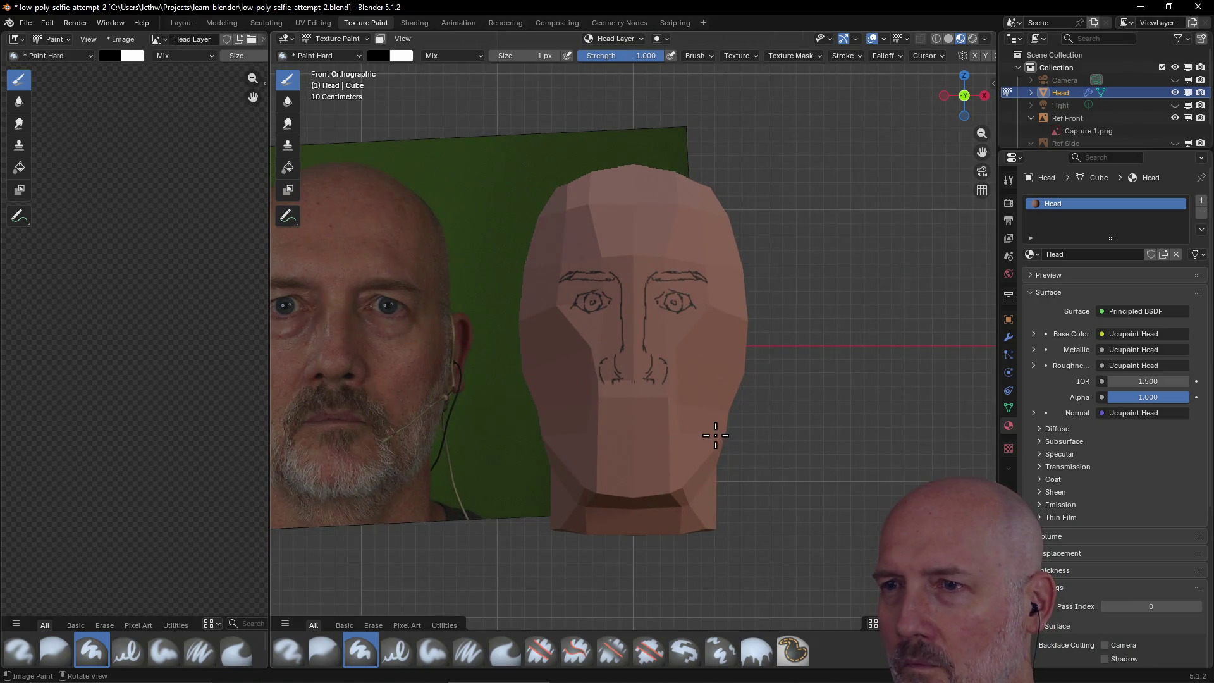
scroll(704, 430, down, 1)
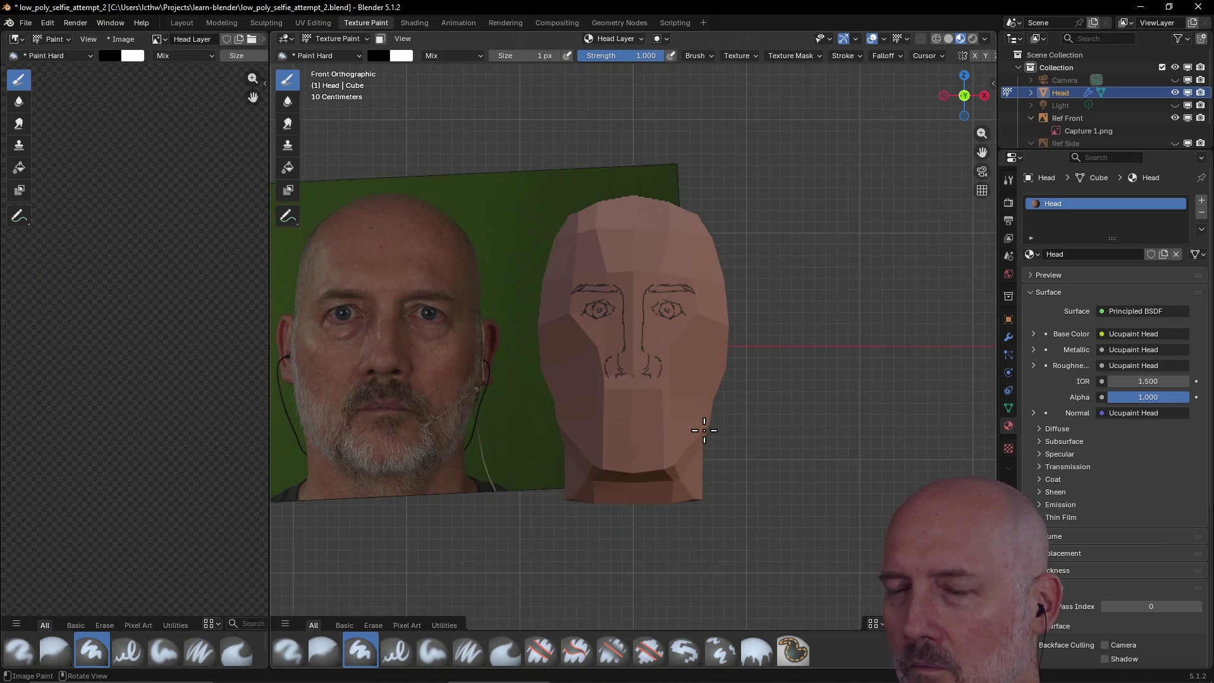
shift+middle_drag(704, 430, 855, 435)
shift+middle_drag(854, 437, 849, 439)
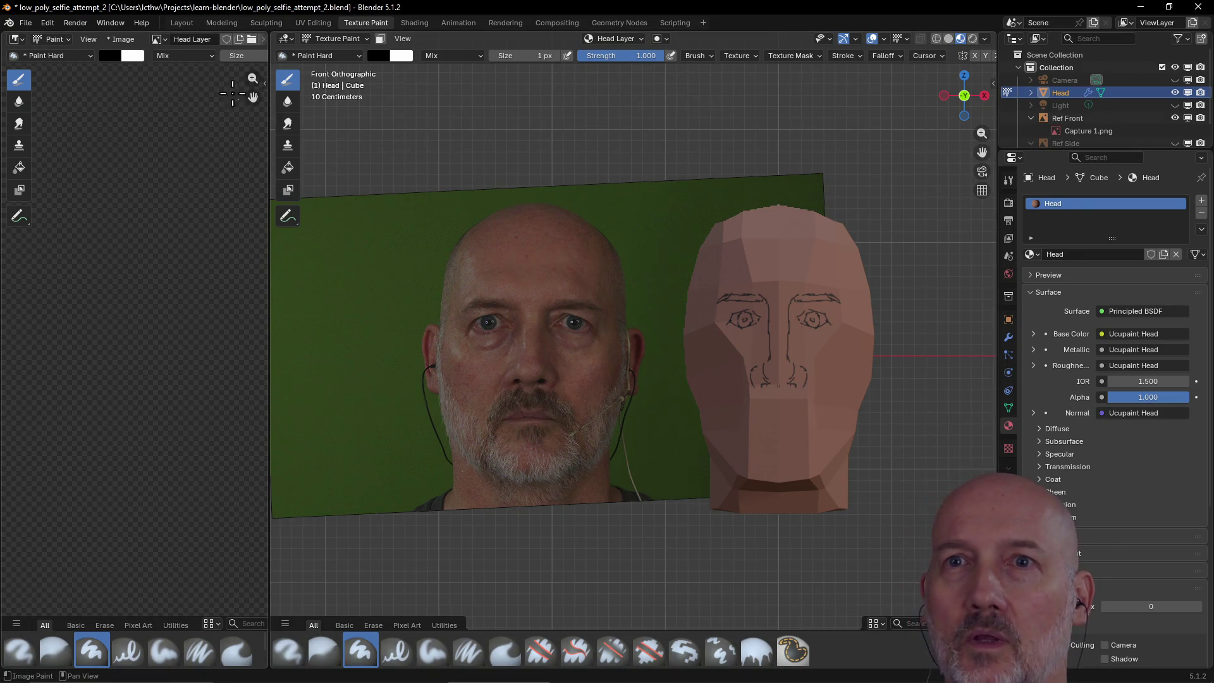
- Switch to the Layout workspace and select the Ref Front reference photo
click(69, 39)
key(Escape)
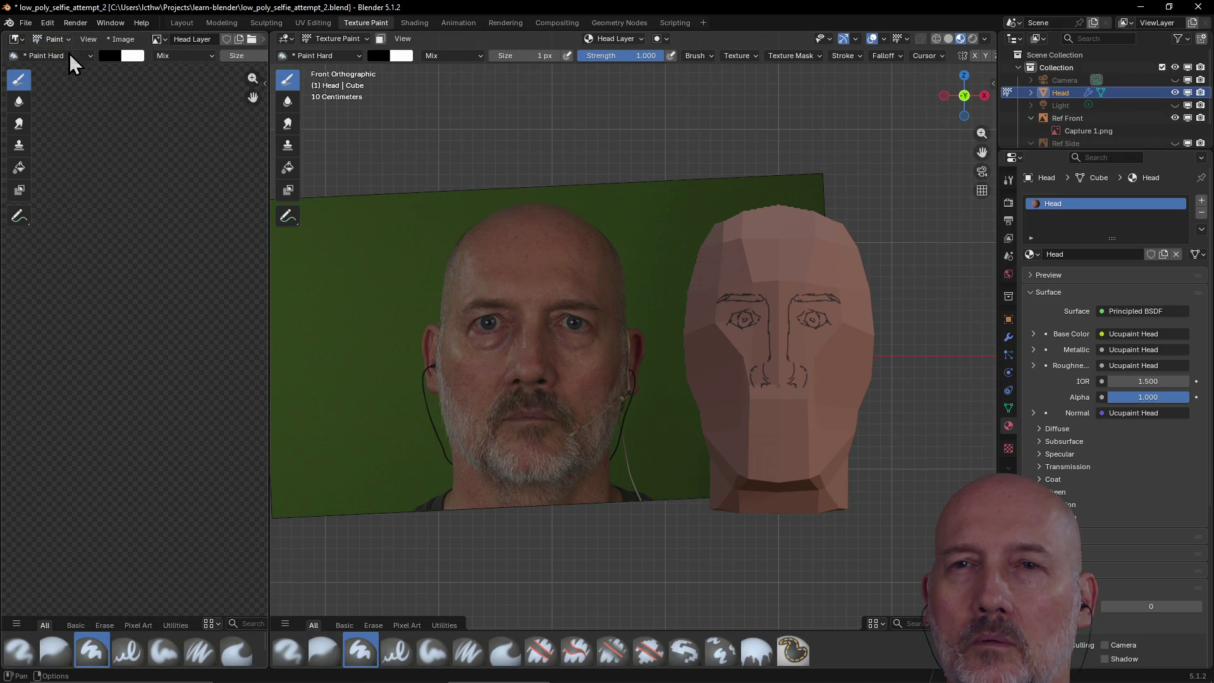
click(179, 24)
click(370, 275)
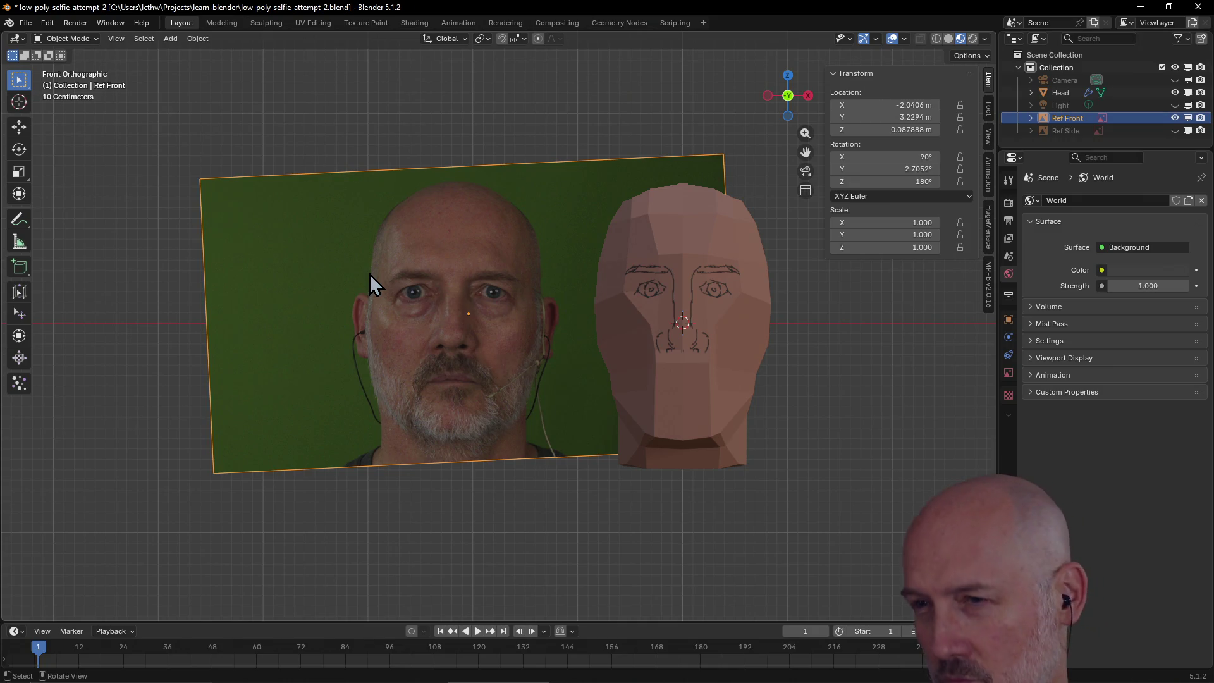
- Try moving Ref Front along Z, undo it, then cancel an overlong Y move
key(g)
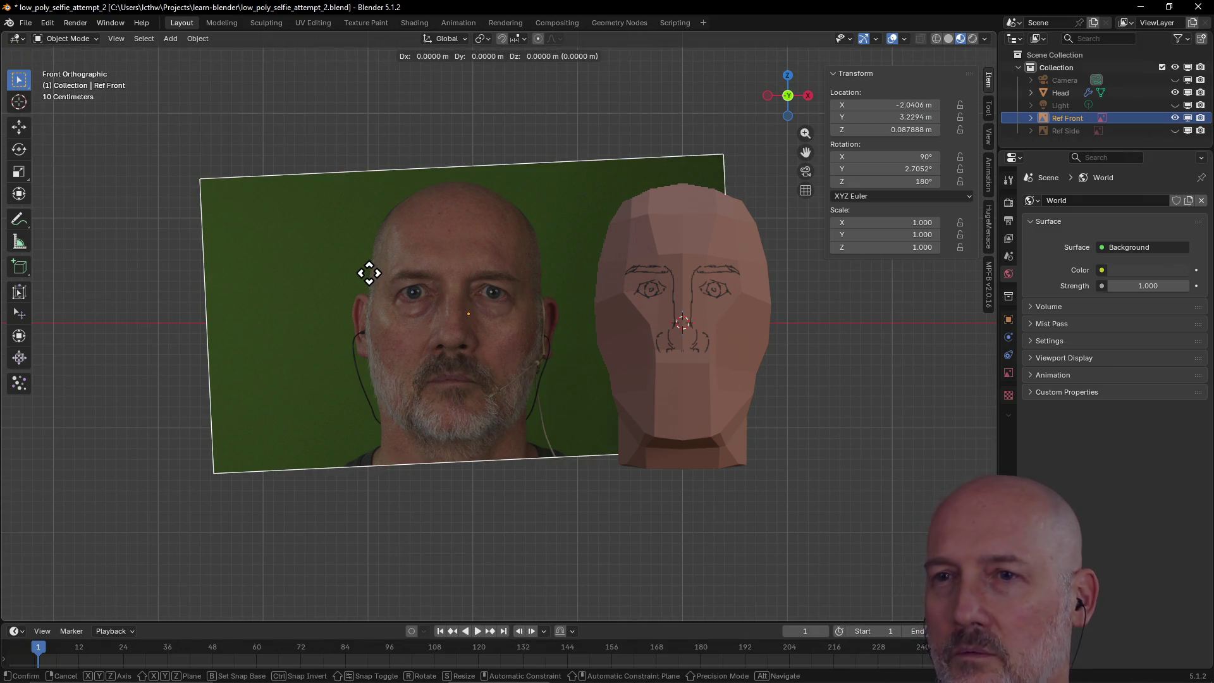
key(z)
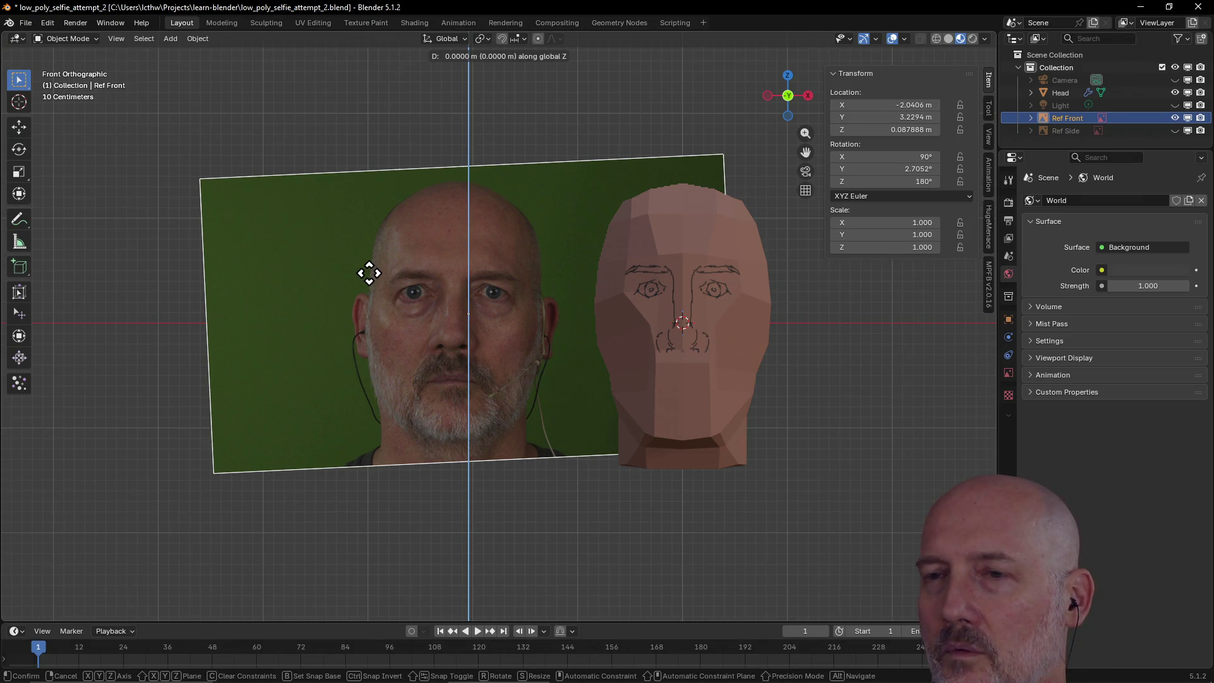
click(369, 269)
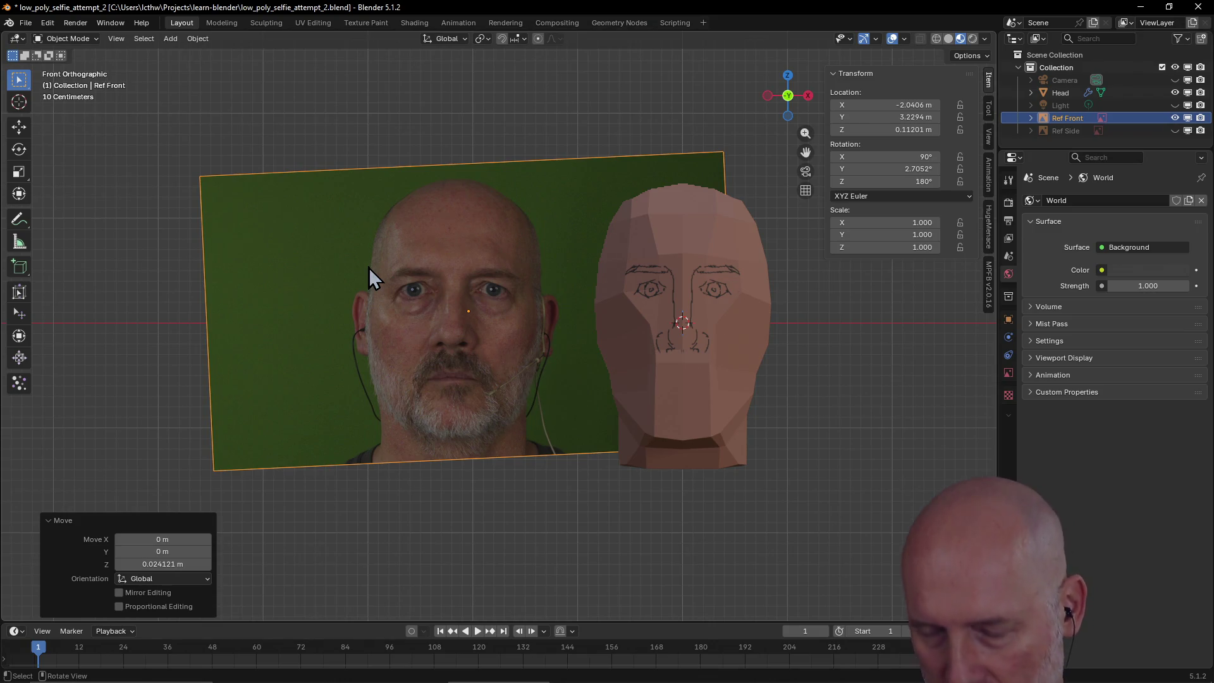
key(ctrl+z)
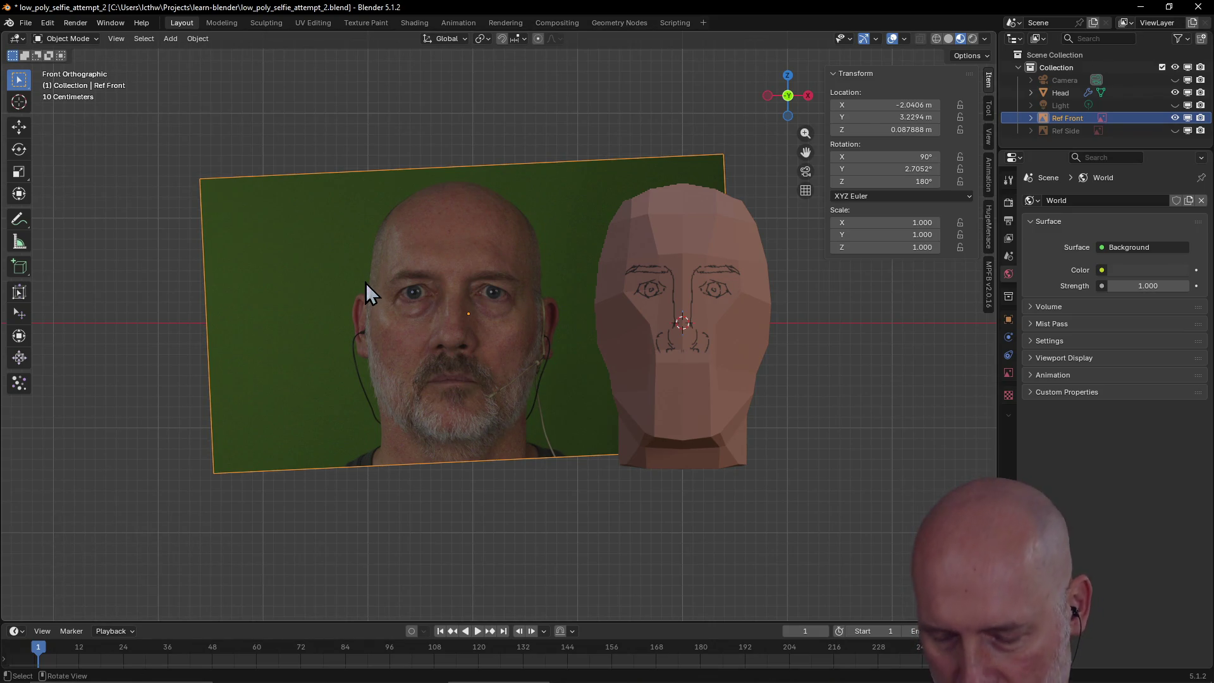
key(g)
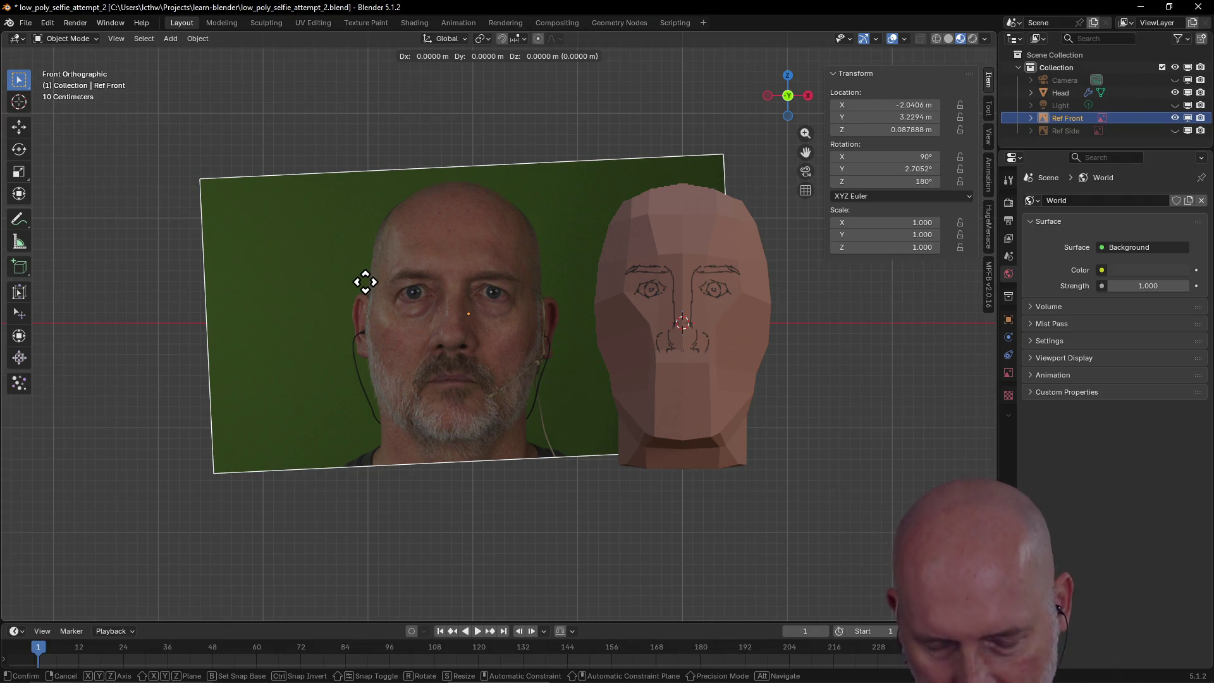
key(y)
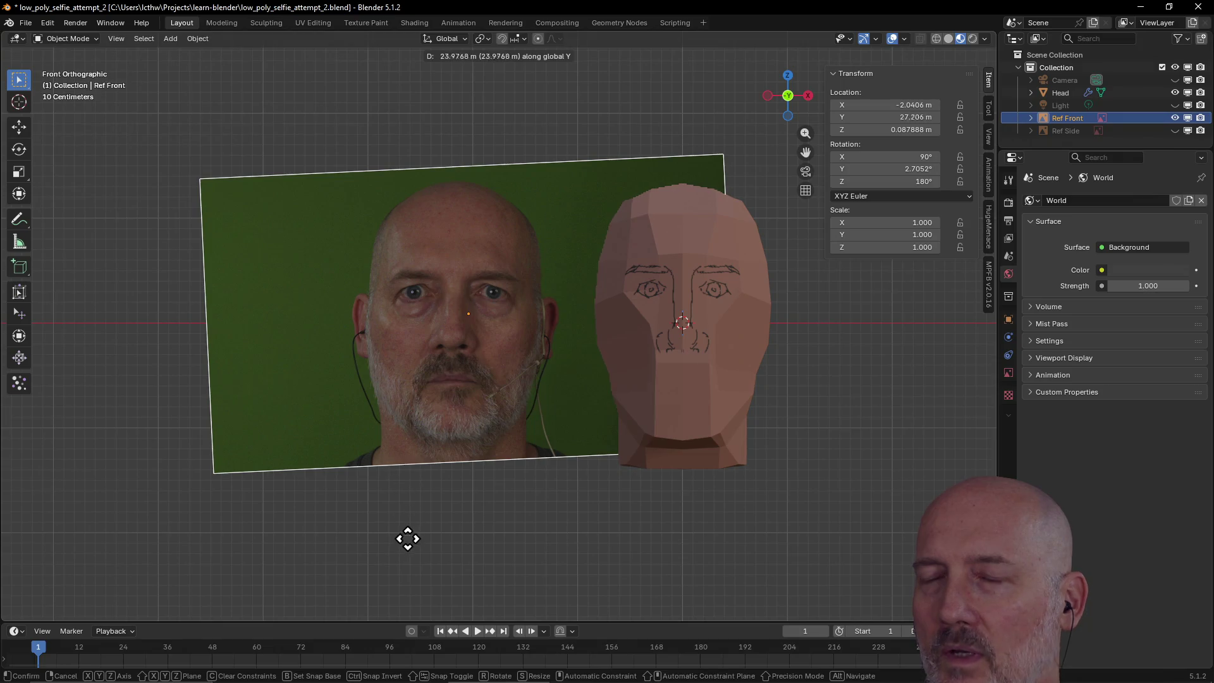
key(Escape)
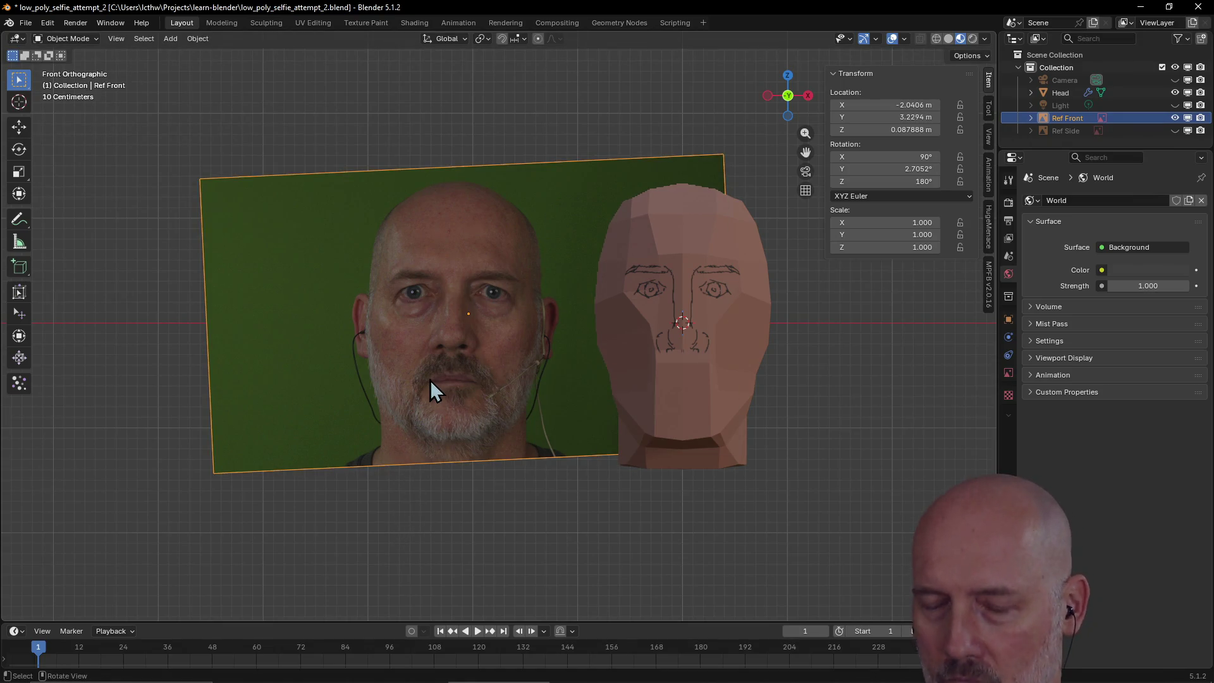
- From the Top view, move Ref Front 1.221 m back along Y
key(grave)
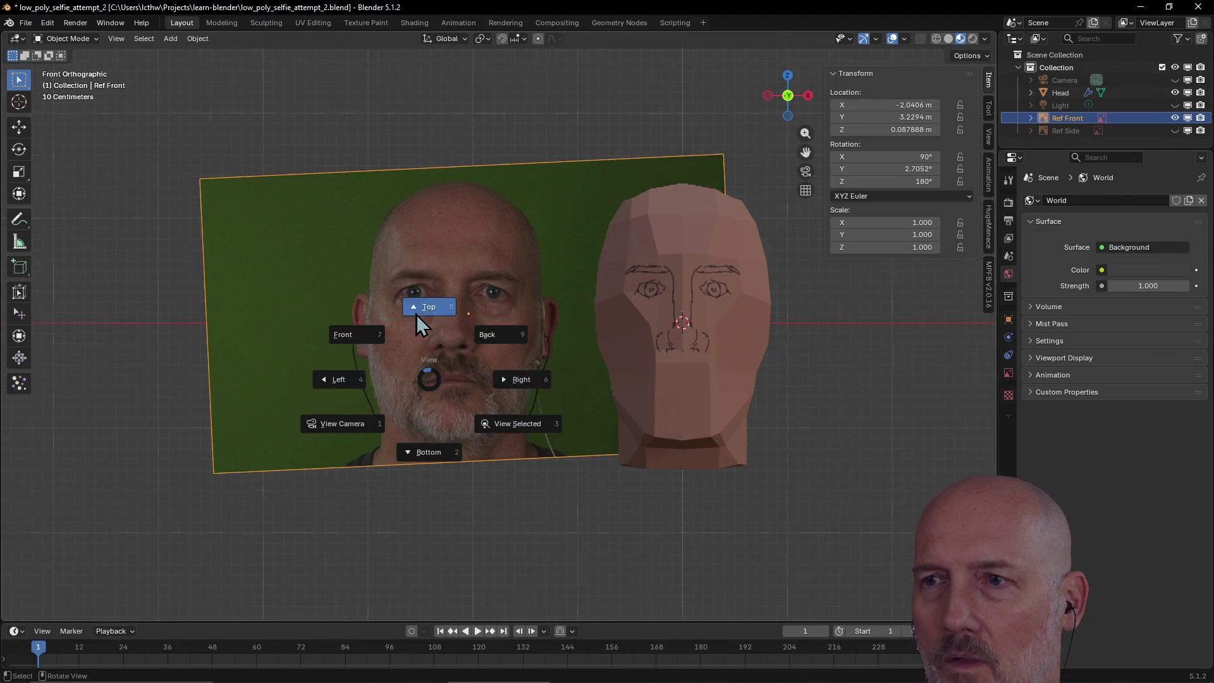
click(417, 316)
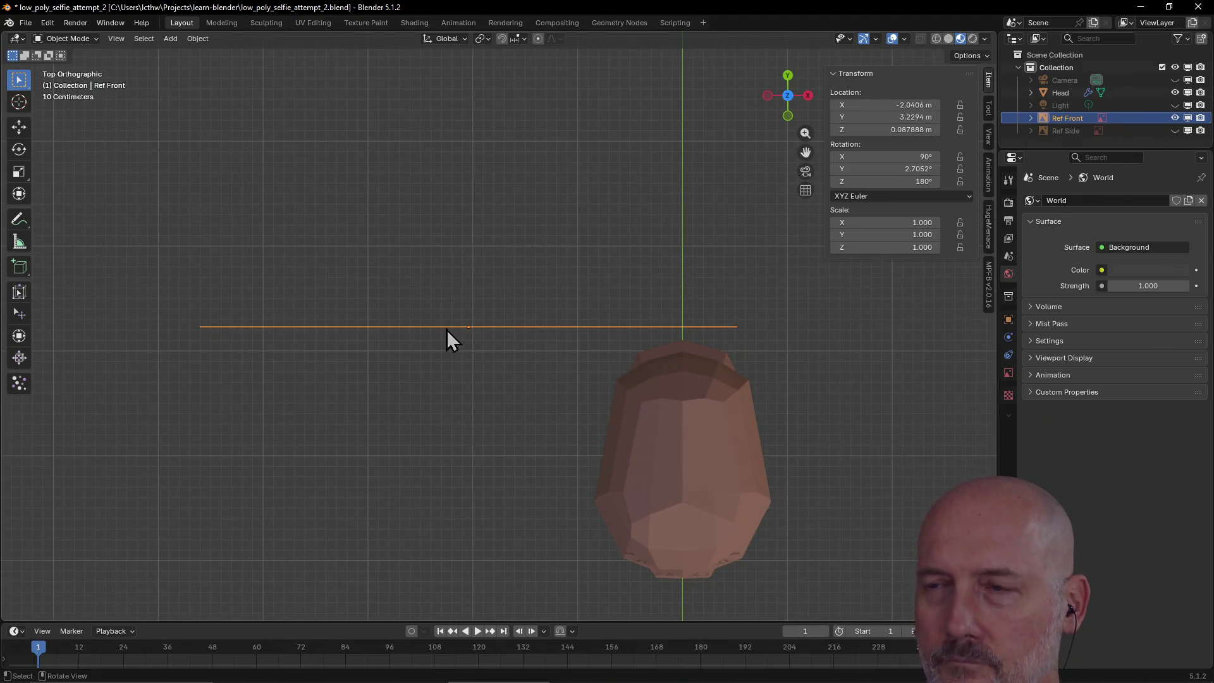
middle_drag(447, 329, 446, 327)
key(g)
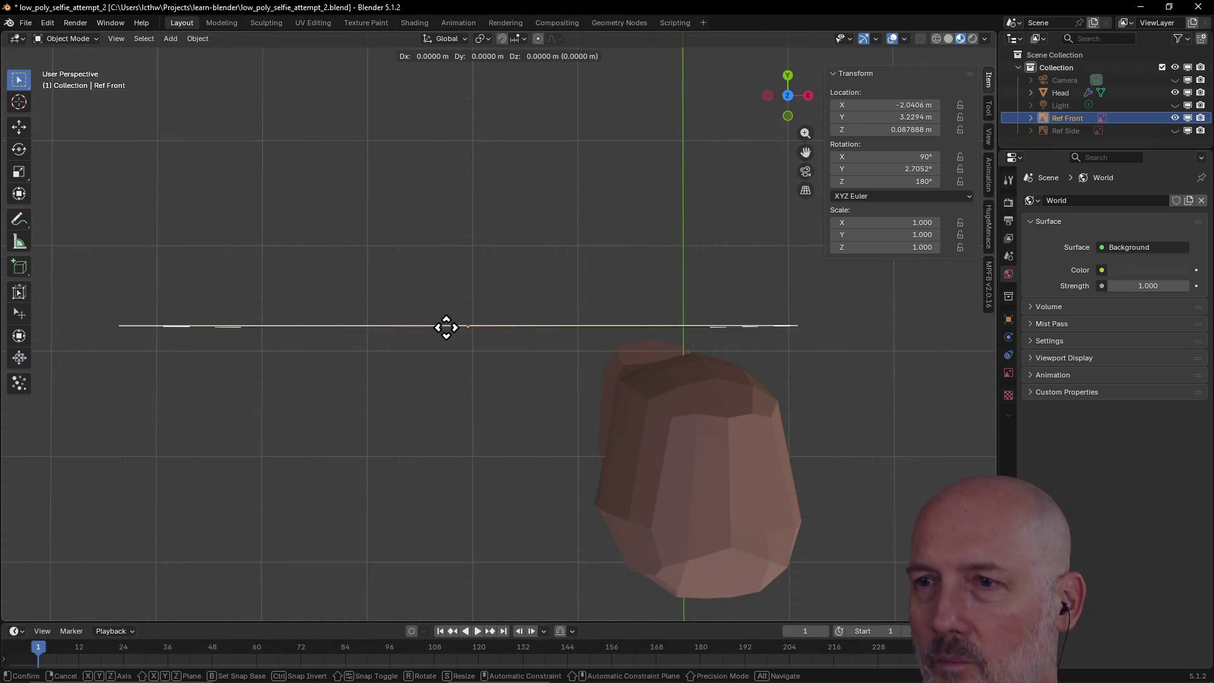
key(y)
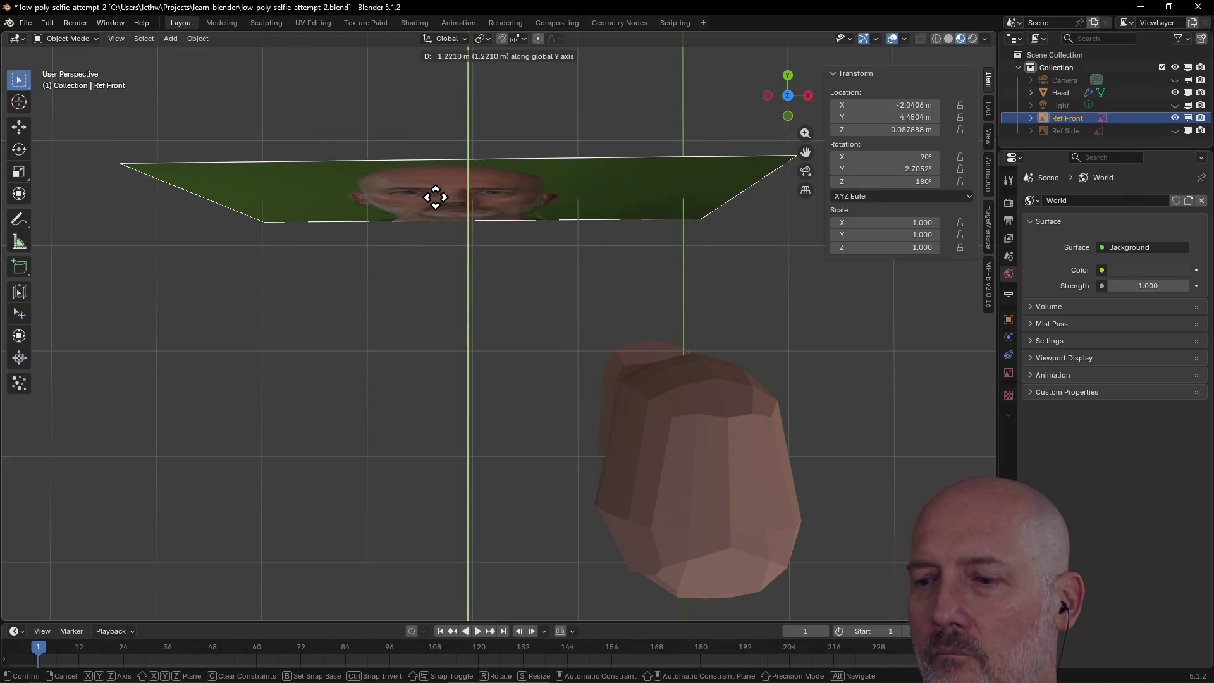
click(436, 197)
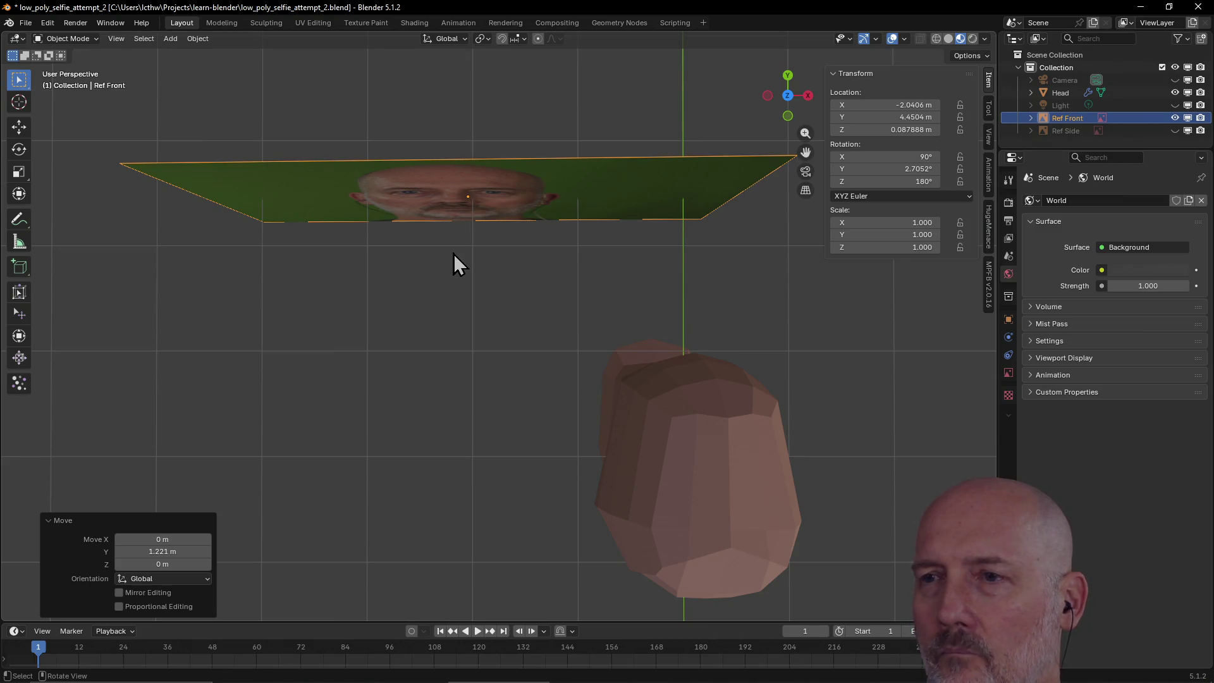
- Return to the Front view and switch back to the Texture Paint workspace
key(grave)
click(384, 215)
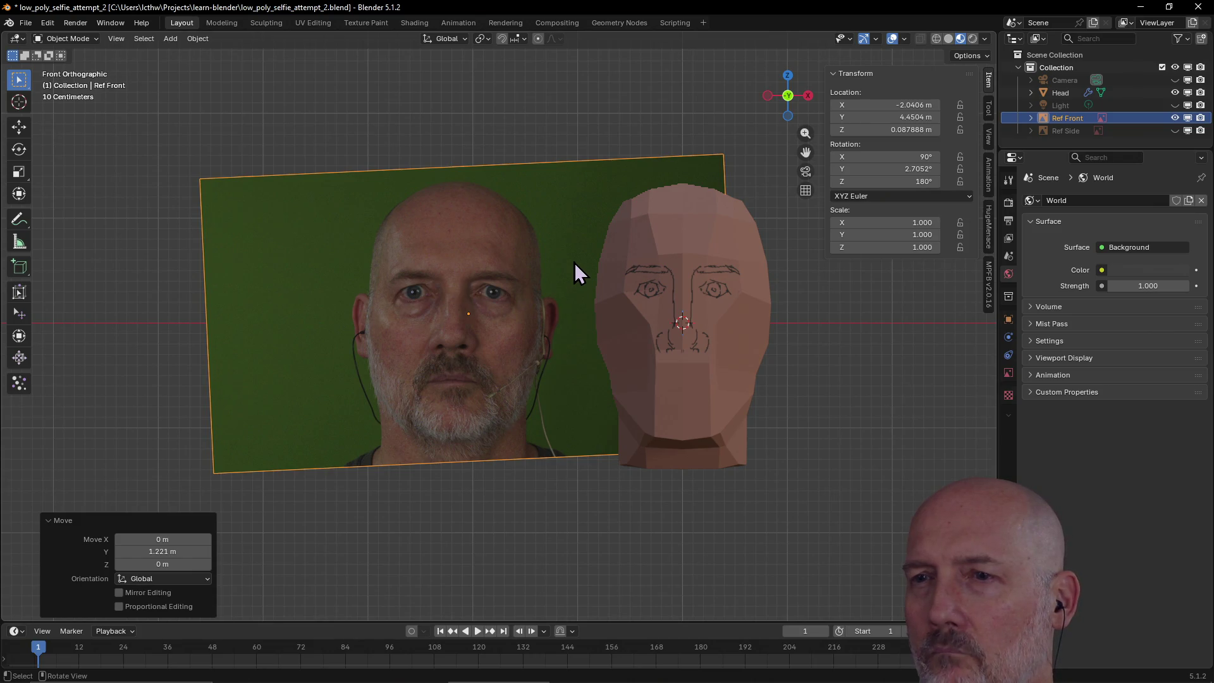
scroll(496, 309, up, 2)
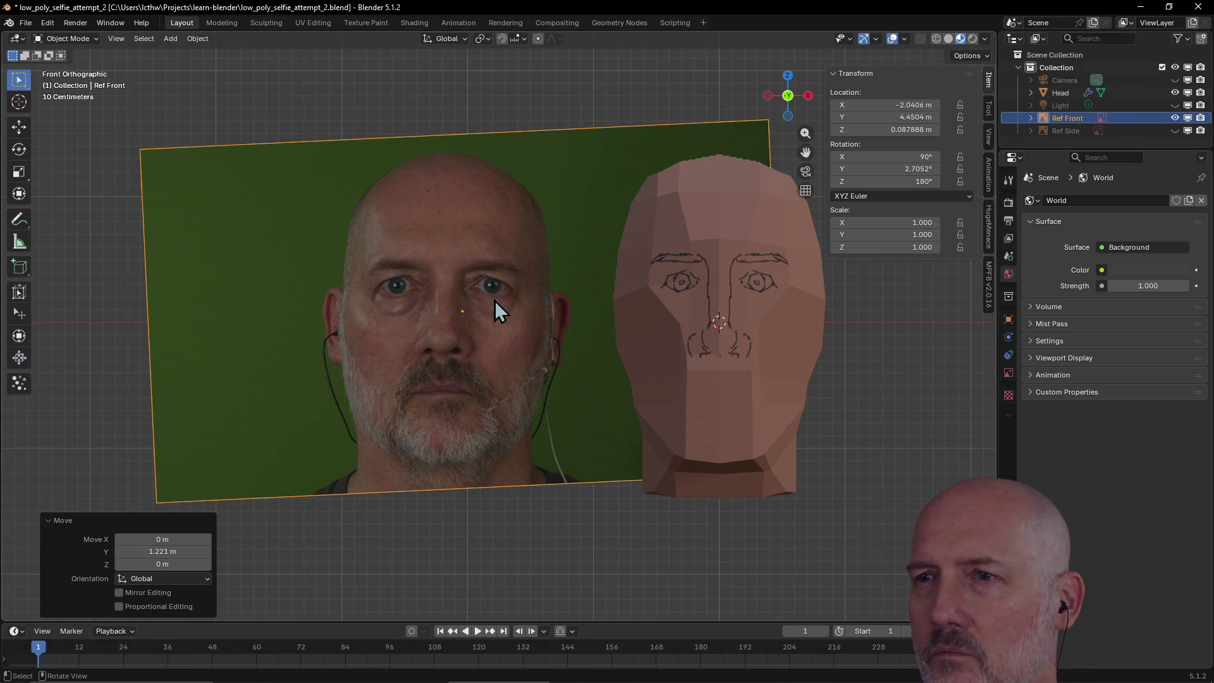
click(366, 24)
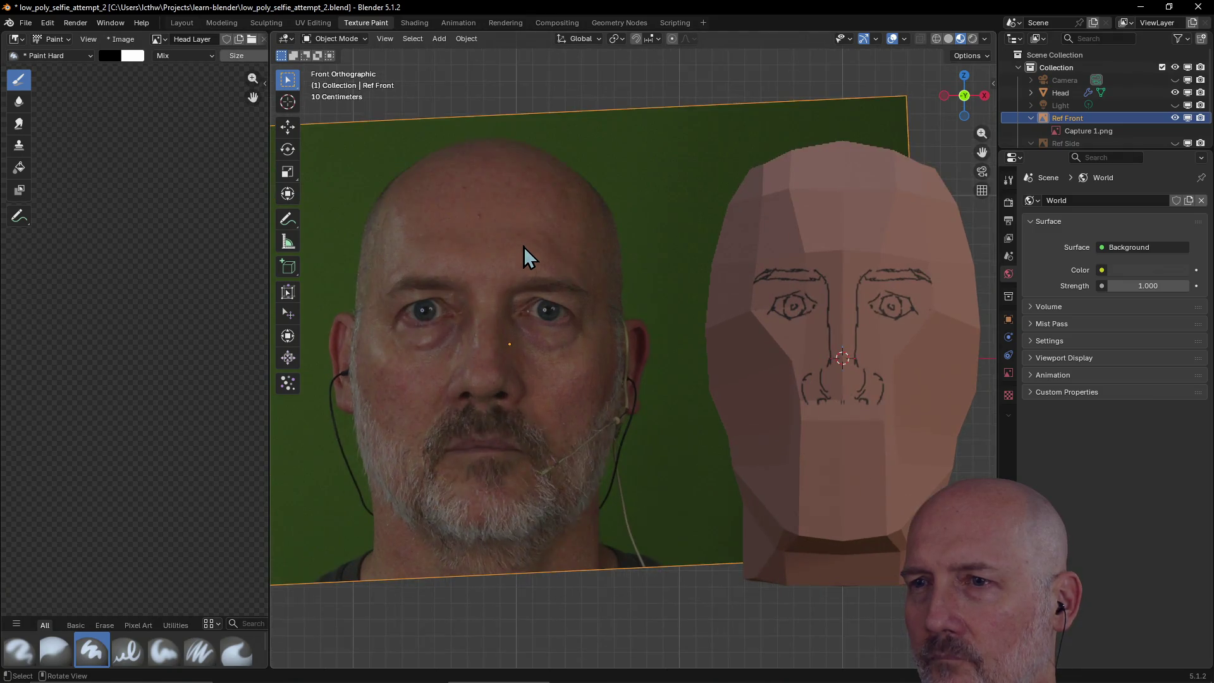
- Select the Head mesh in Layout and bring it back into Texture Paint
scroll(523, 247, up, 1)
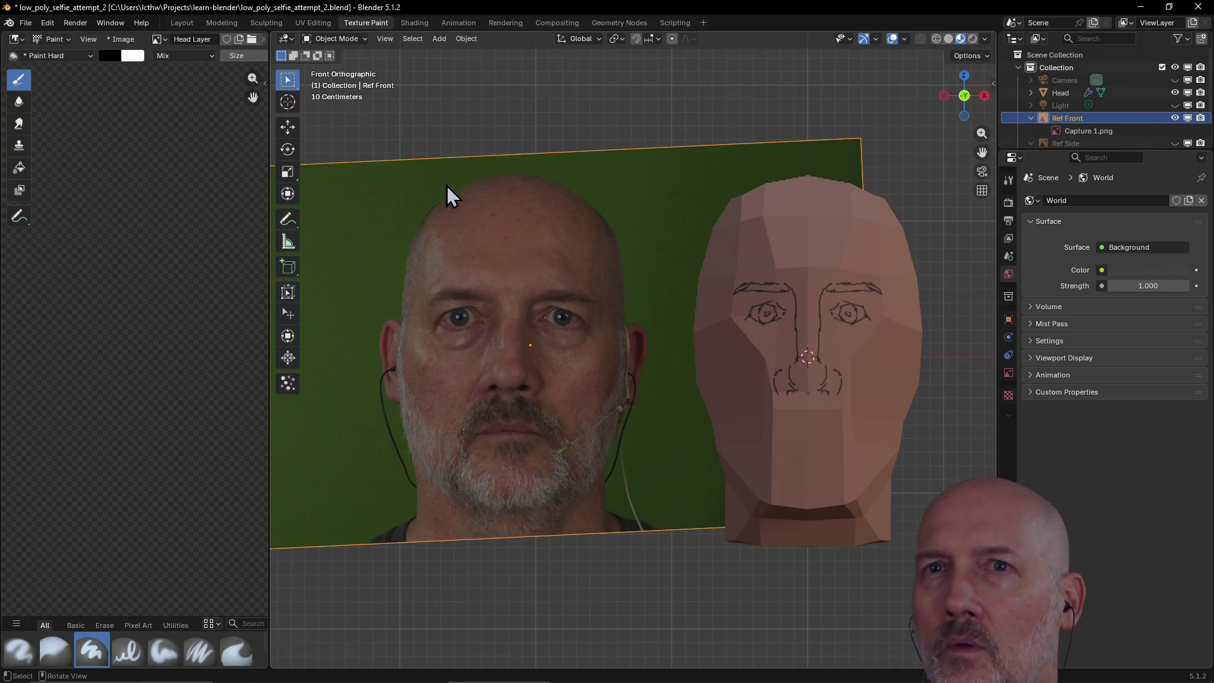
click(182, 22)
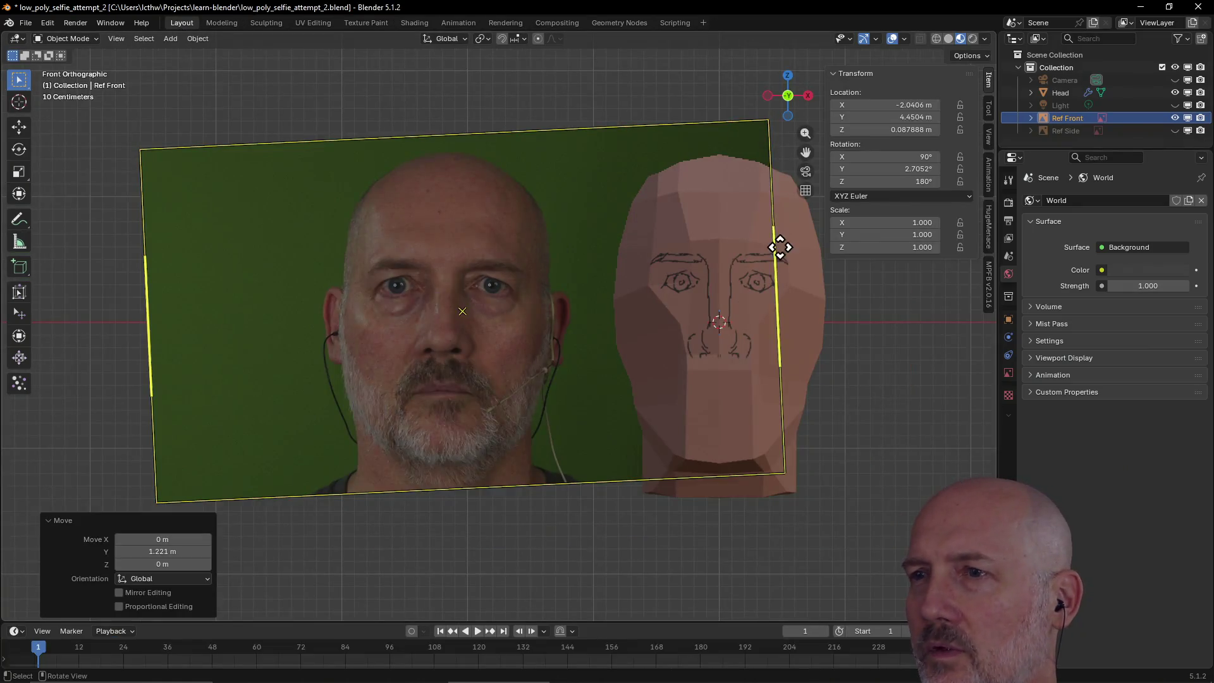
click(806, 248)
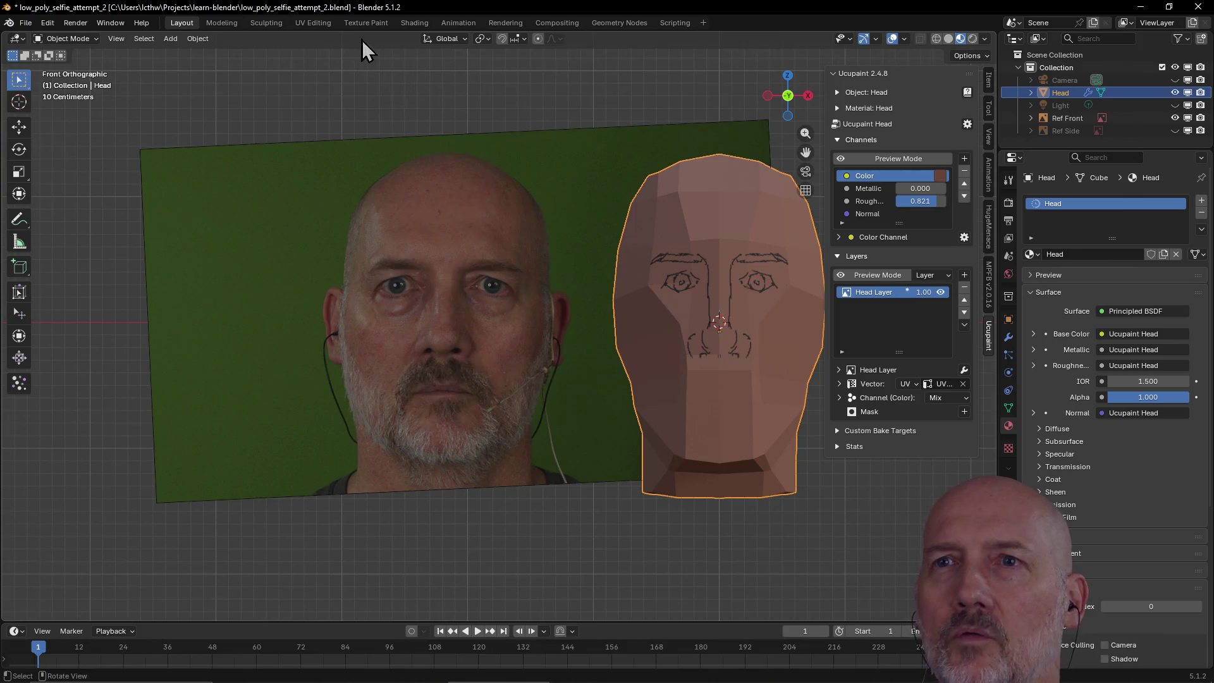
click(366, 22)
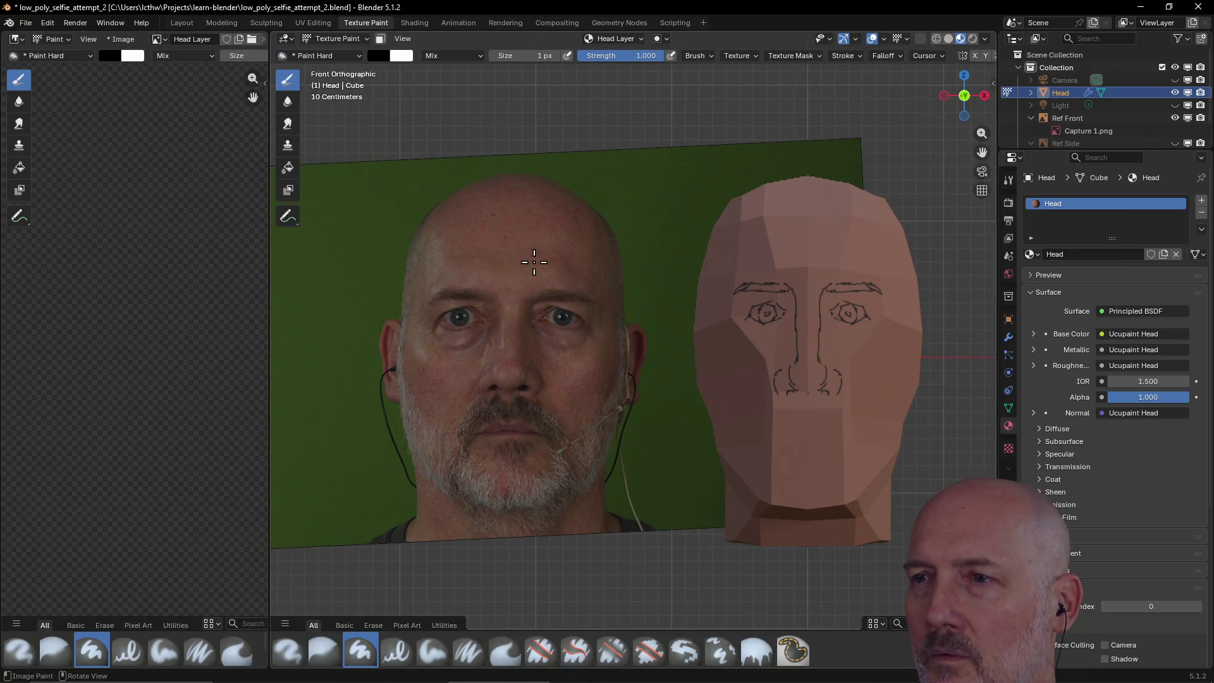
- Frame the Head in Front view, positioned beside the reference photo
shift+middle_drag(550, 270, 534, 285)
scroll(541, 286, up, 1)
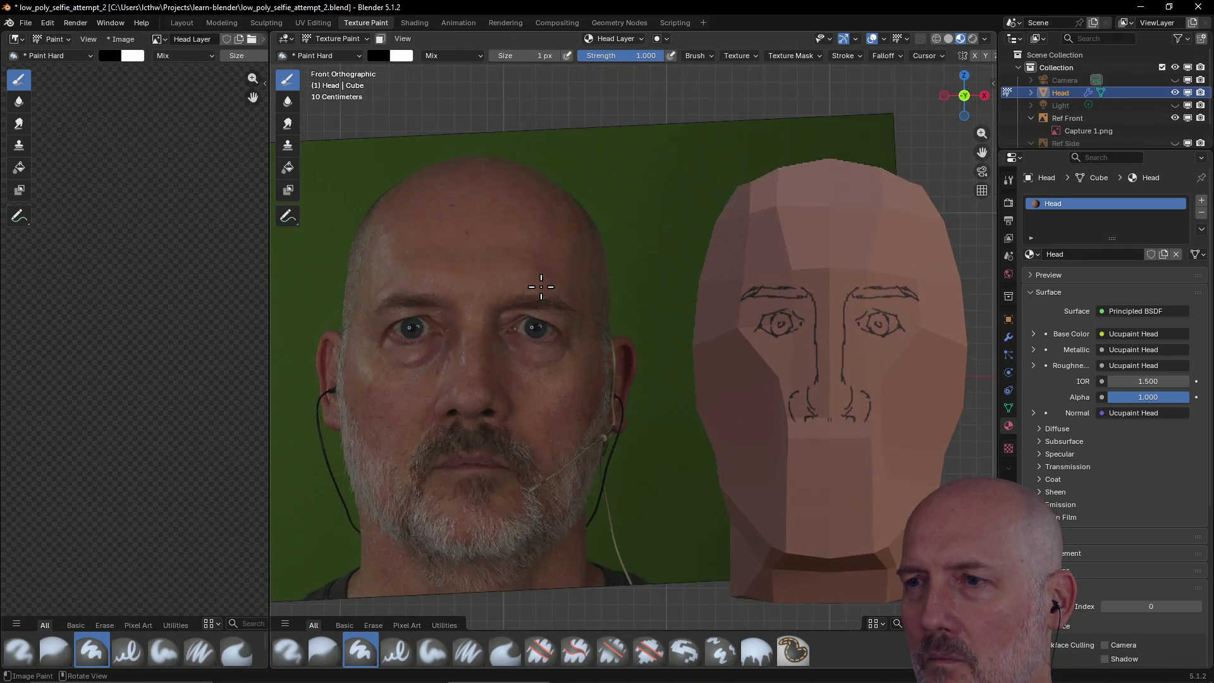
shift+middle_drag(543, 285, 552, 277)
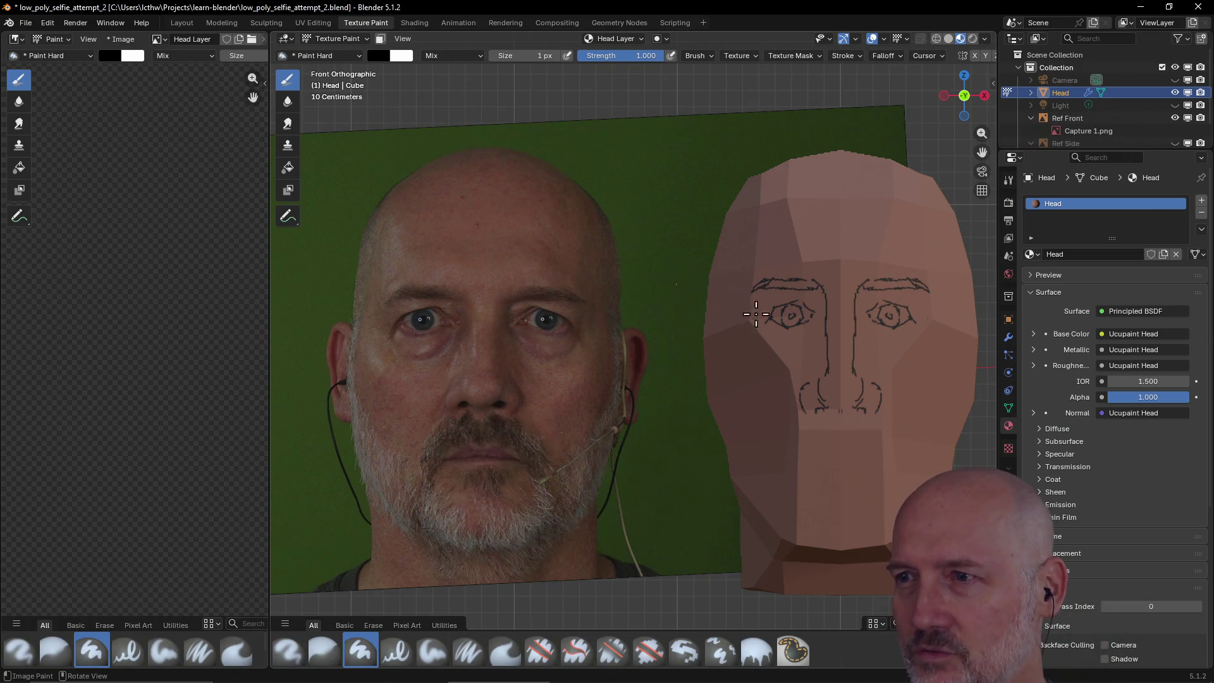
mouse_move(764, 330)
middle_down()
mouse_move(843, 306)
mouse_move(913, 355)
mouse_move(816, 328)
mouse_move(855, 321)
mouse_move(875, 324)
mouse_move(835, 350)
mouse_move(788, 336)
mouse_move(876, 352)
mouse_move(813, 349)
mouse_move(897, 353)
mouse_move(773, 358)
middle_up()
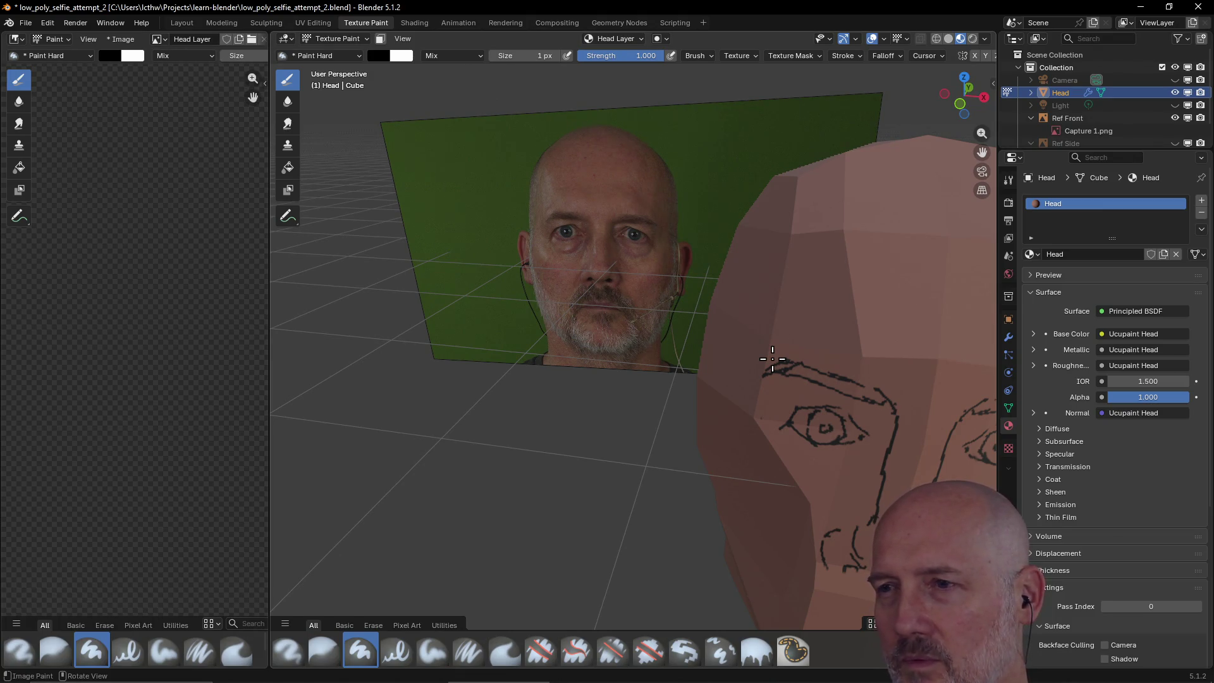
key(grave)
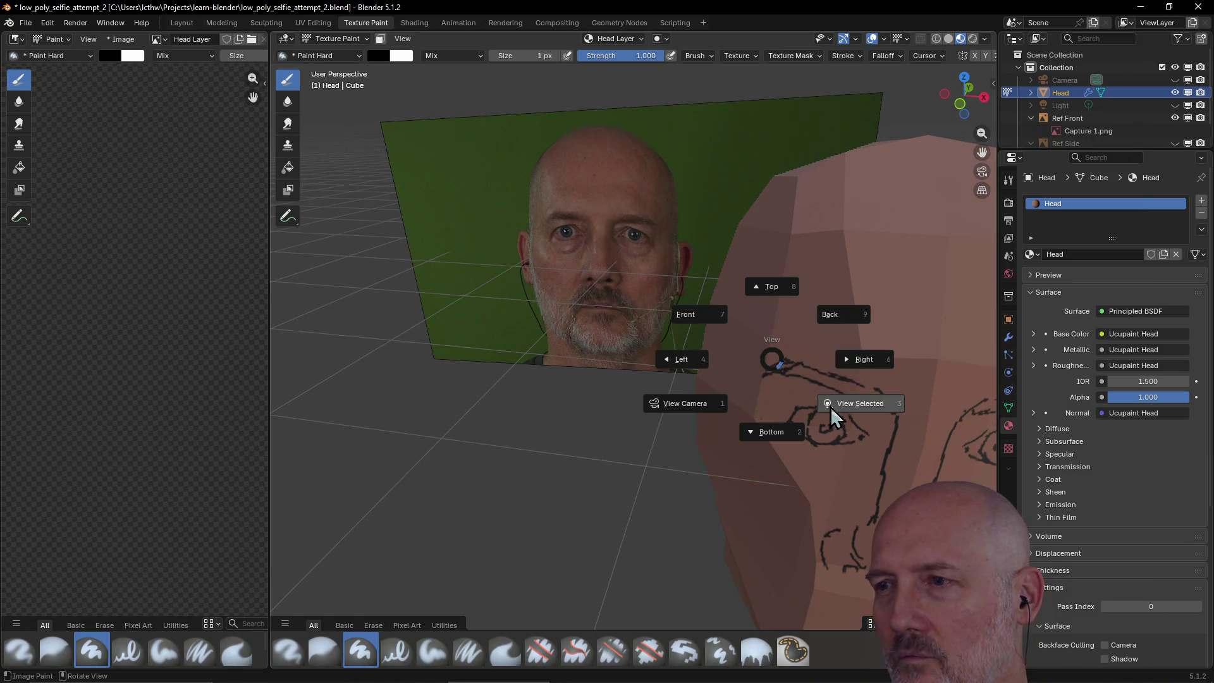
click(830, 407)
key(grave)
click(735, 349)
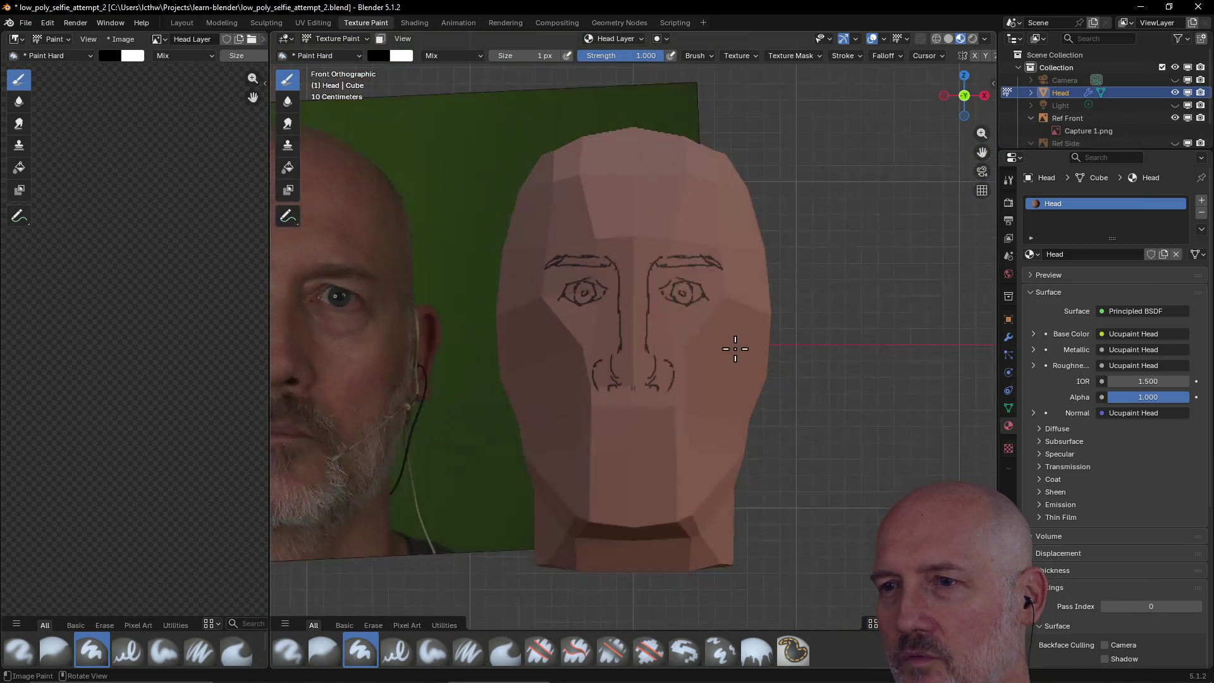
shift+middle_drag(657, 353, 816, 353)
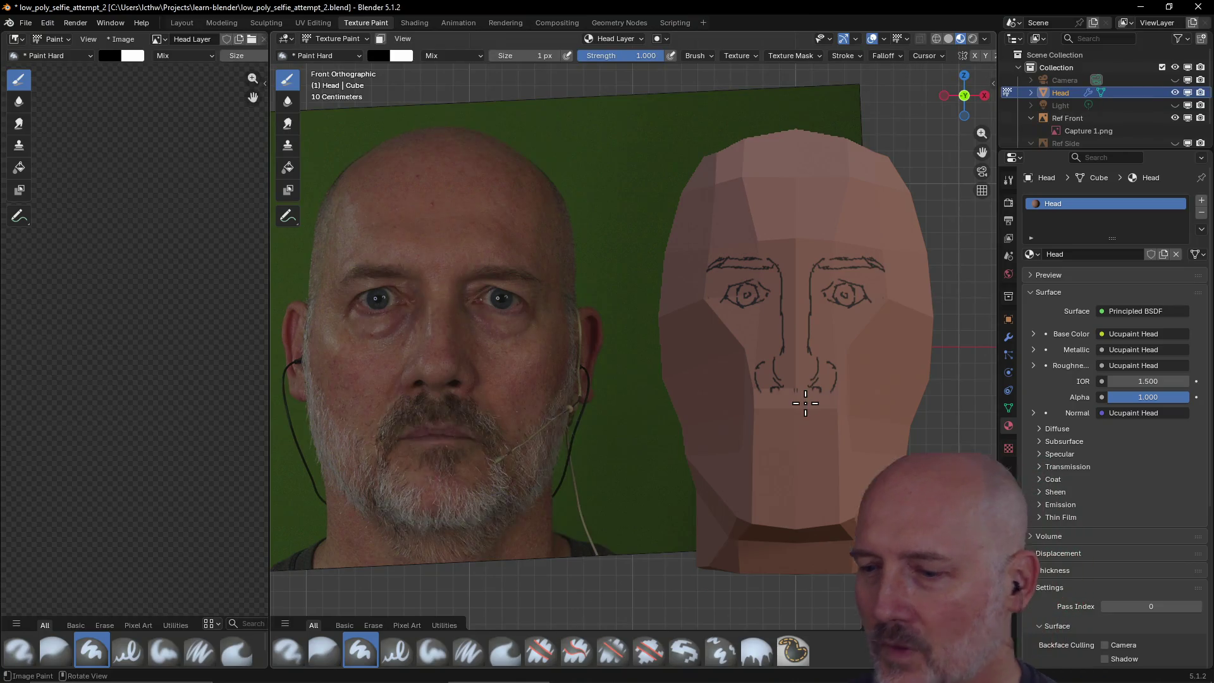
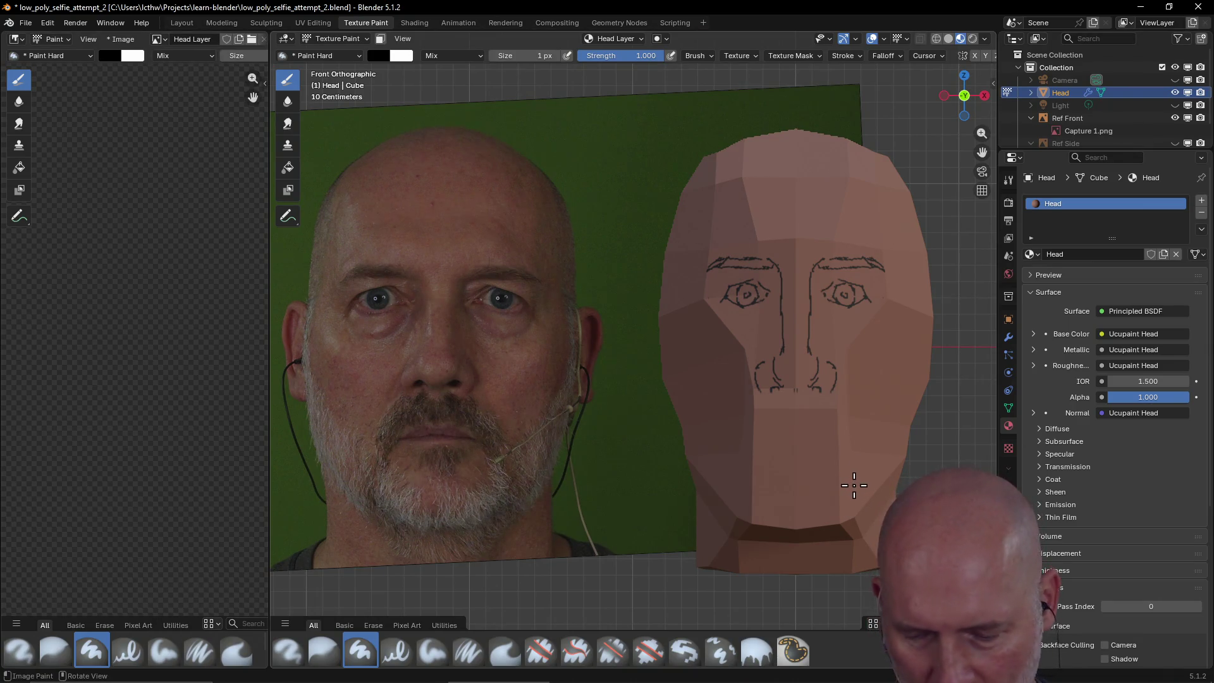
- Switch the Ucupaint layer to erasing at about 32 px and erase part of the nose's right line
key(n)
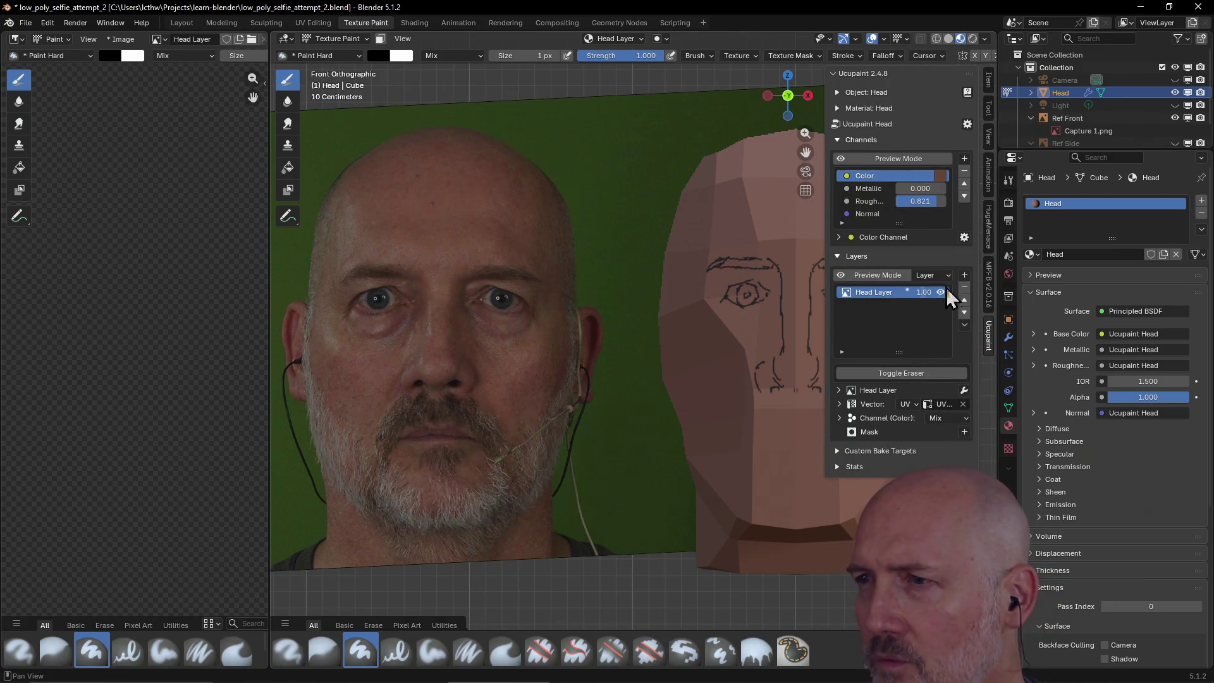
click(909, 376)
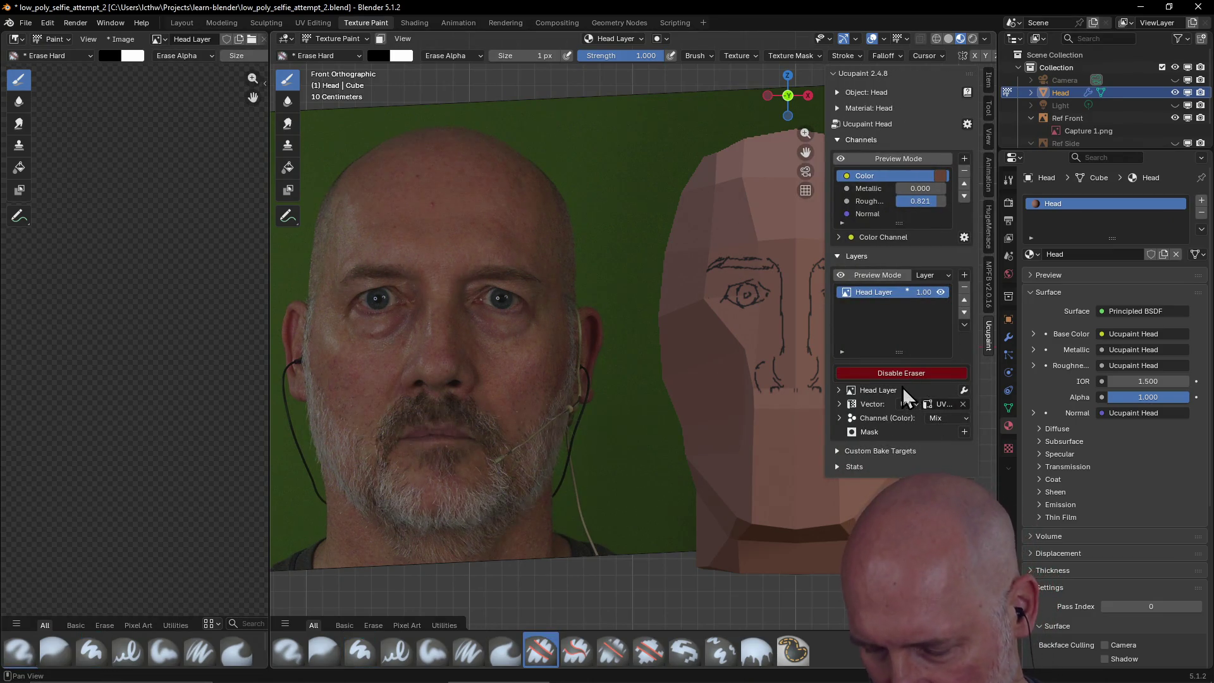
key(n)
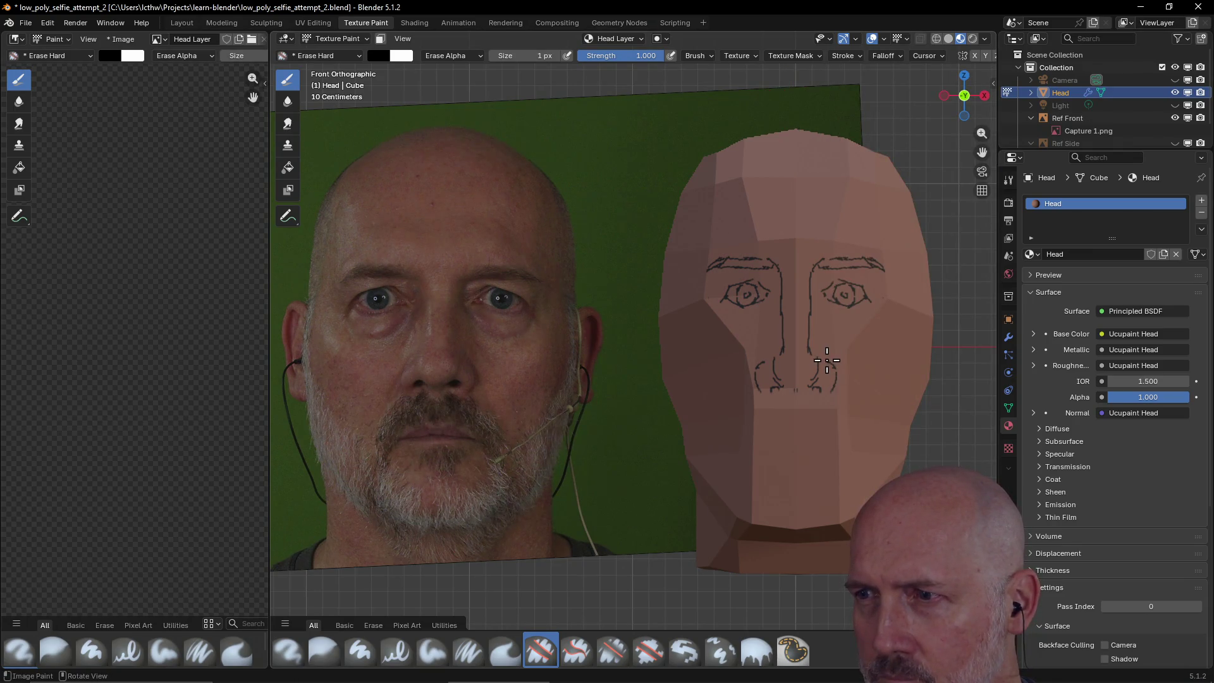
key(f)
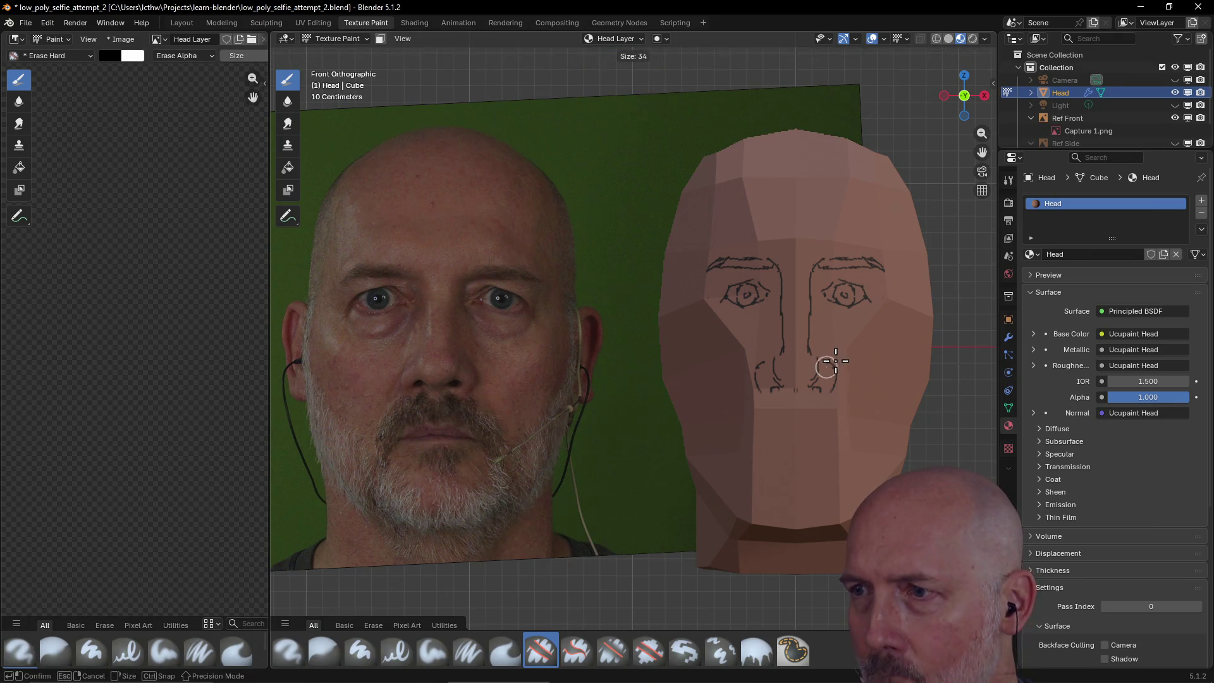
click(834, 364)
mouse_move(834, 364)
mouse_down()
mouse_move(837, 380)
mouse_move(847, 345)
mouse_up()
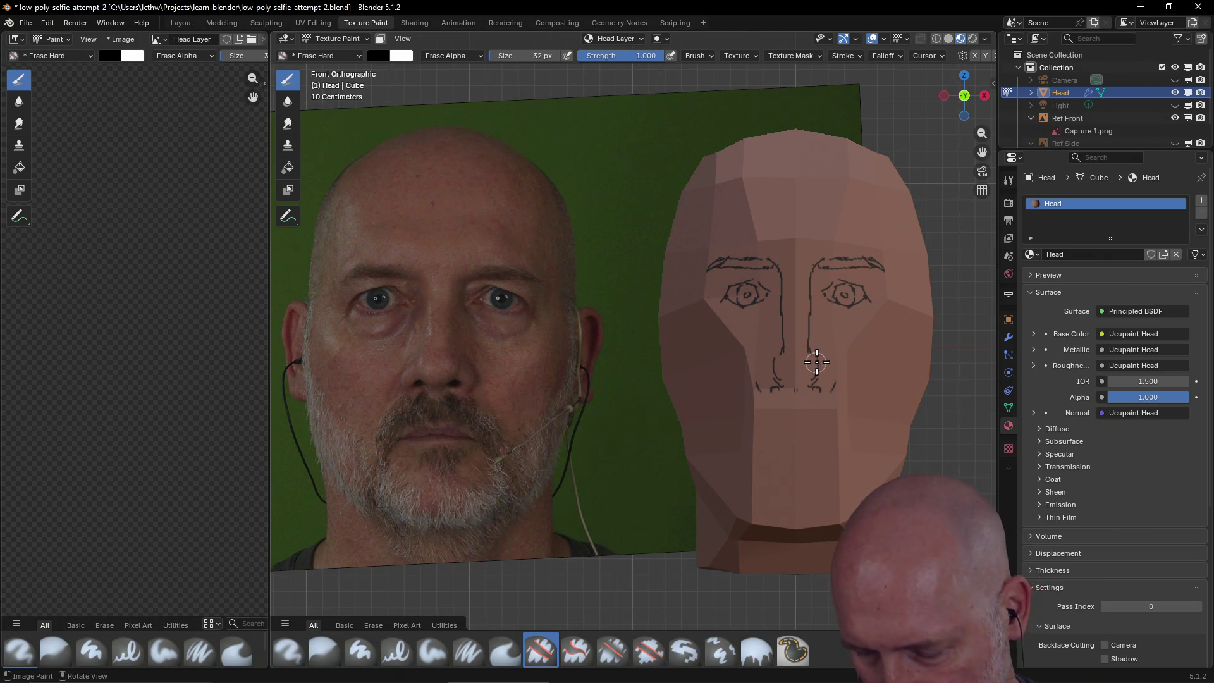
- Turn the eraser off and set the brush back to 1 px
right_click(819, 365)
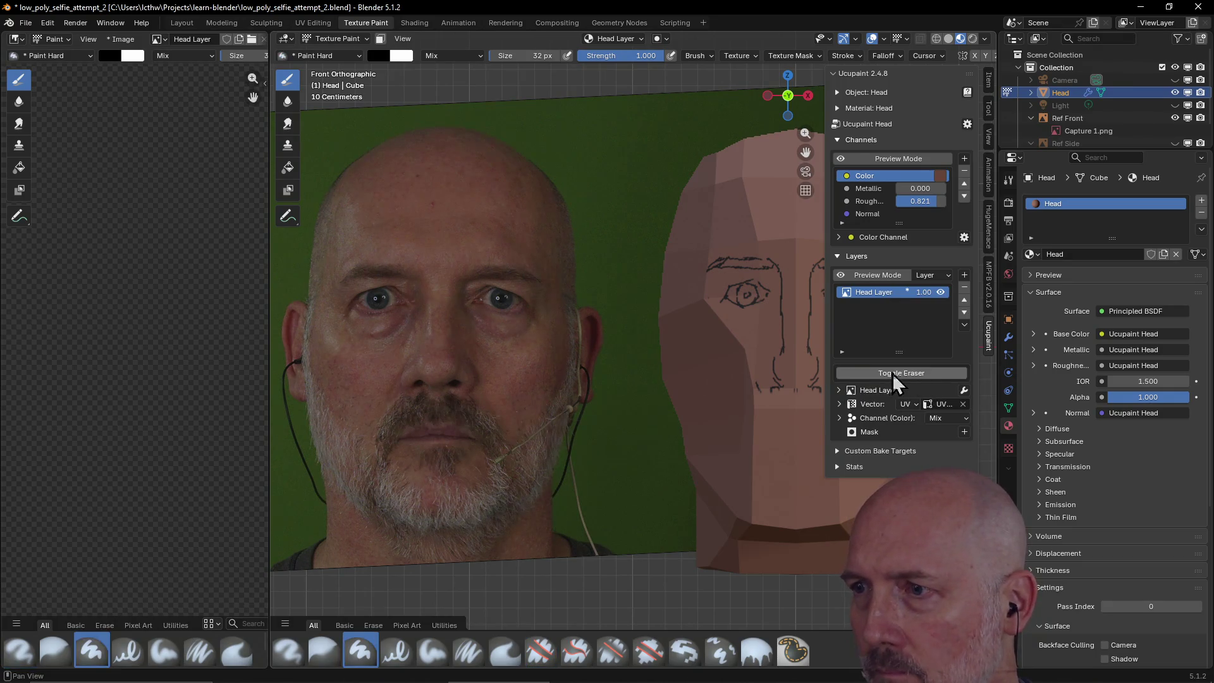
click(893, 373)
key(f)
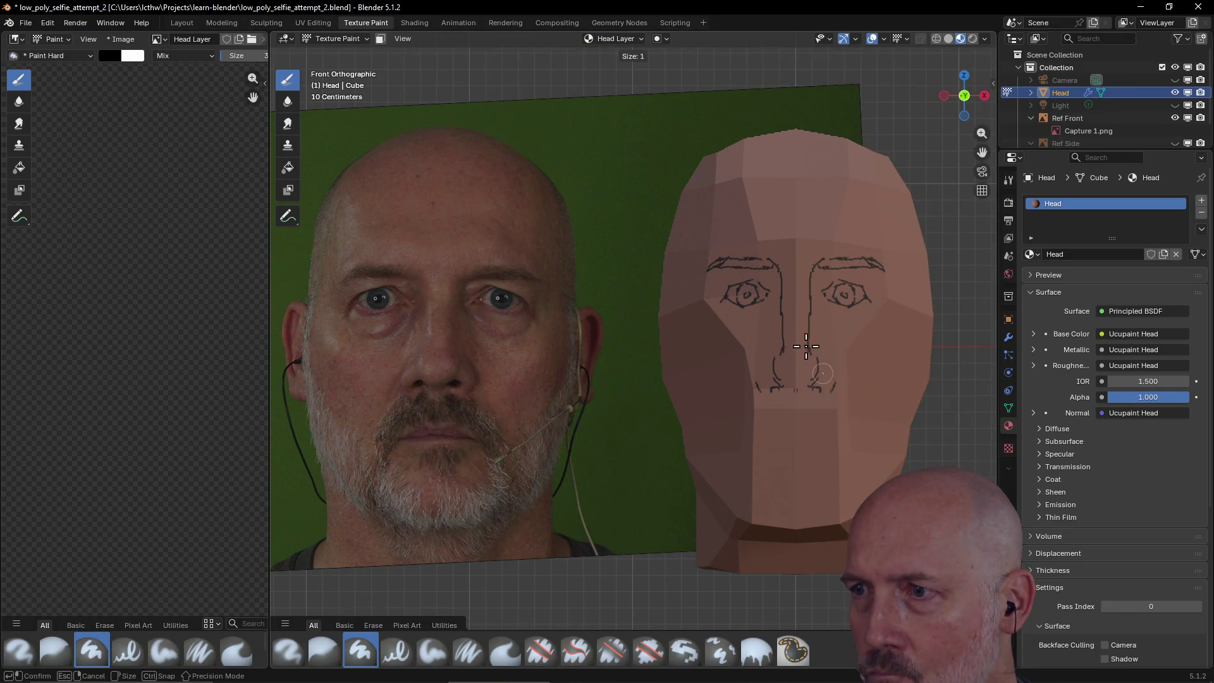
click(823, 374)
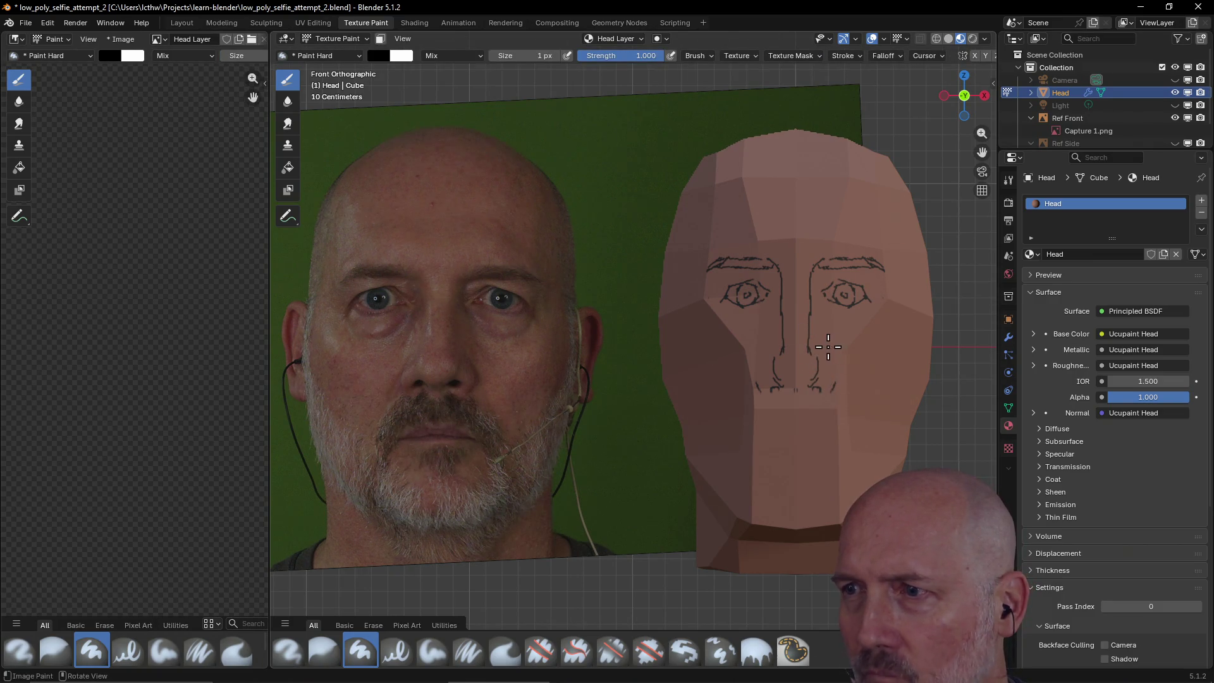
- Stroke a nose line, outer eye-corner wrinkles, nostril marks, a leftward mouth extension and both jaw lines
mouse_move(824, 352)
mouse_down()
mouse_move(823, 391)
mouse_move(830, 360)
mouse_move(832, 376)
mouse_up()
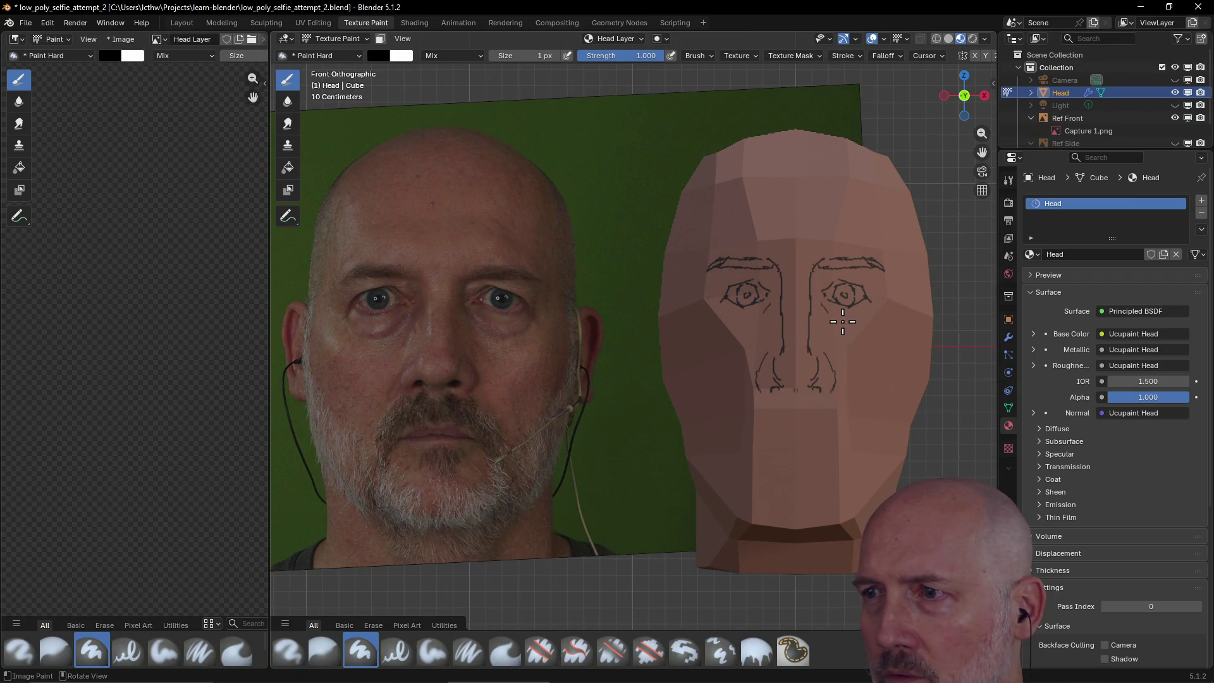
mouse_move(850, 320)
mouse_down()
mouse_move(854, 303)
mouse_move(873, 304)
mouse_move(820, 290)
mouse_up()
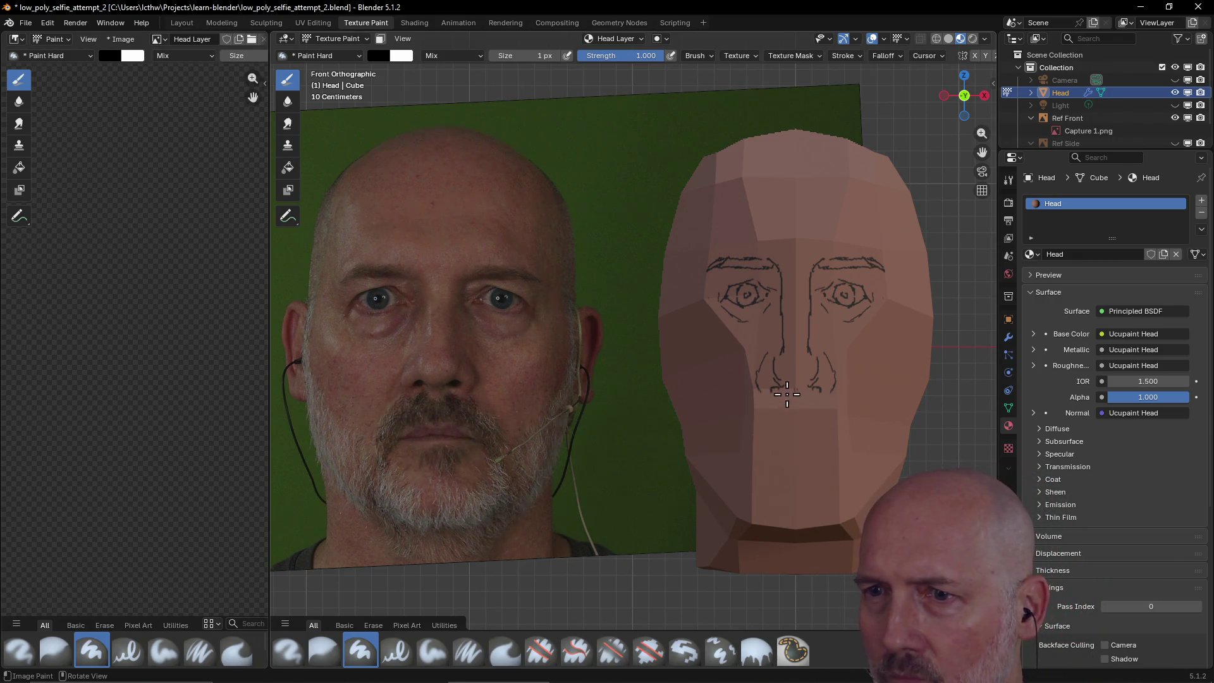
mouse_move(800, 398)
mouse_down()
mouse_move(771, 391)
mouse_move(789, 399)
mouse_up()
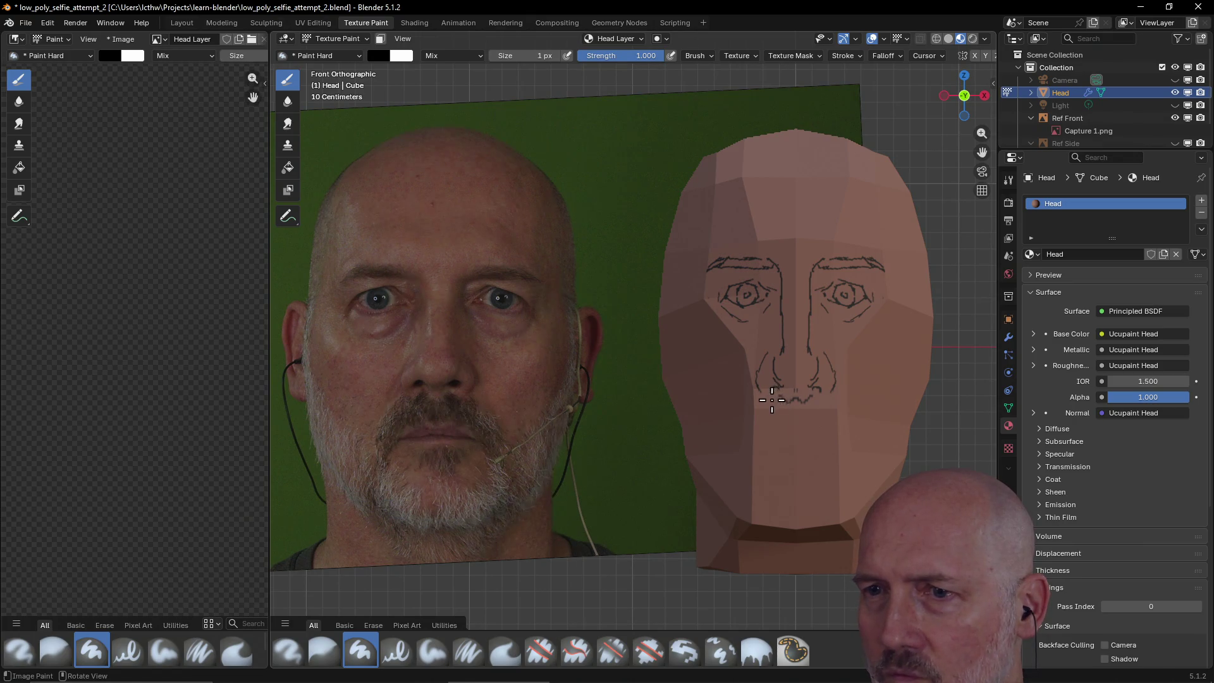
drag(749, 398, 758, 399)
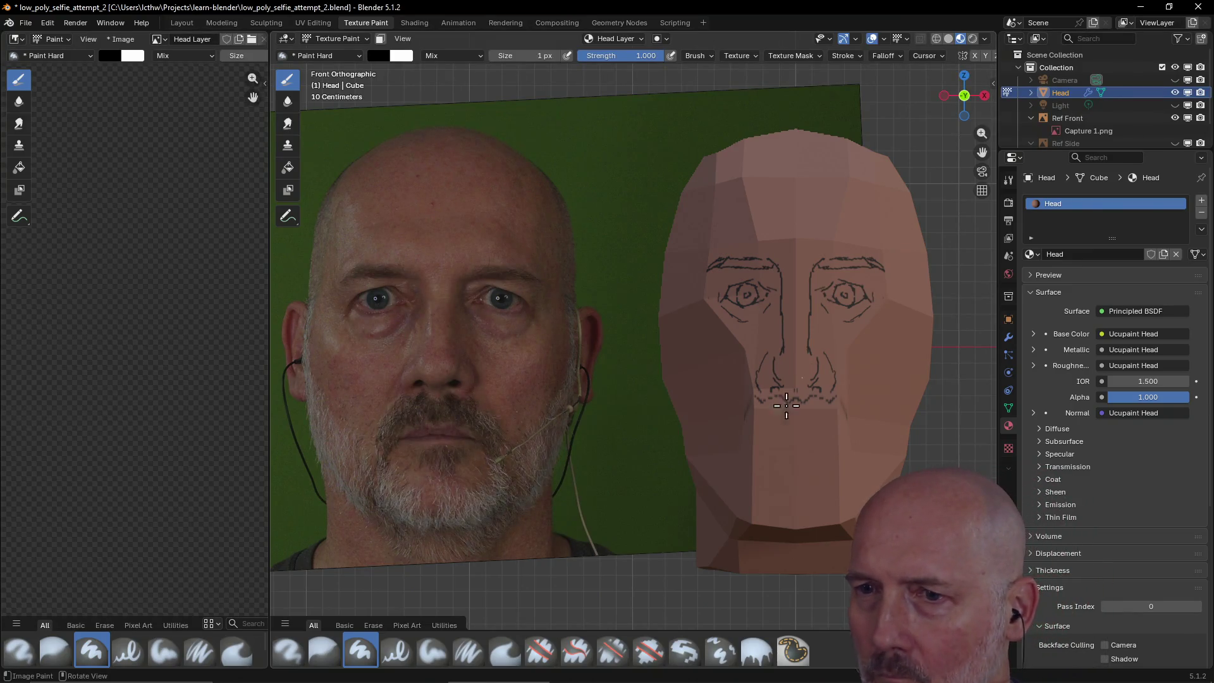
drag(735, 450, 745, 417)
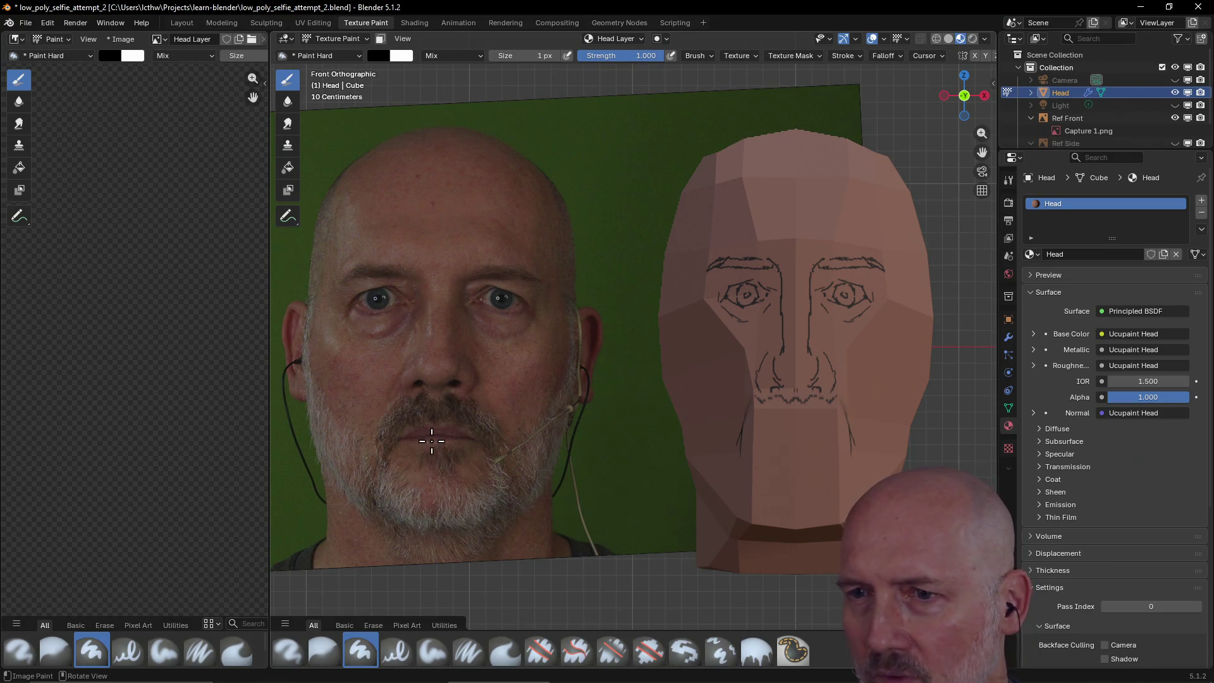
- Reduce the brush to 1 px and paint two diagonal strokes forming a V on the chin
mouse_move(802, 442)
mouse_down()
mouse_move(790, 444)
mouse_move(801, 445)
mouse_up()
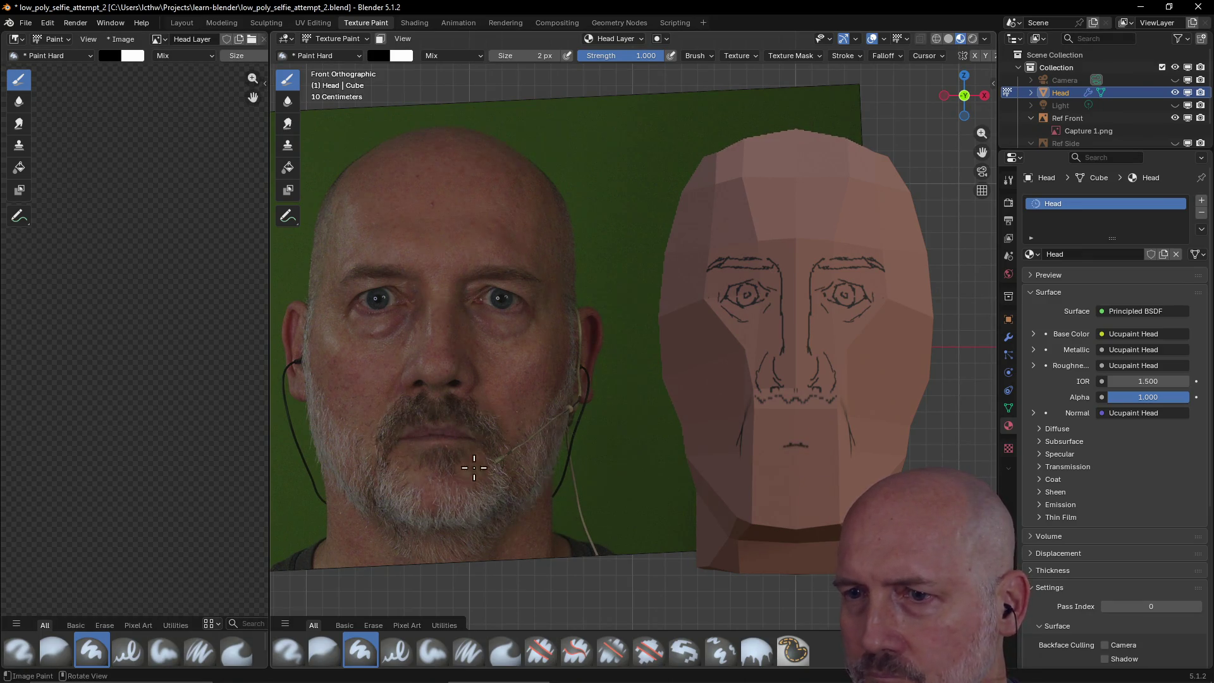
key(bracketleft)
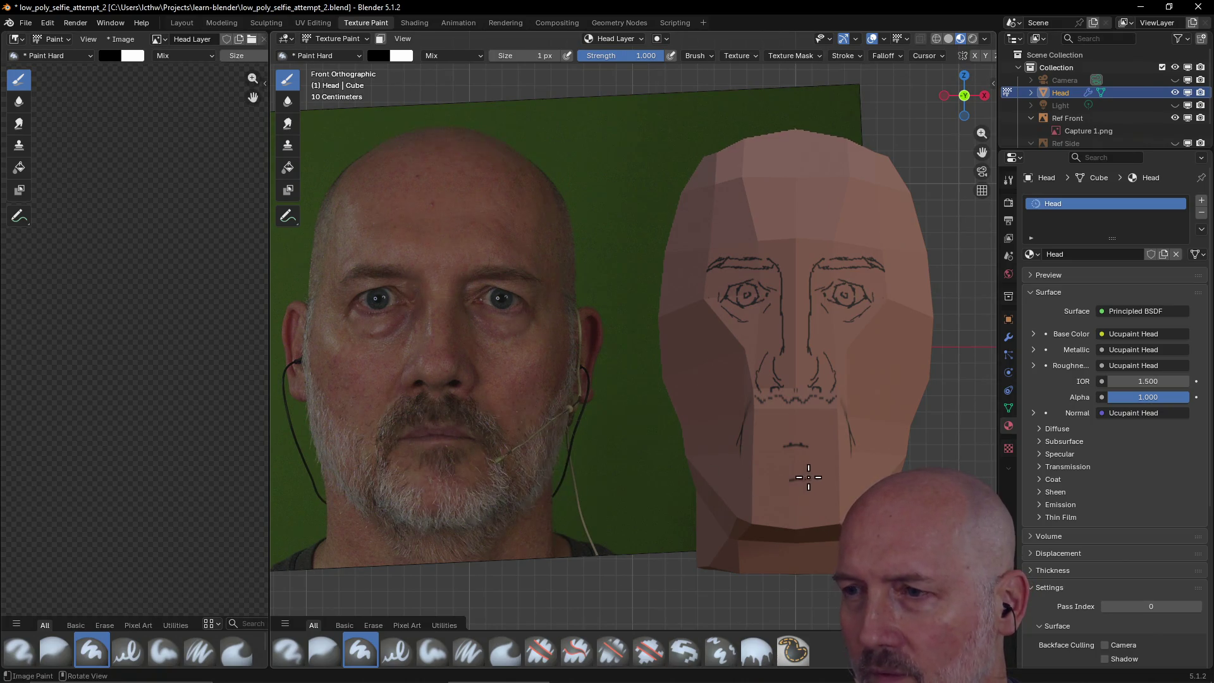
drag(825, 453, 793, 477)
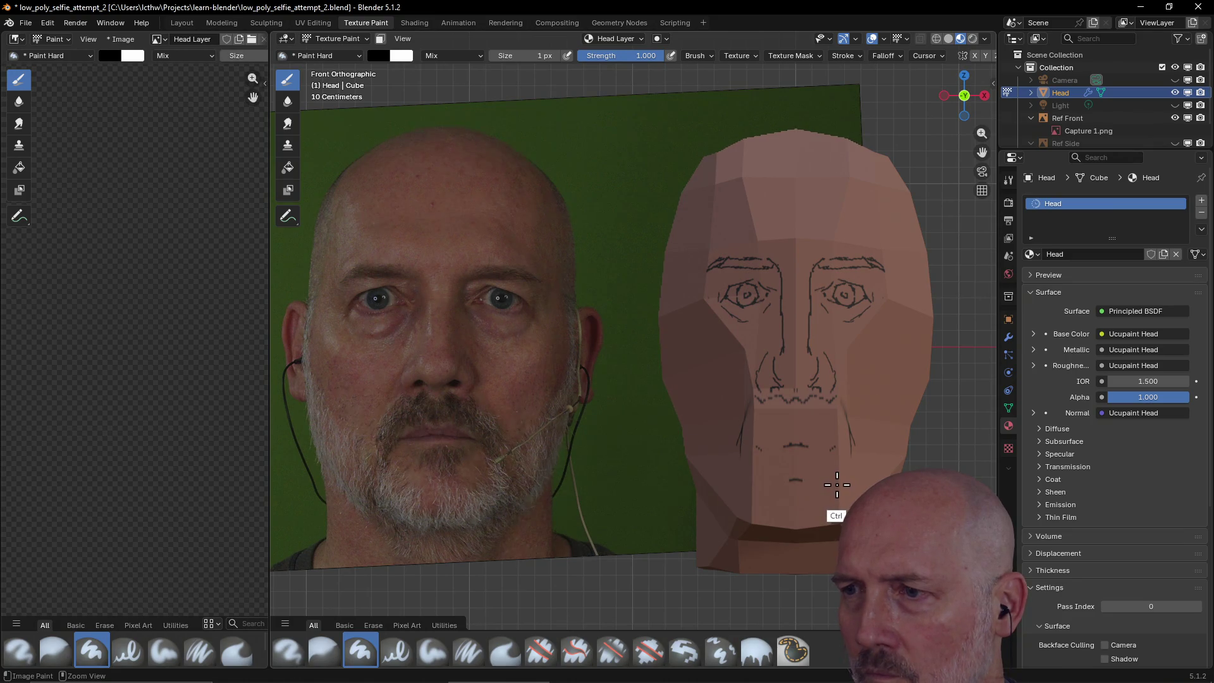
drag(802, 480, 836, 451)
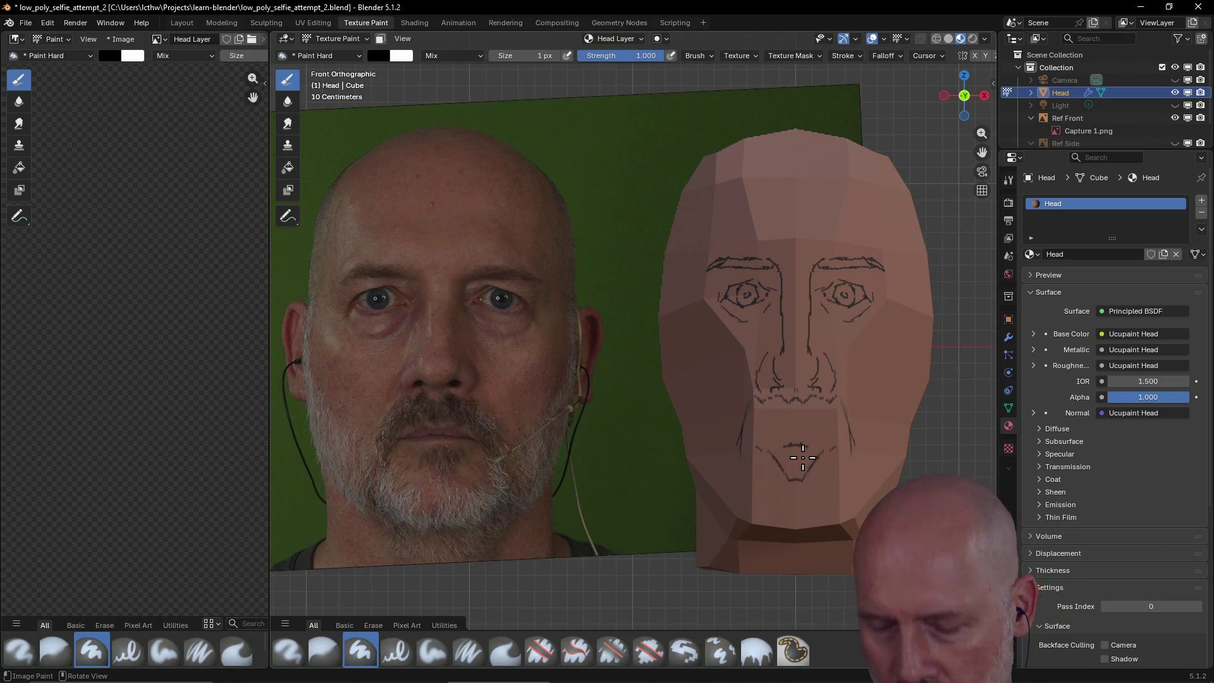
- Toggle the Ucupaint eraser on and off, ending with a 1 px painting brush
key(n)
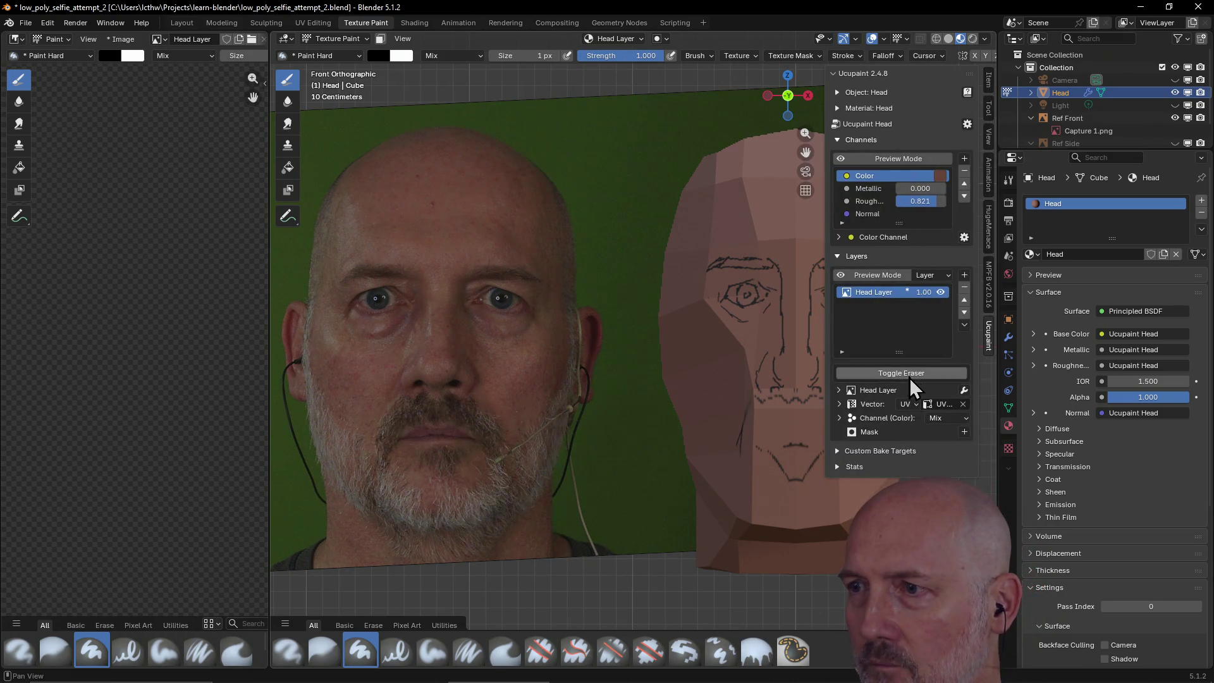
click(910, 374)
key(n)
key(f)
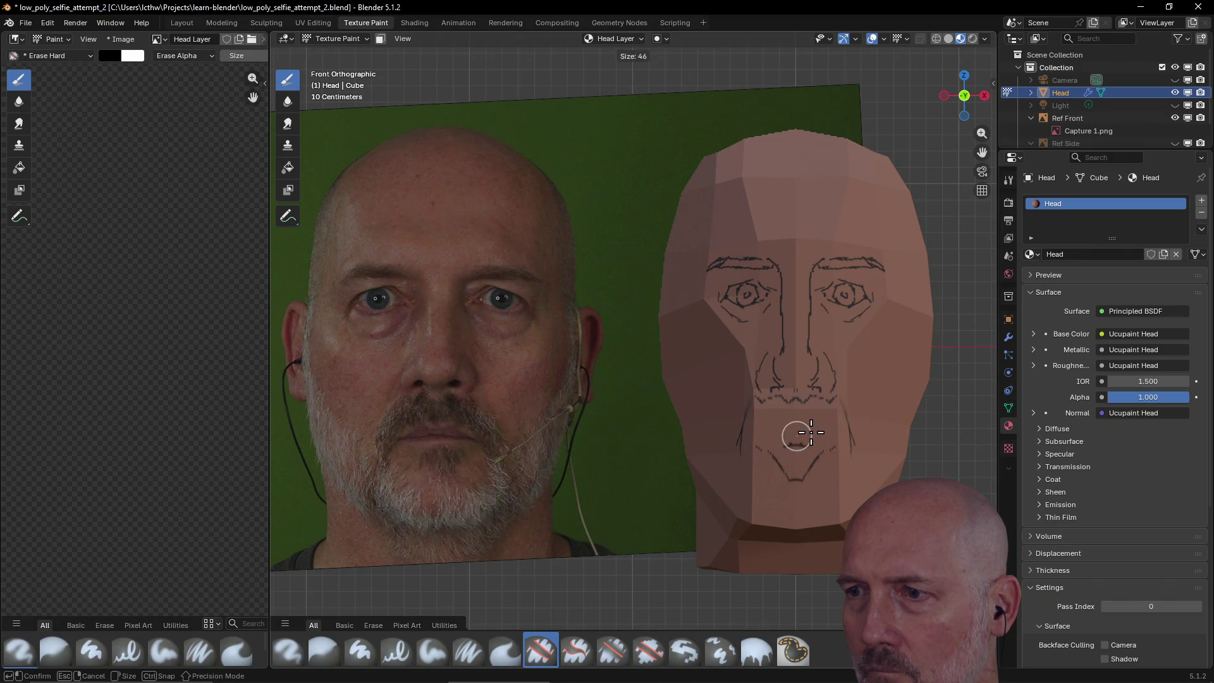
click(810, 432)
key(f)
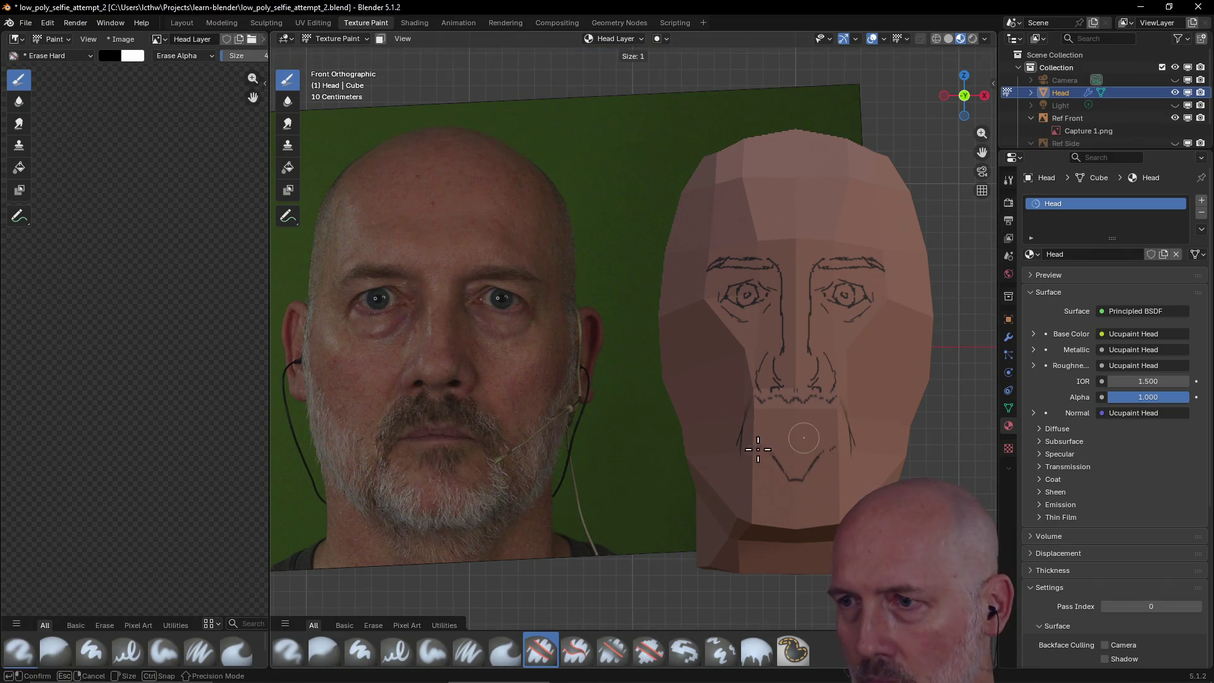
click(758, 450)
key(n)
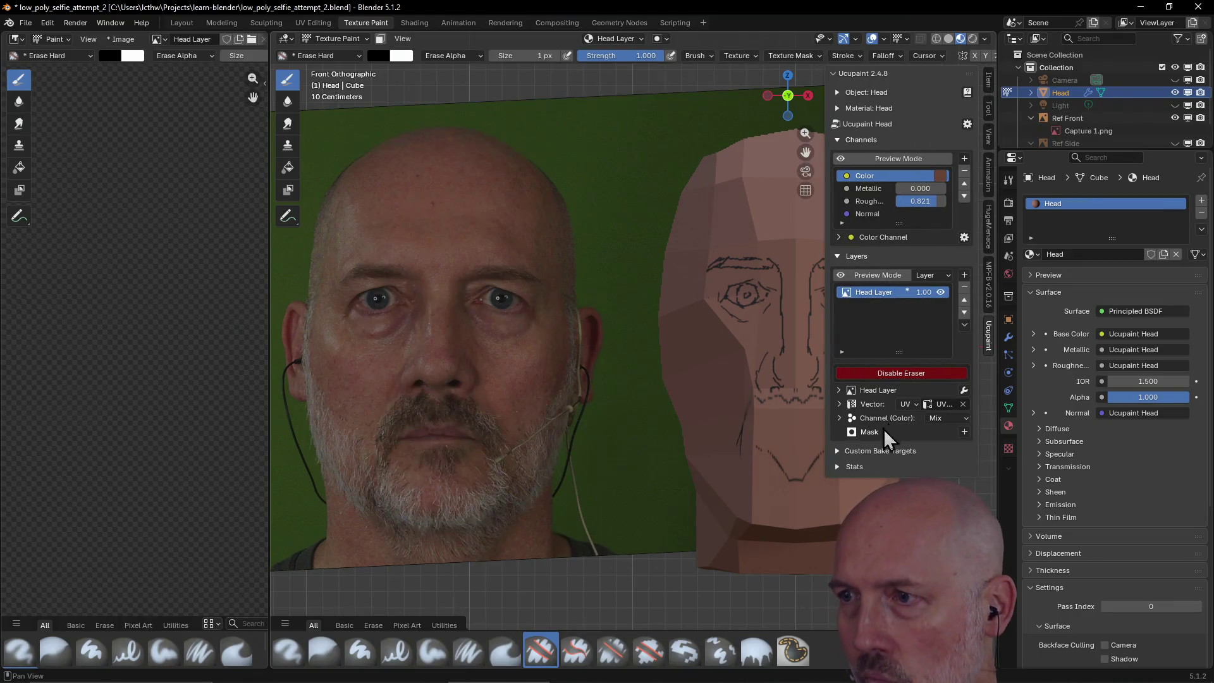
click(902, 374)
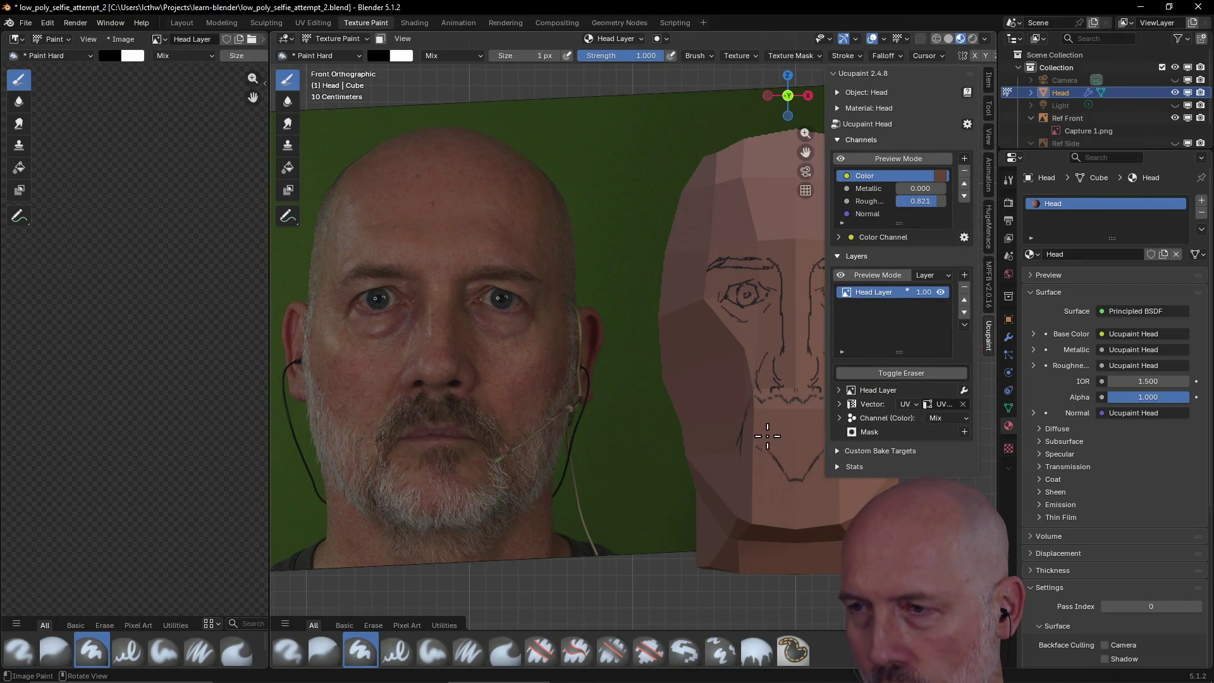
key(n)
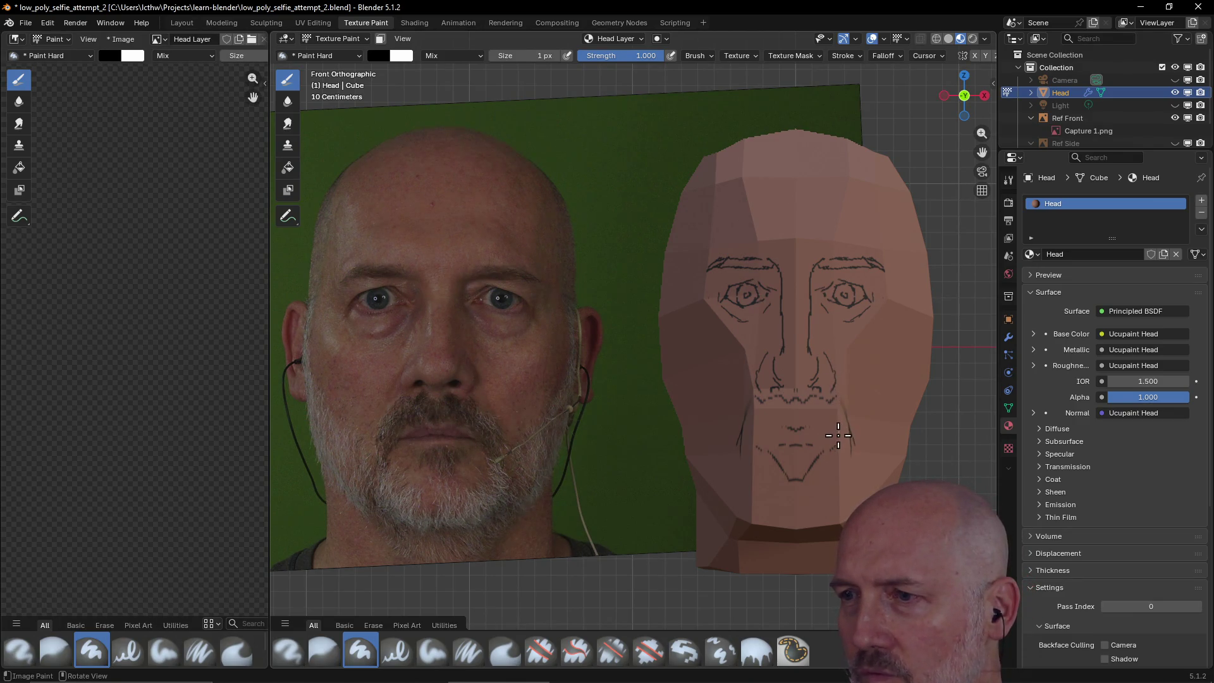
- Paint a cheek stroke beside the mouth, lines along the lips, and a mark where the chin lines meet
drag(850, 423, 848, 453)
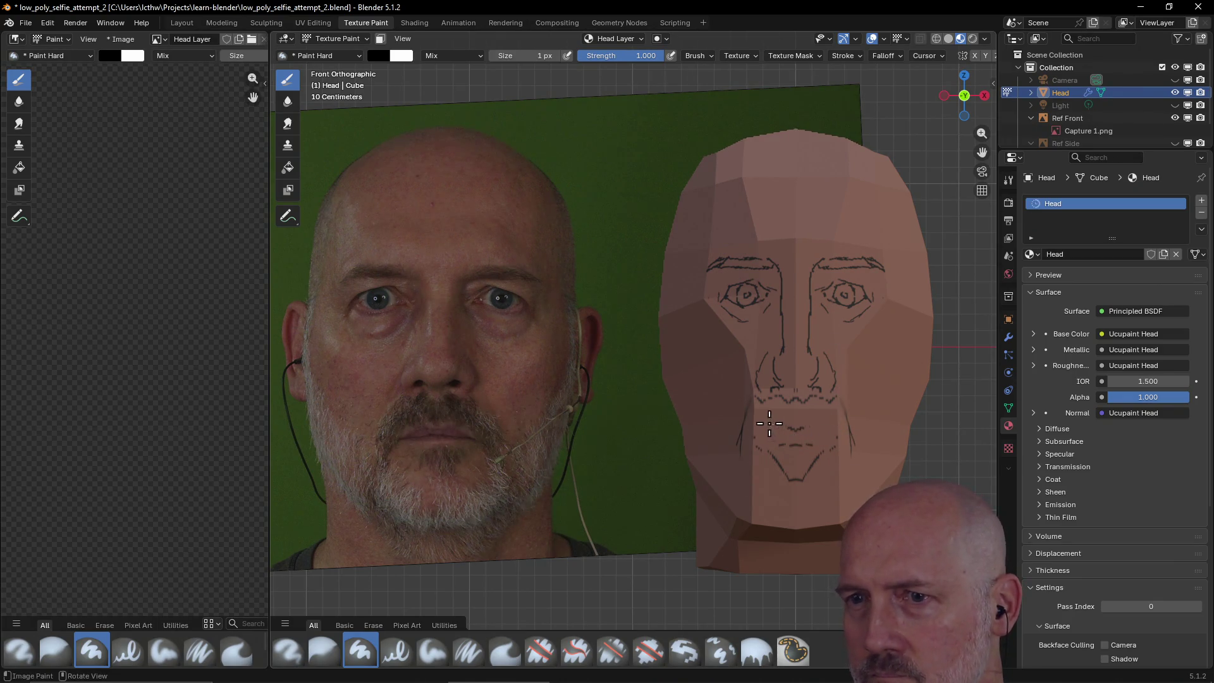
click(759, 435)
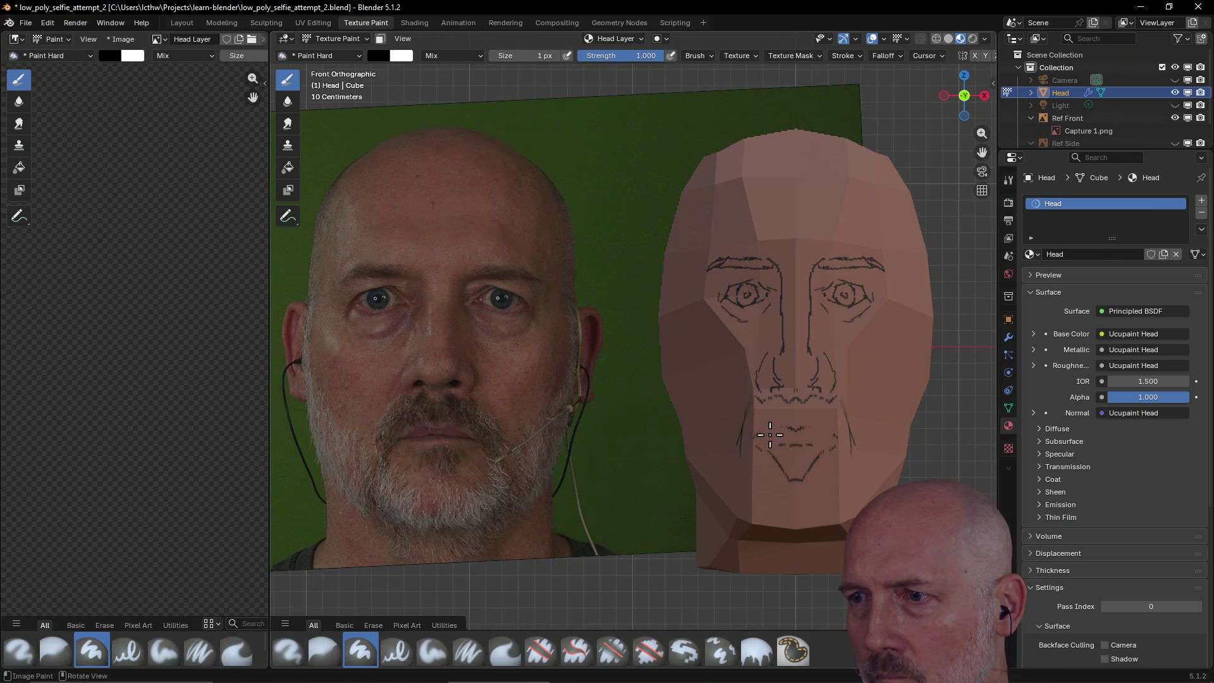
mouse_move(763, 435)
mouse_down()
mouse_move(800, 430)
mouse_move(772, 432)
mouse_up()
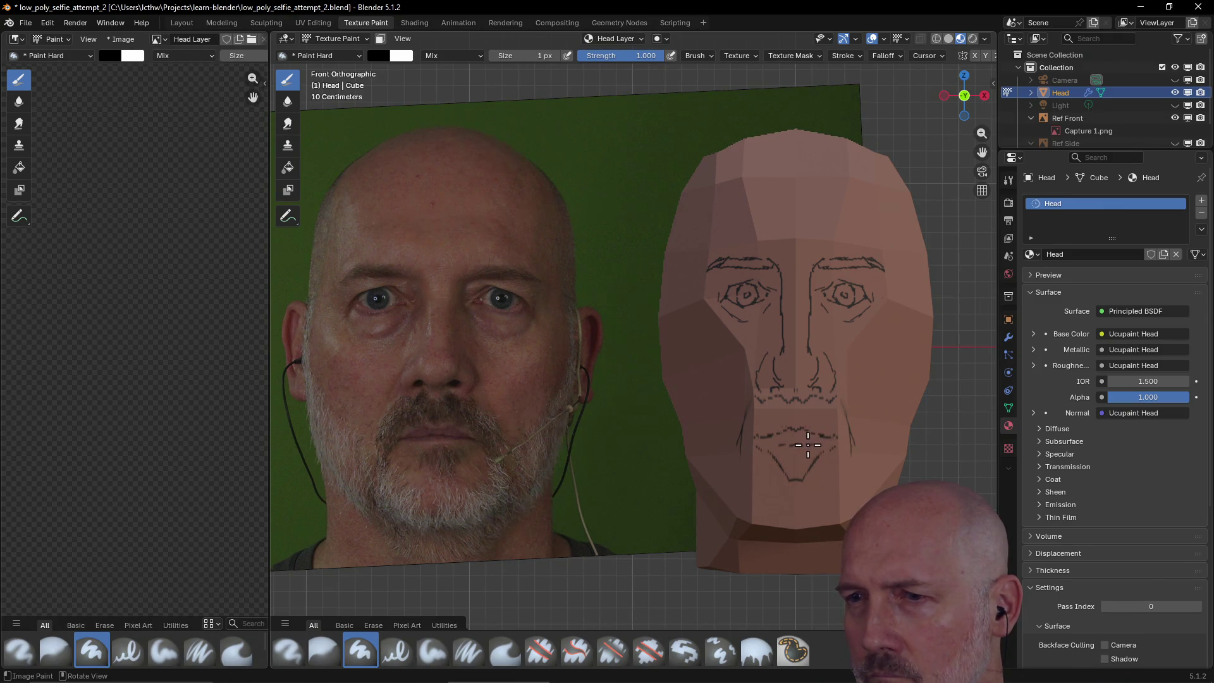
click(806, 445)
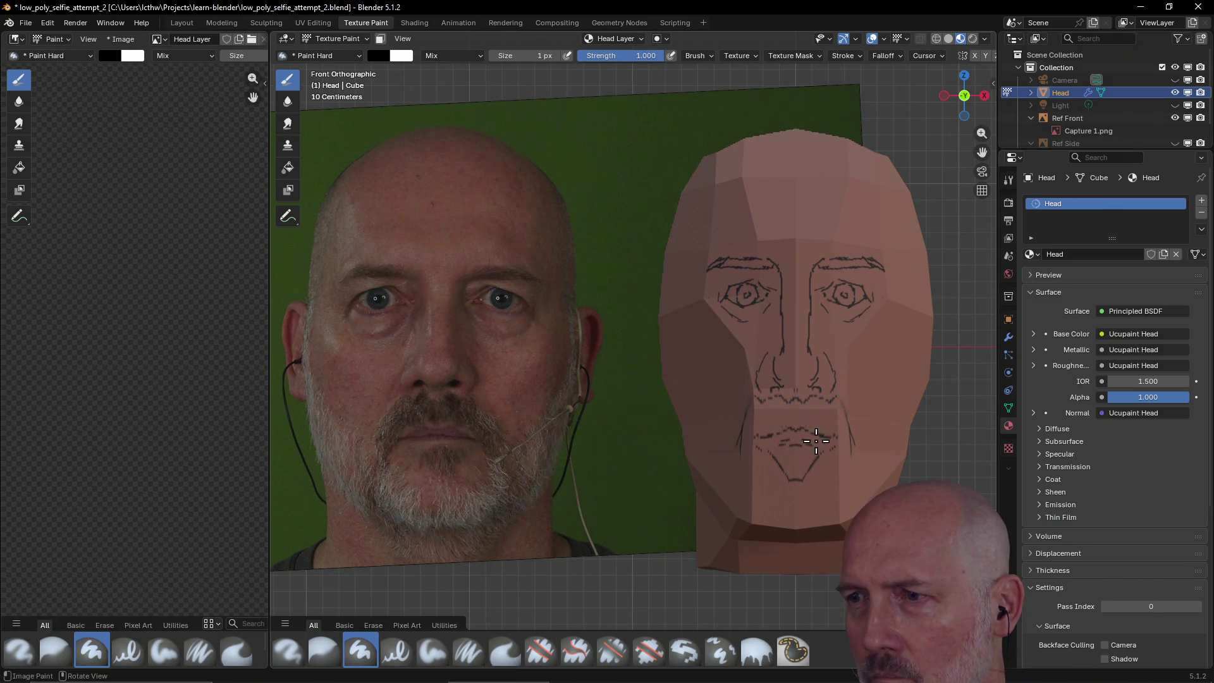
drag(809, 441, 795, 440)
key(Escape)
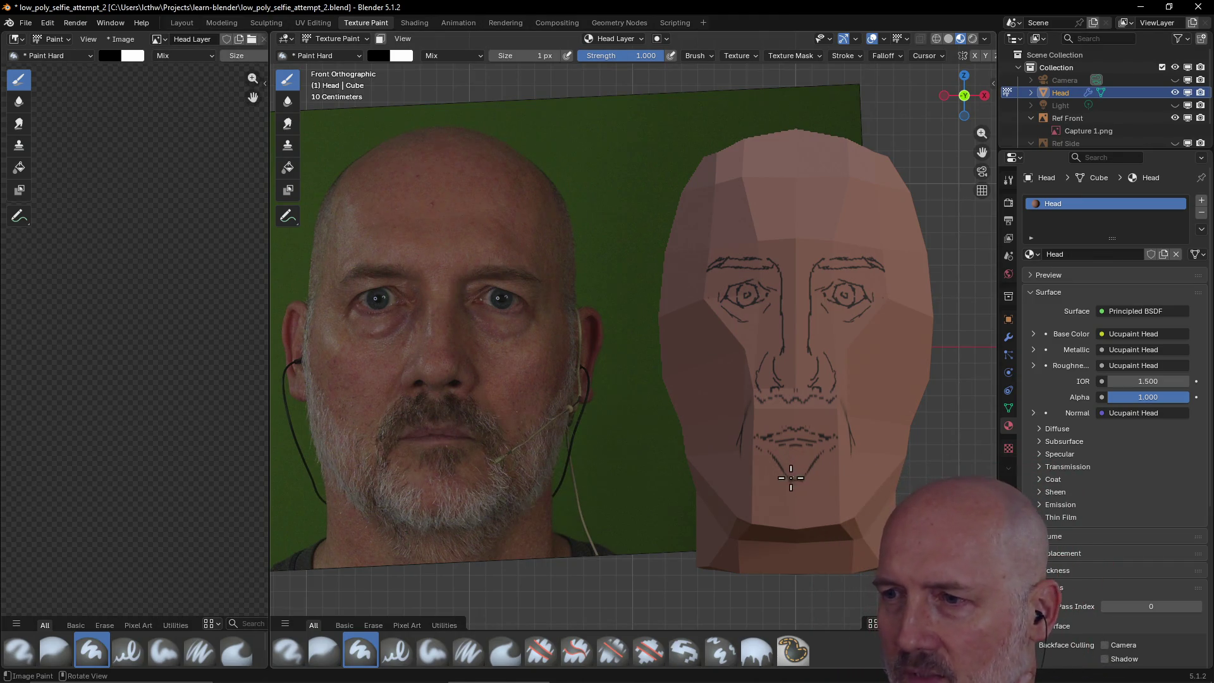
drag(792, 473, 802, 488)
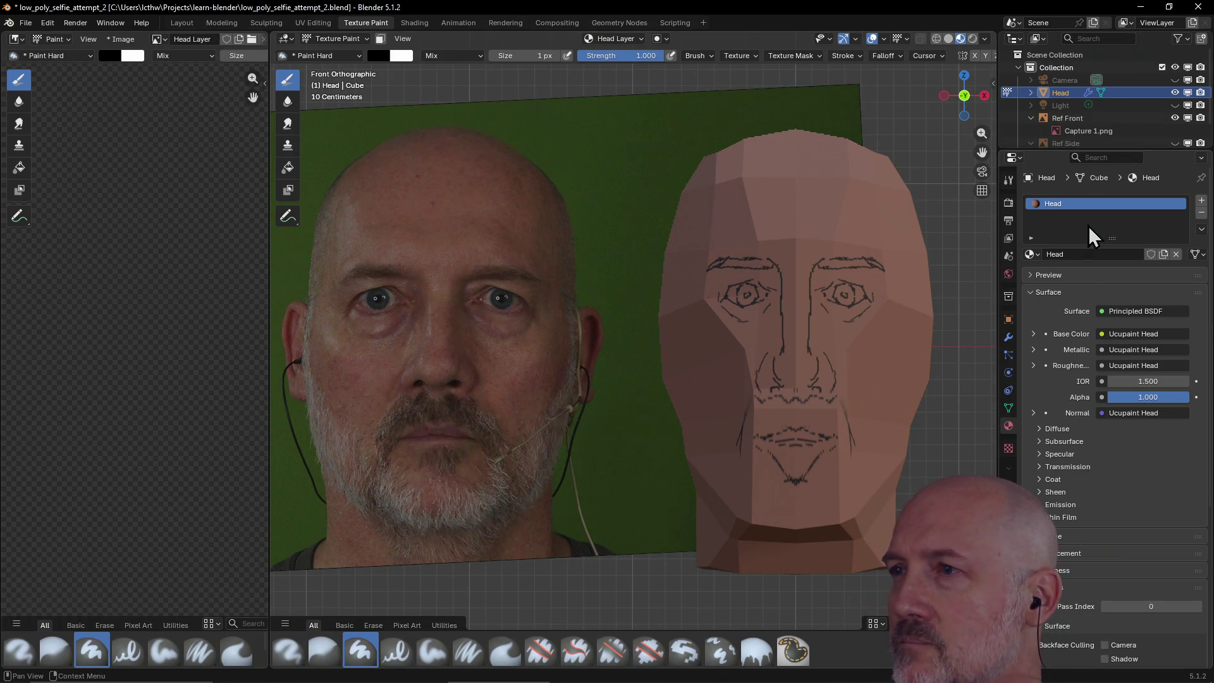
- Hide the front reference photo and show the side reference image alongside the head
click(1175, 92)
click(1175, 118)
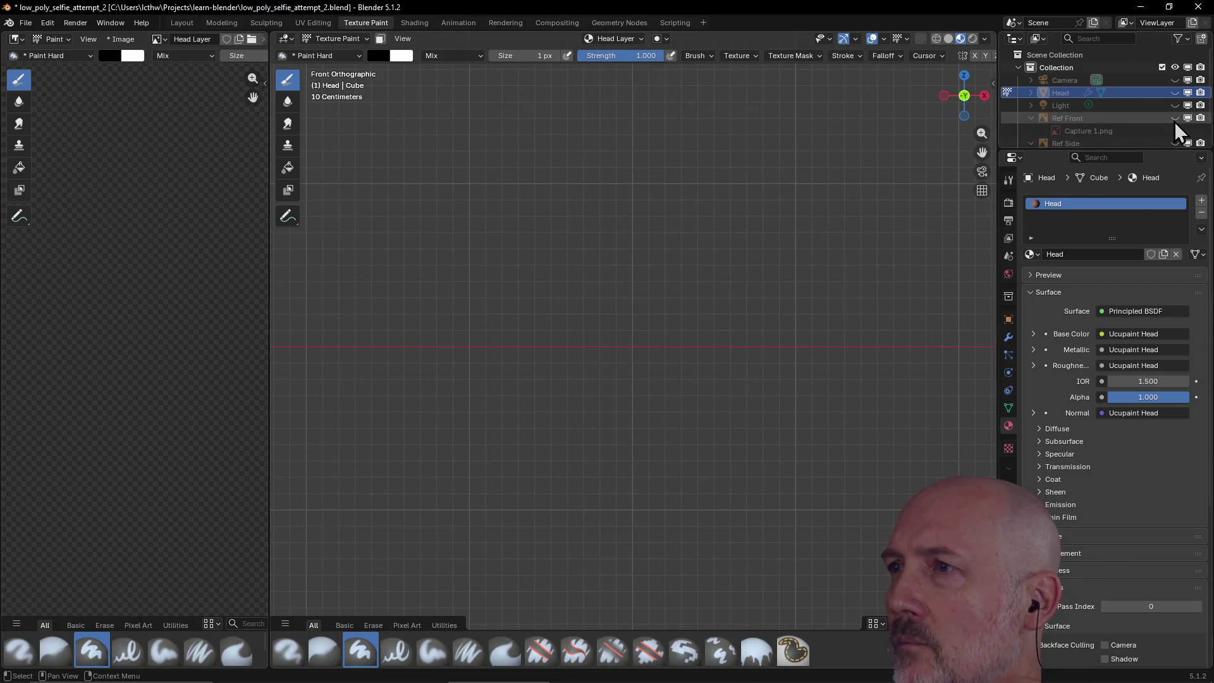
click(1175, 93)
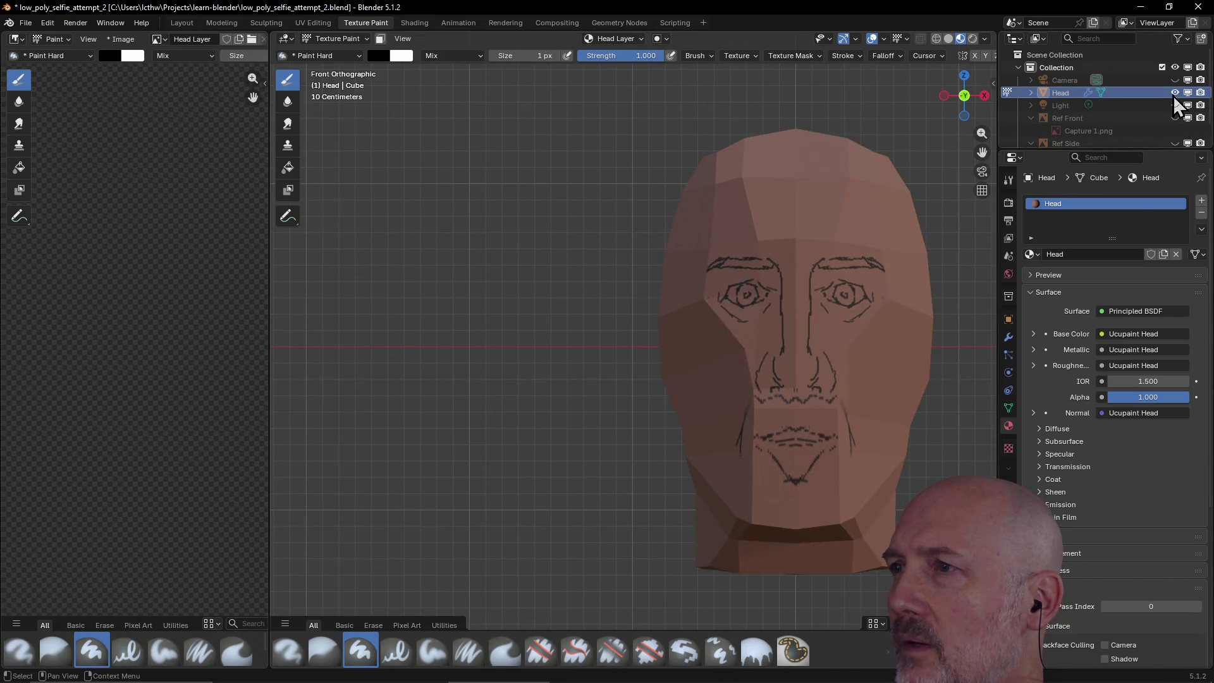
click(1175, 143)
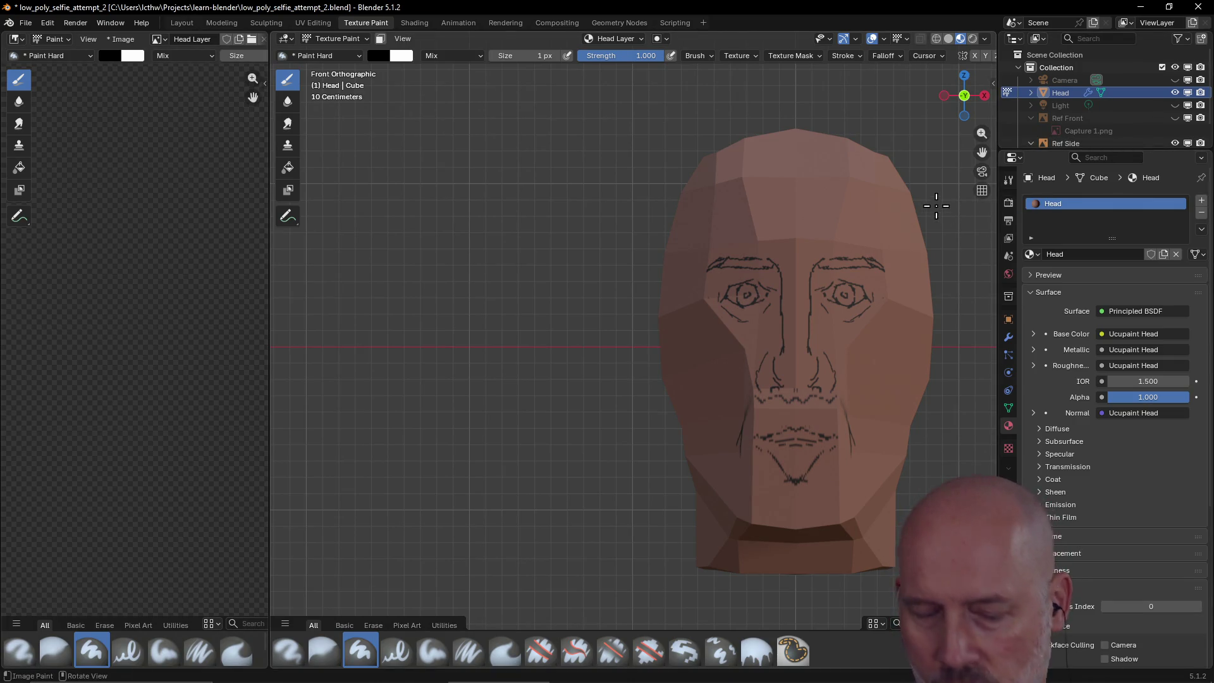
- Look at the head from the left side, zoom out, and return to the Layout workspace
key(grave)
click(852, 204)
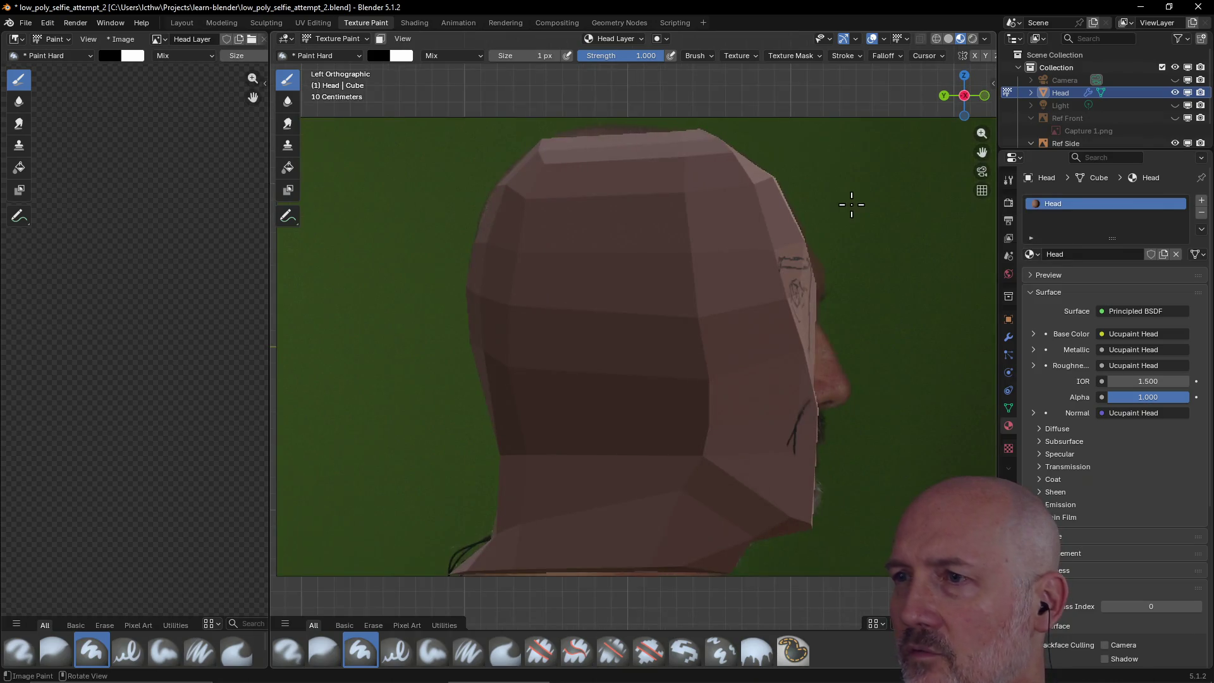
scroll(858, 231, down, 2)
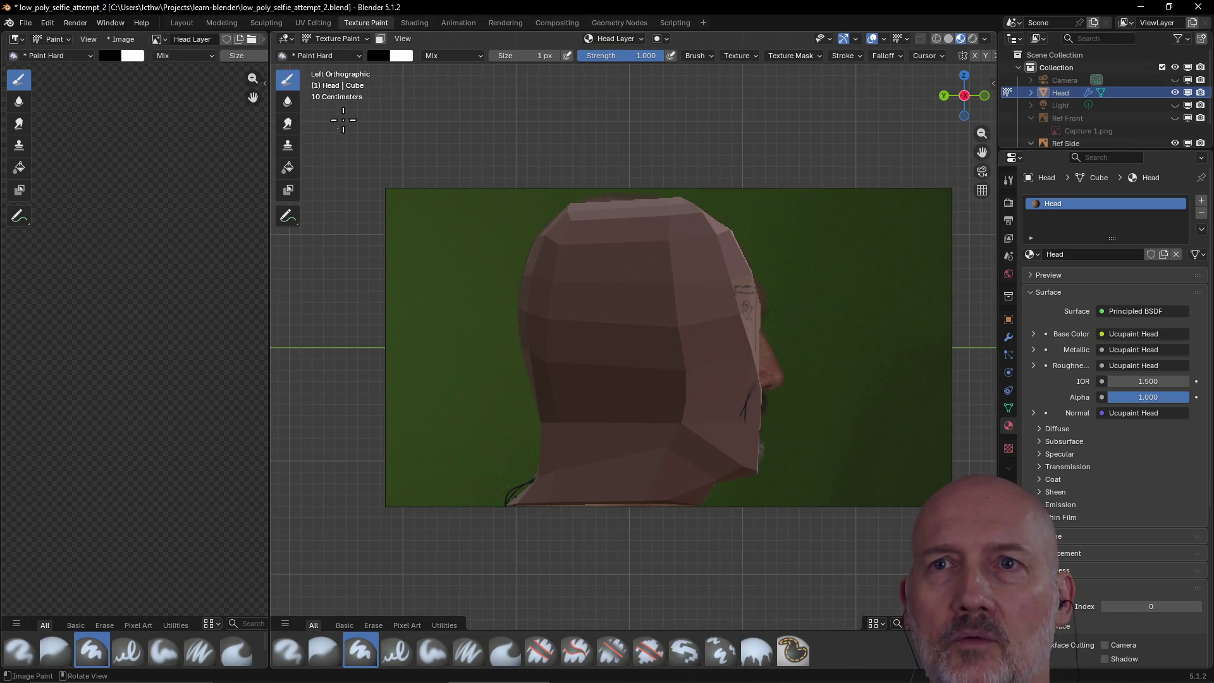
click(189, 22)
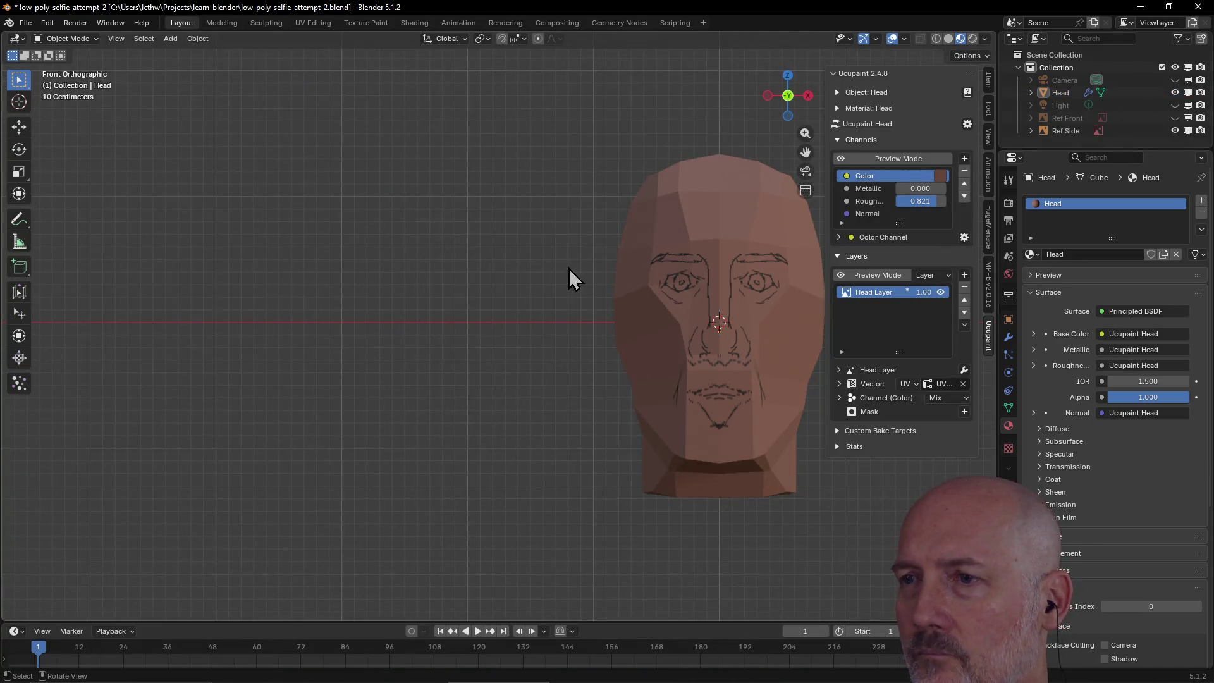
- From the left view, select the side reference image and slide it along Y beside the head
key(grave)
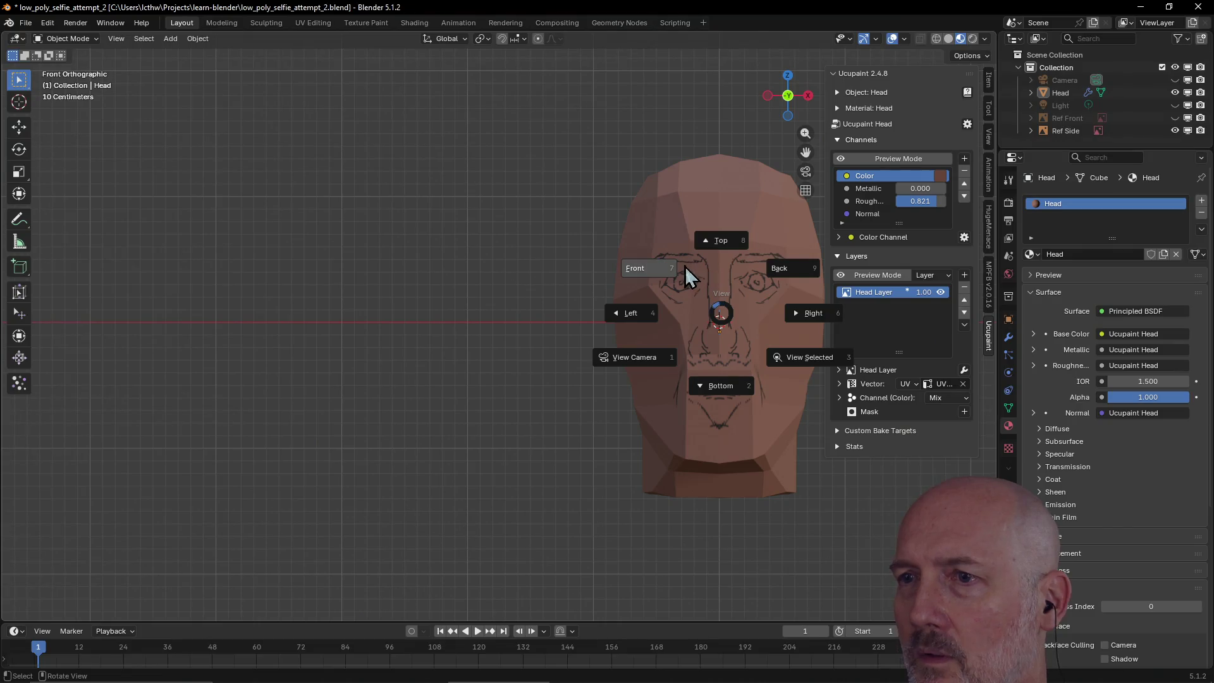
click(643, 325)
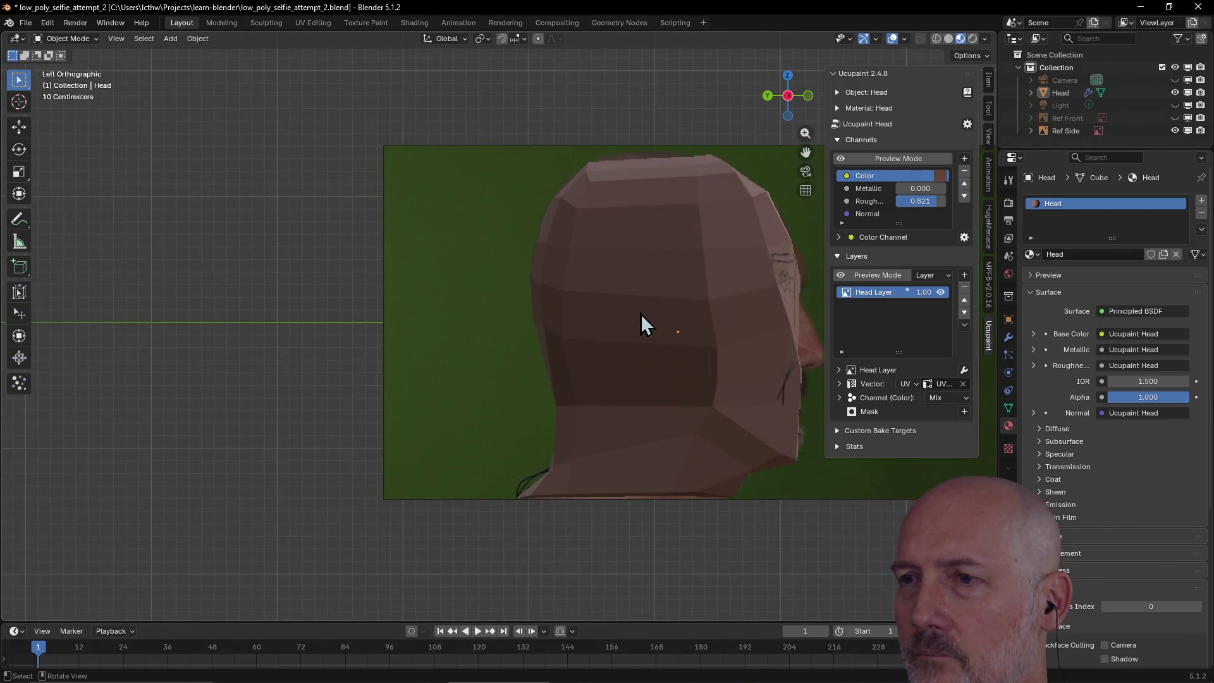
shift+middle_drag(640, 314, 409, 319)
click(619, 273)
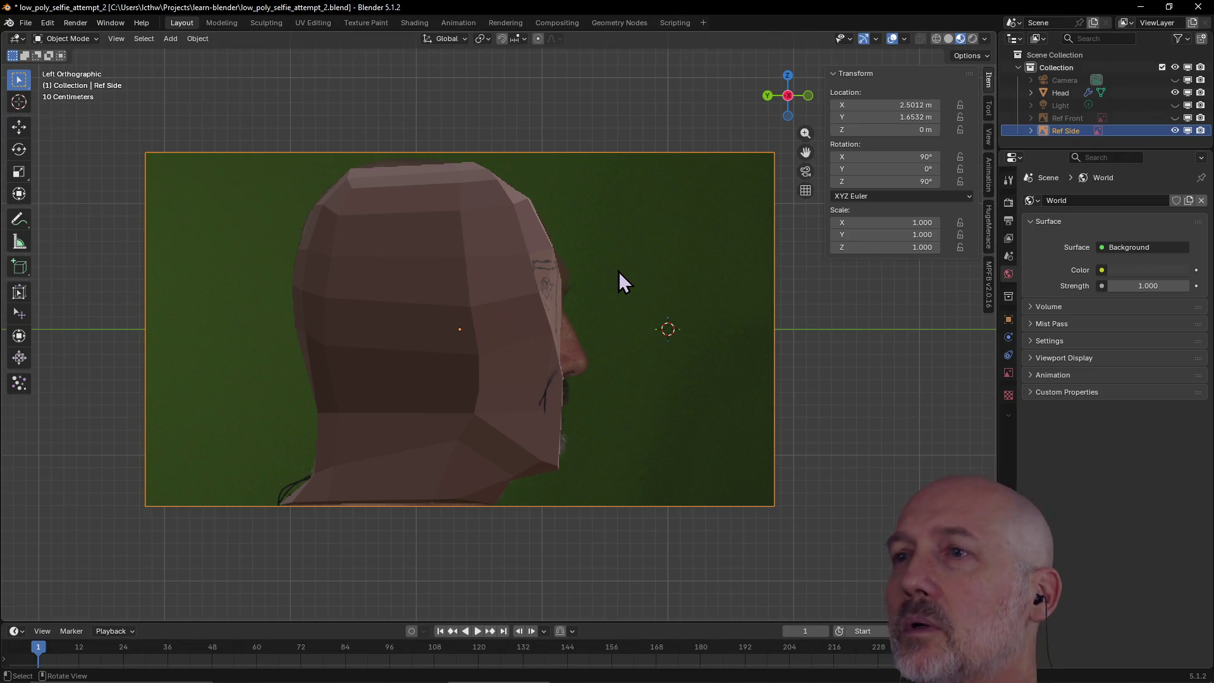
key(z)
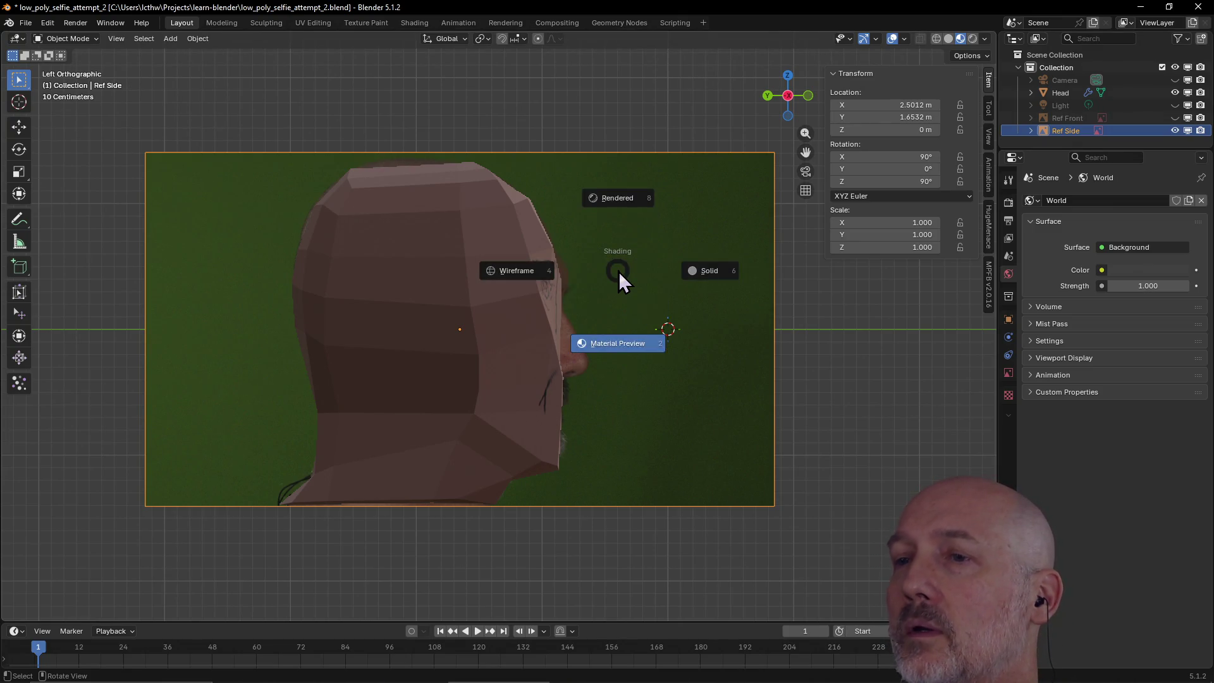
key(Escape)
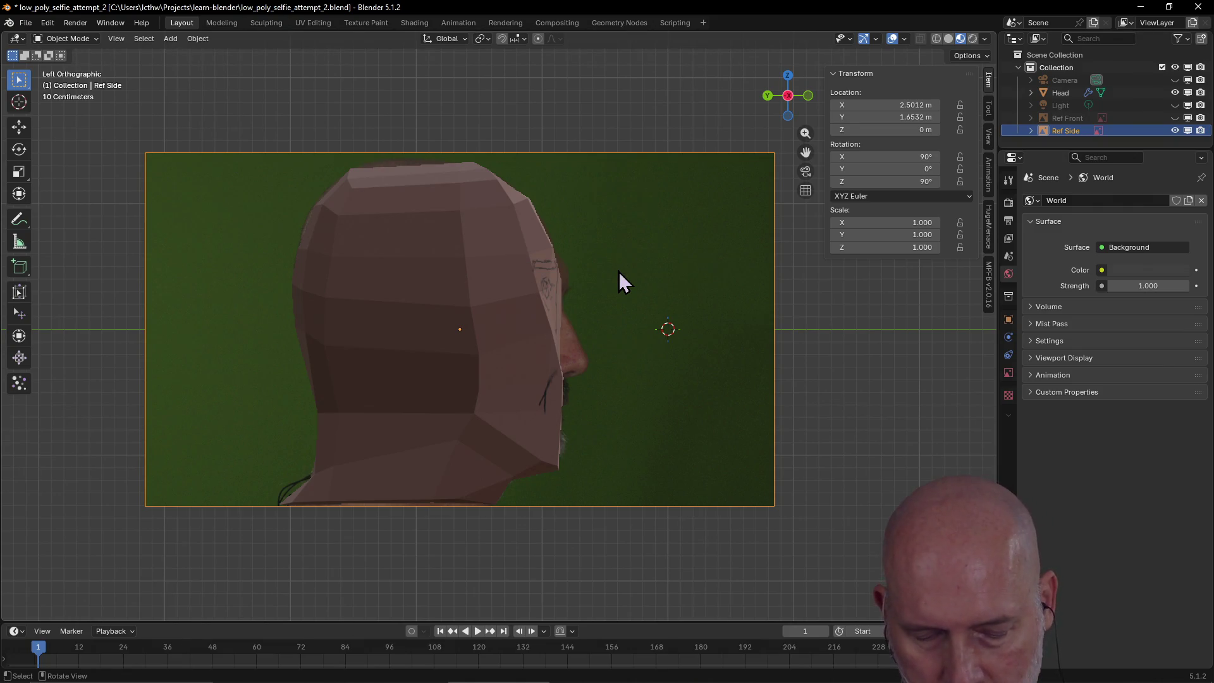
middle_drag(618, 271, 617, 271)
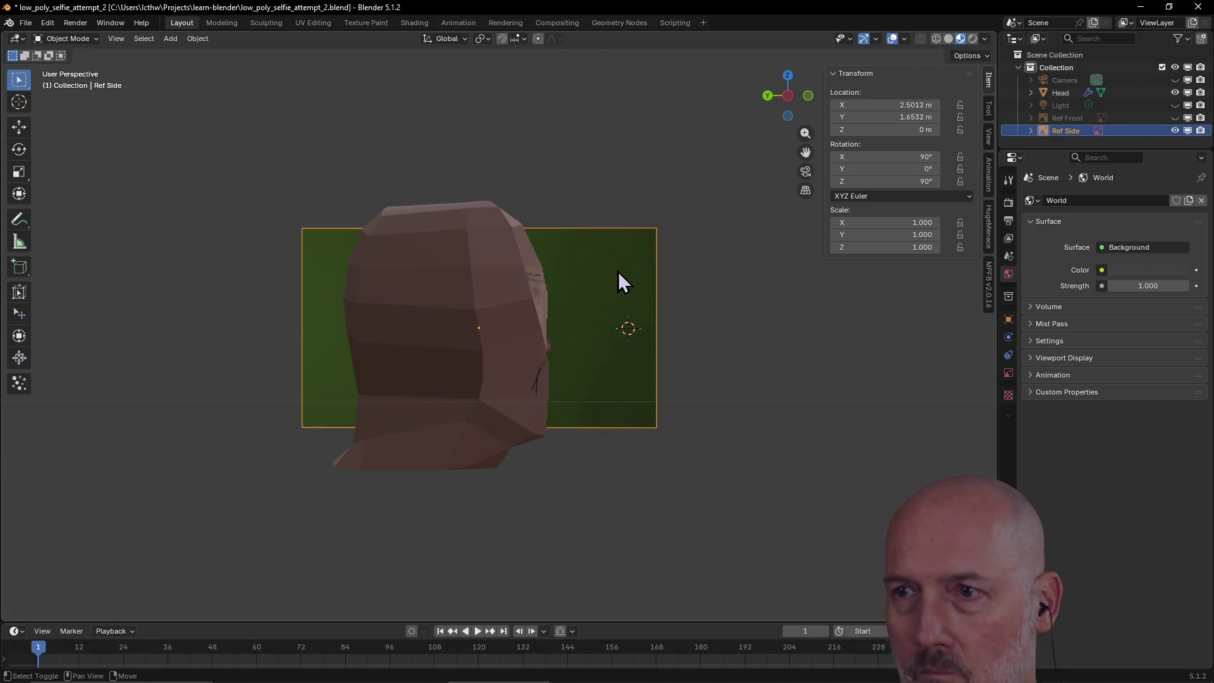
key(shift+z)
key(shift+z)
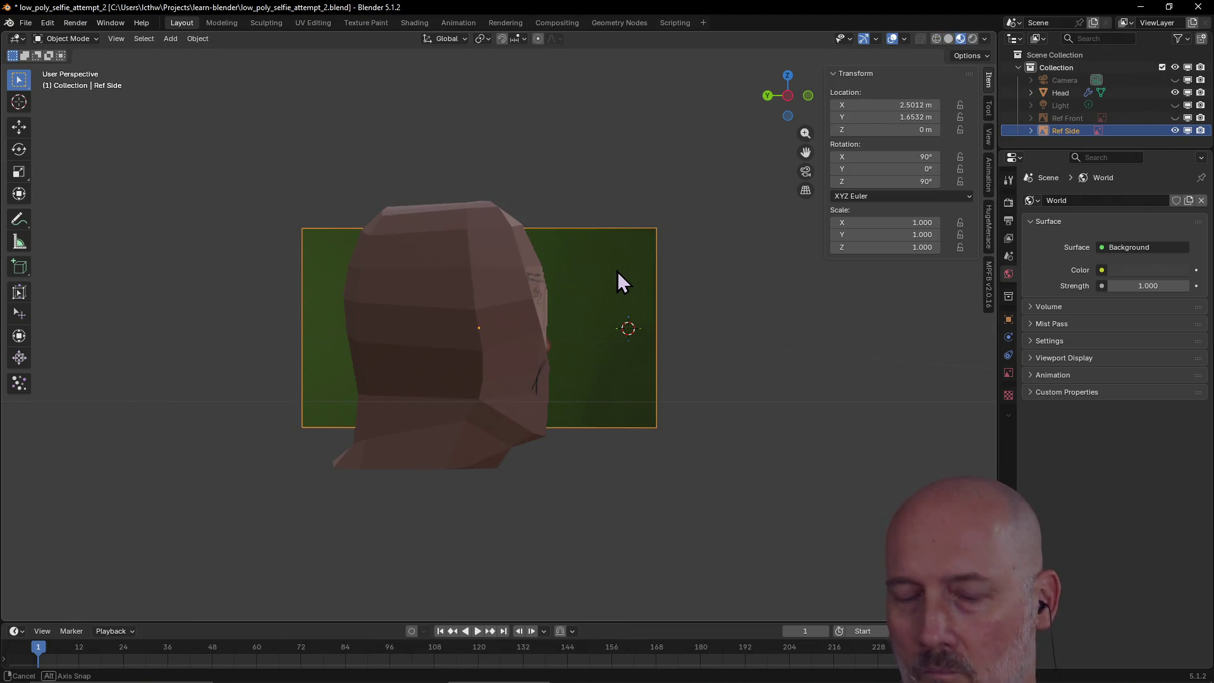
key(g)
key(y)
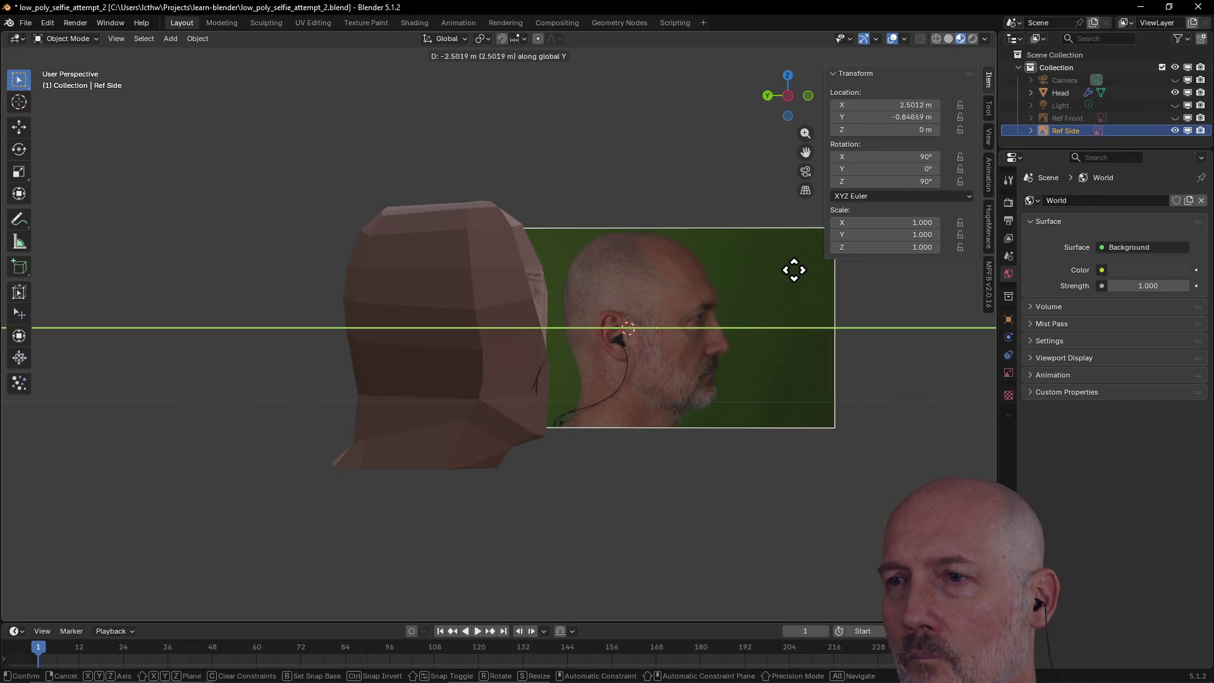
click(798, 271)
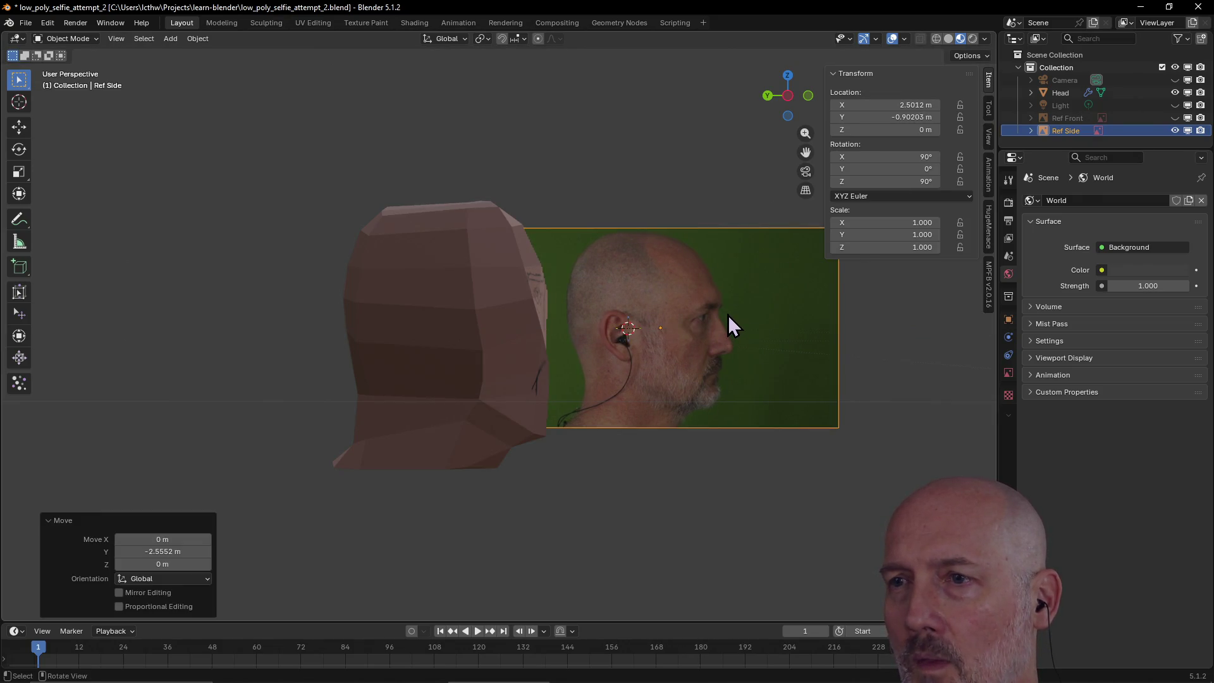
- Recheck the left view and start another move of the side reference image, then cancel it
click(514, 324)
key(KP_1)
key(grave)
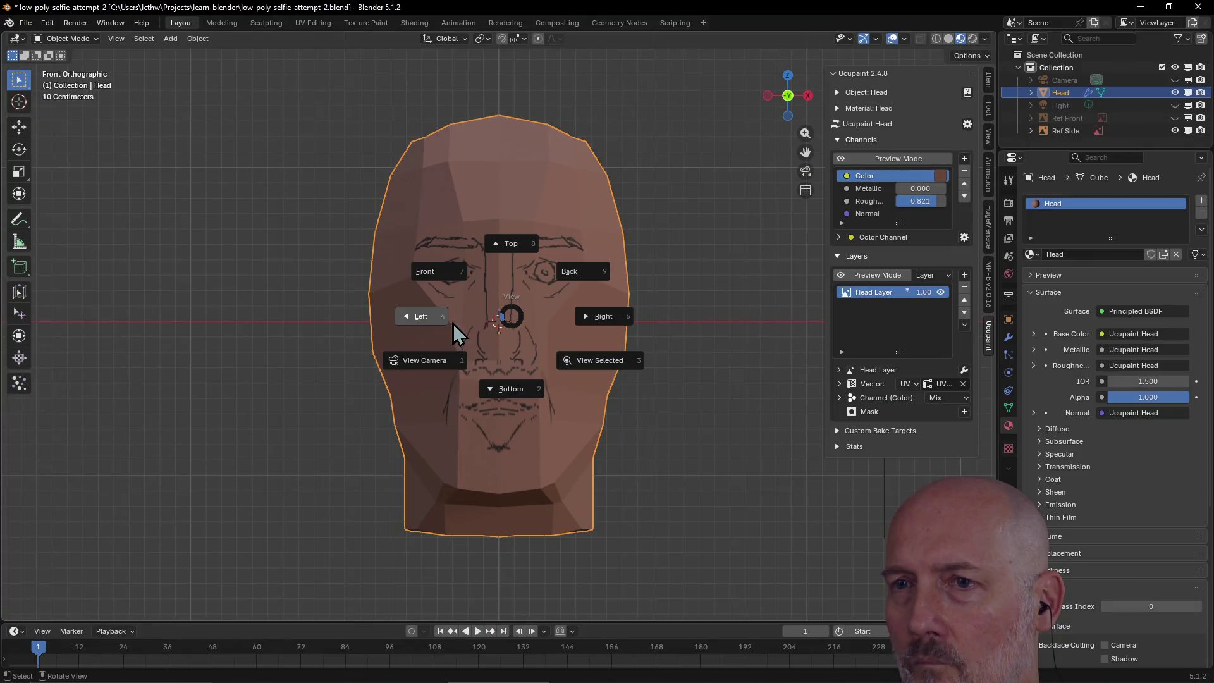
click(431, 325)
scroll(704, 375, down, 5)
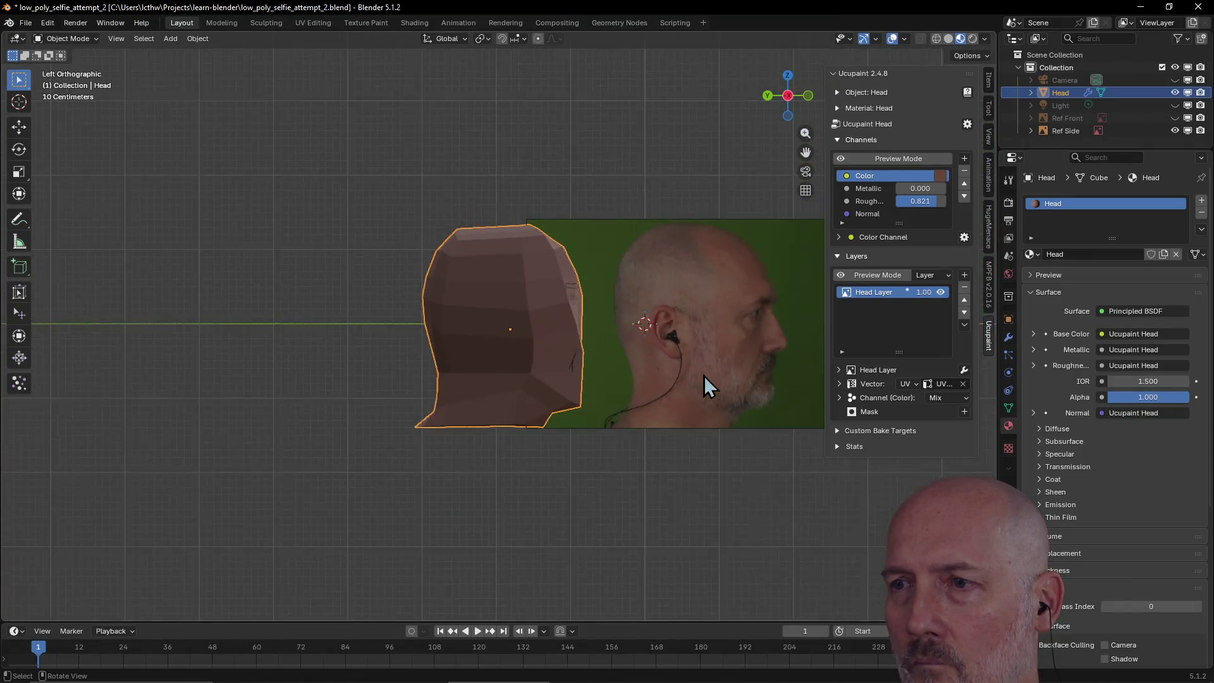
scroll(704, 375, up, 1)
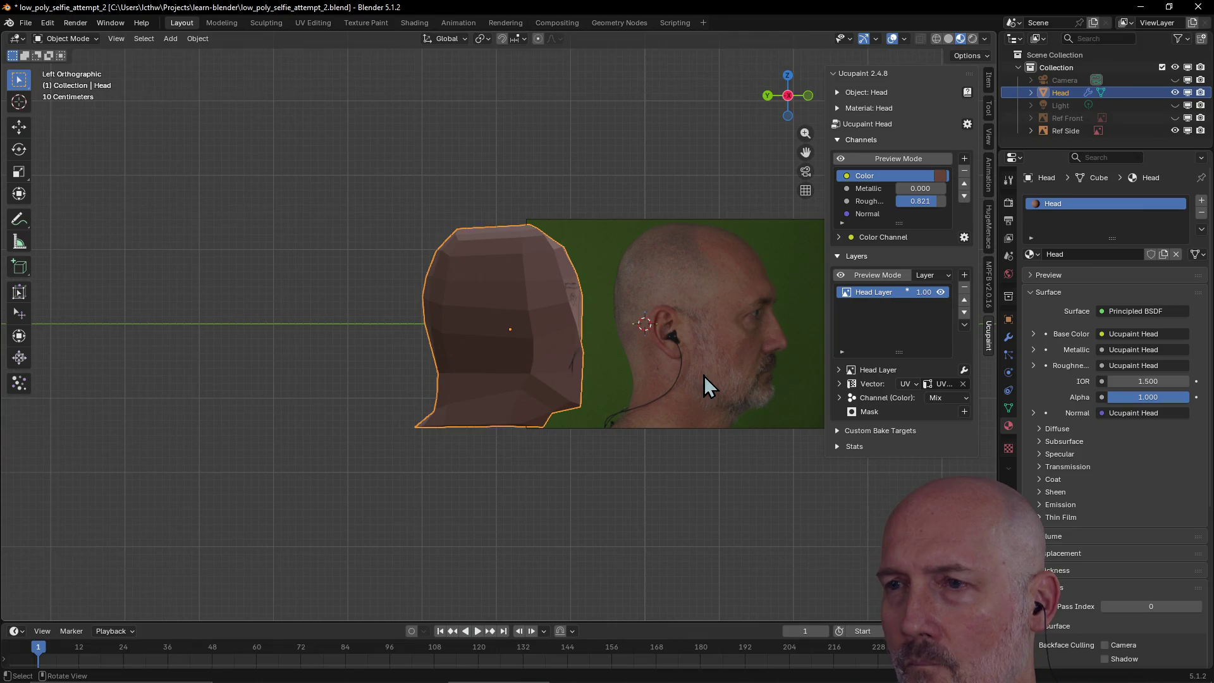
click(704, 375)
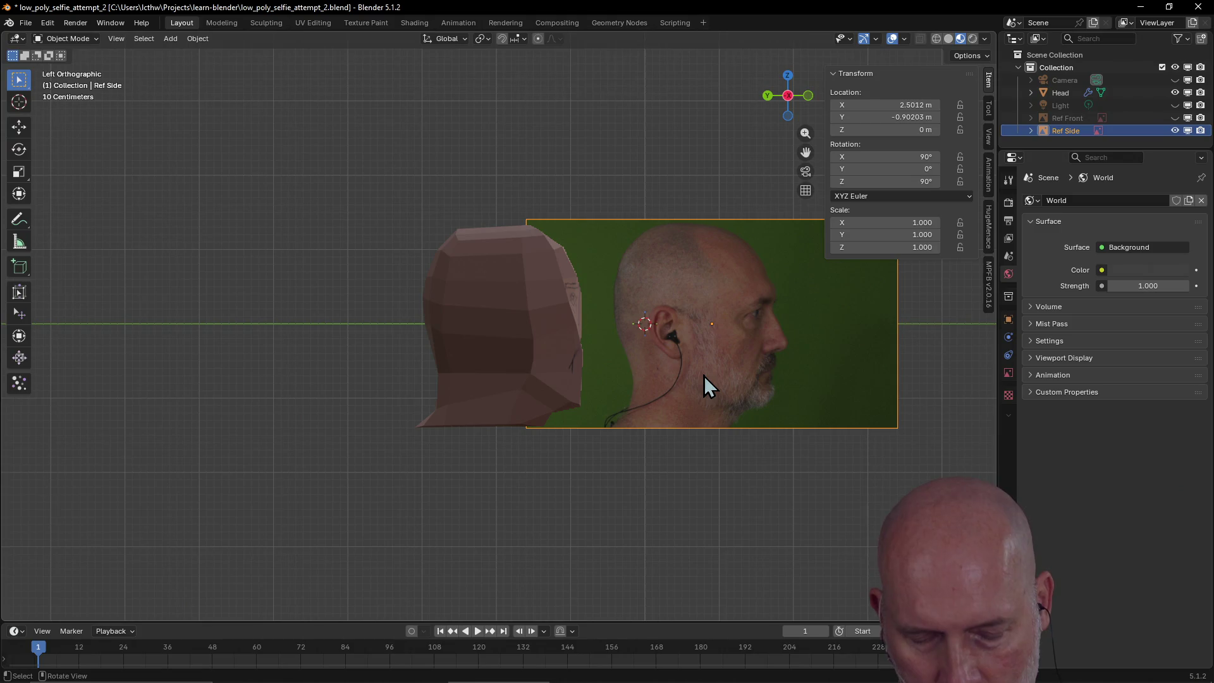
key(KP_6)
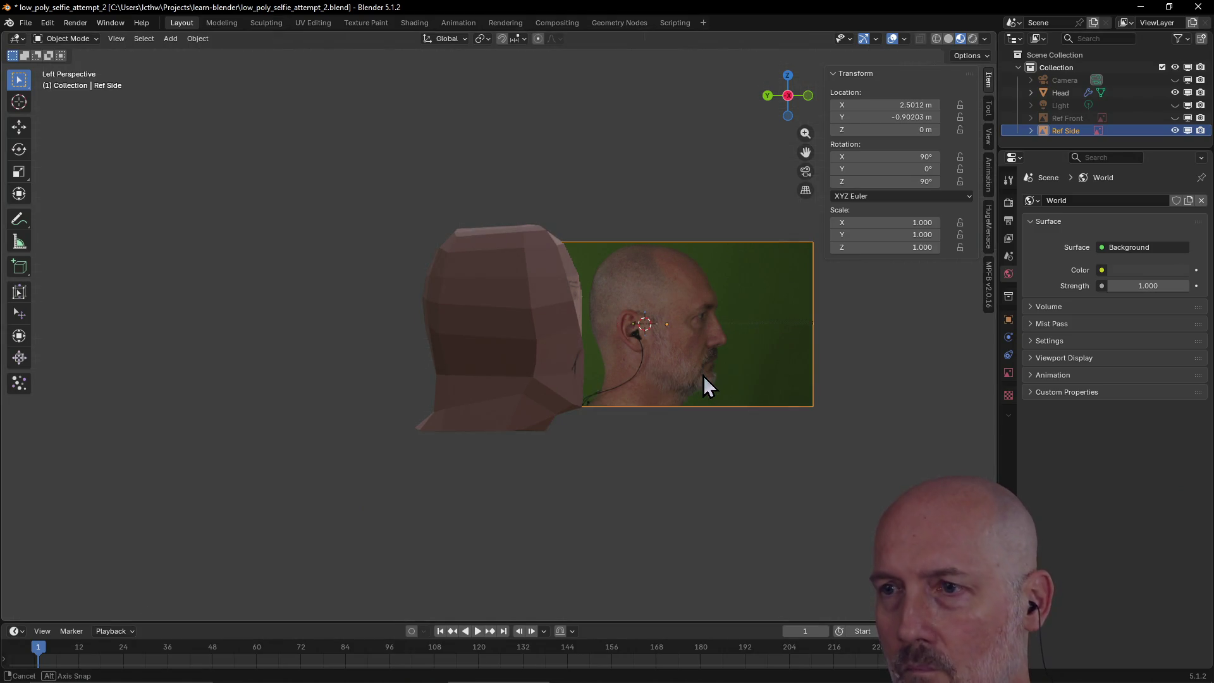
key(g)
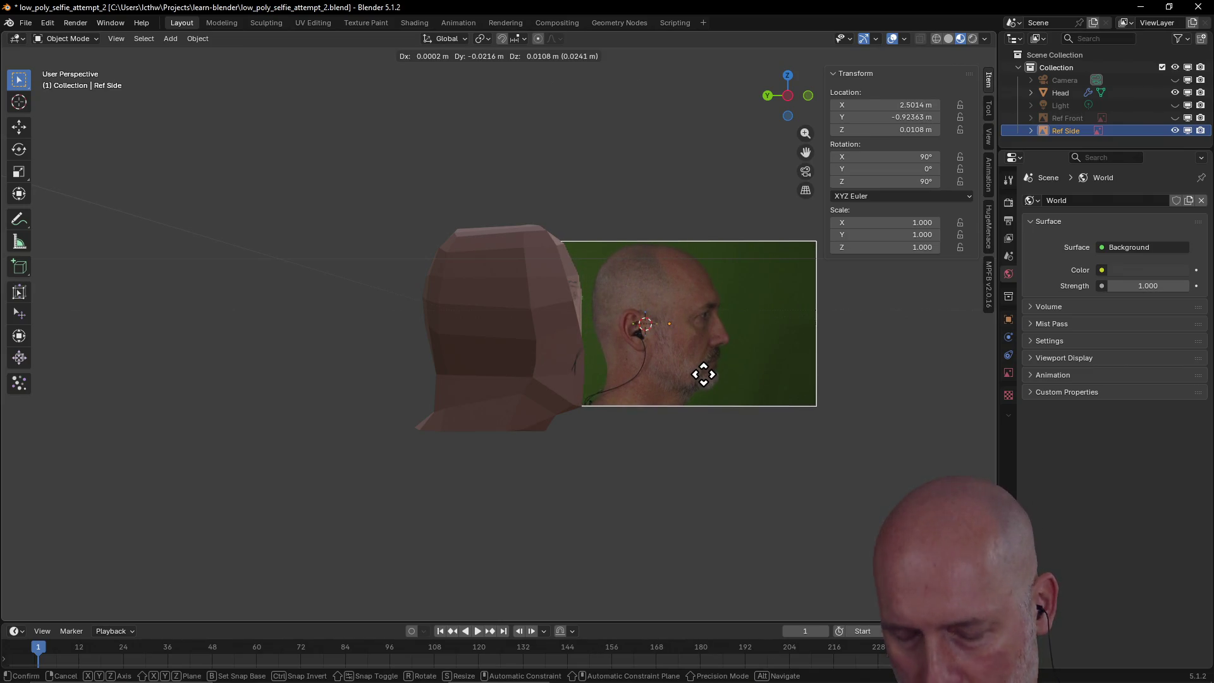
key(ctrl)
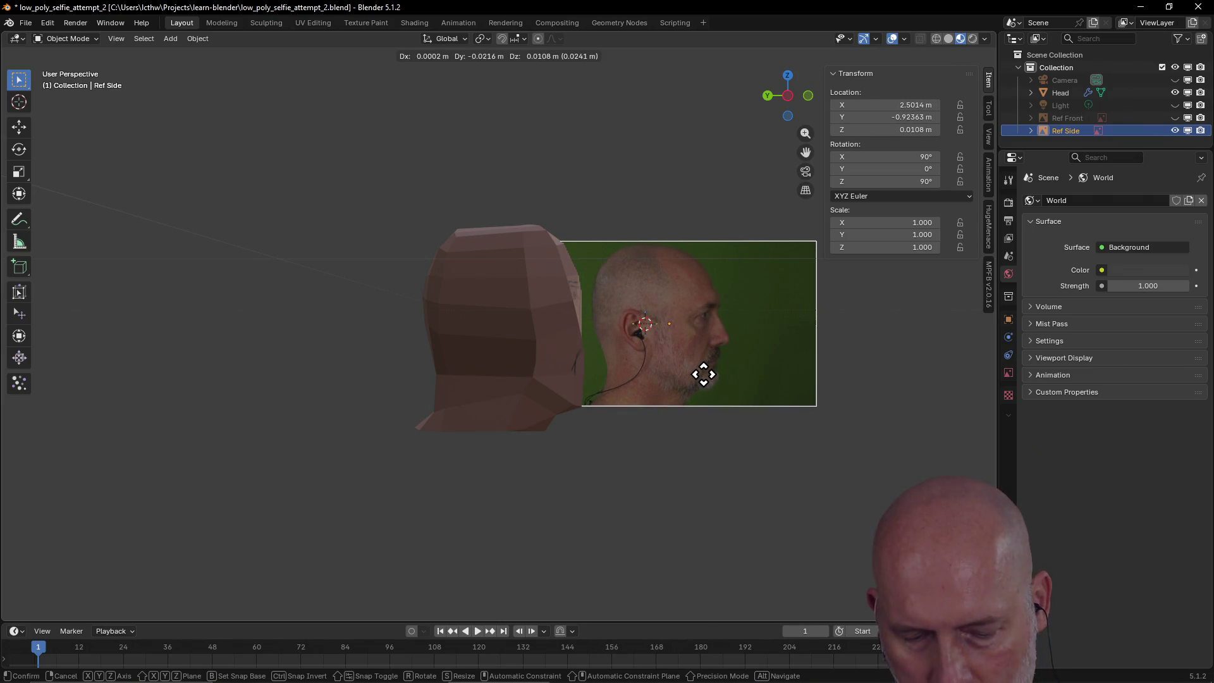
key(Escape)
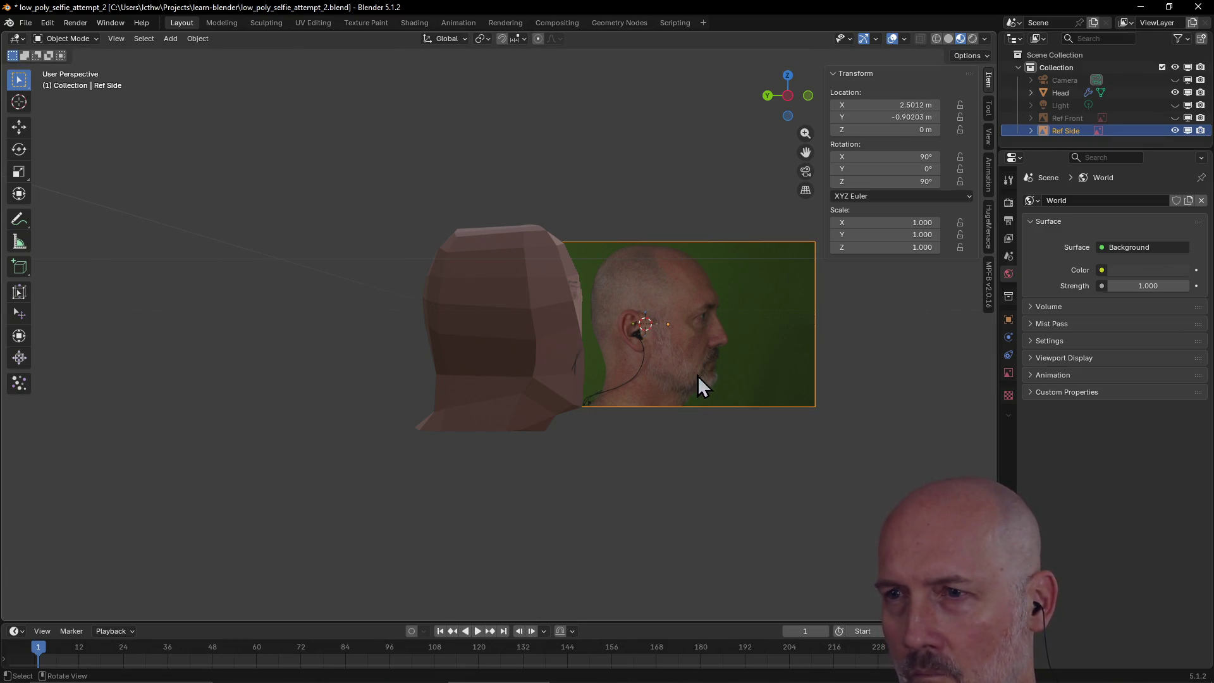
- Orbit around the head and reference, return to the left view, and enter the Texture Paint workspace
scroll(719, 363, up, 3)
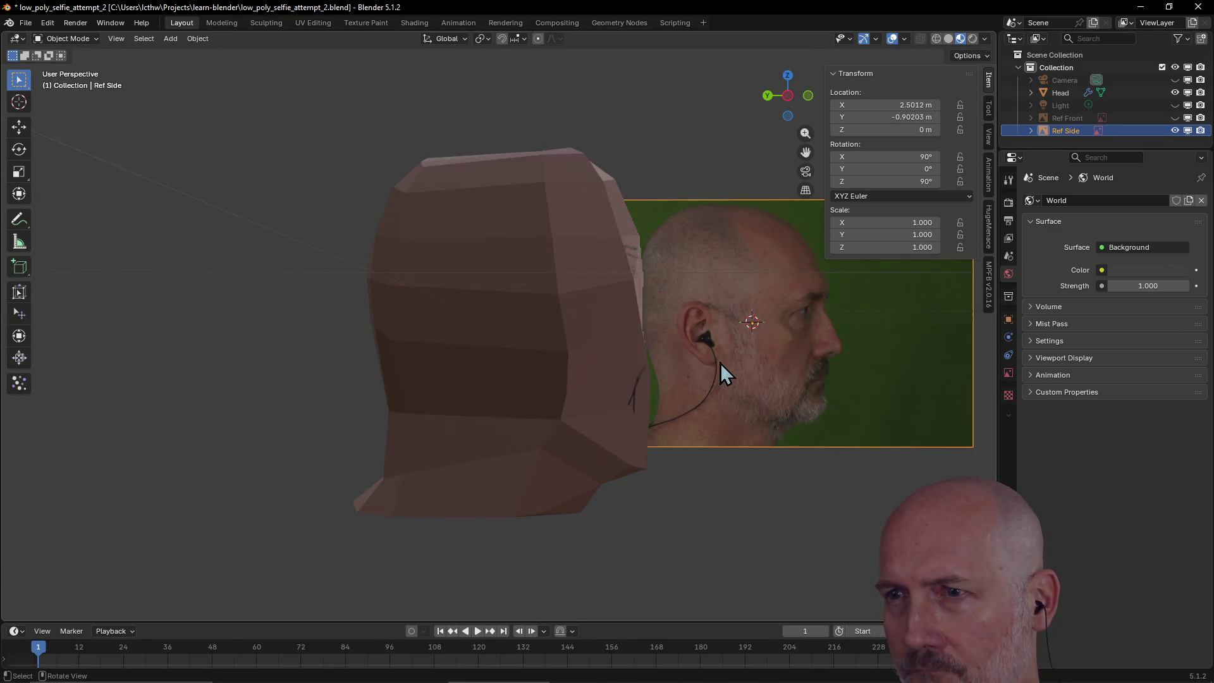
mouse_move(719, 363)
middle_down()
mouse_move(650, 363)
mouse_move(715, 370)
middle_up()
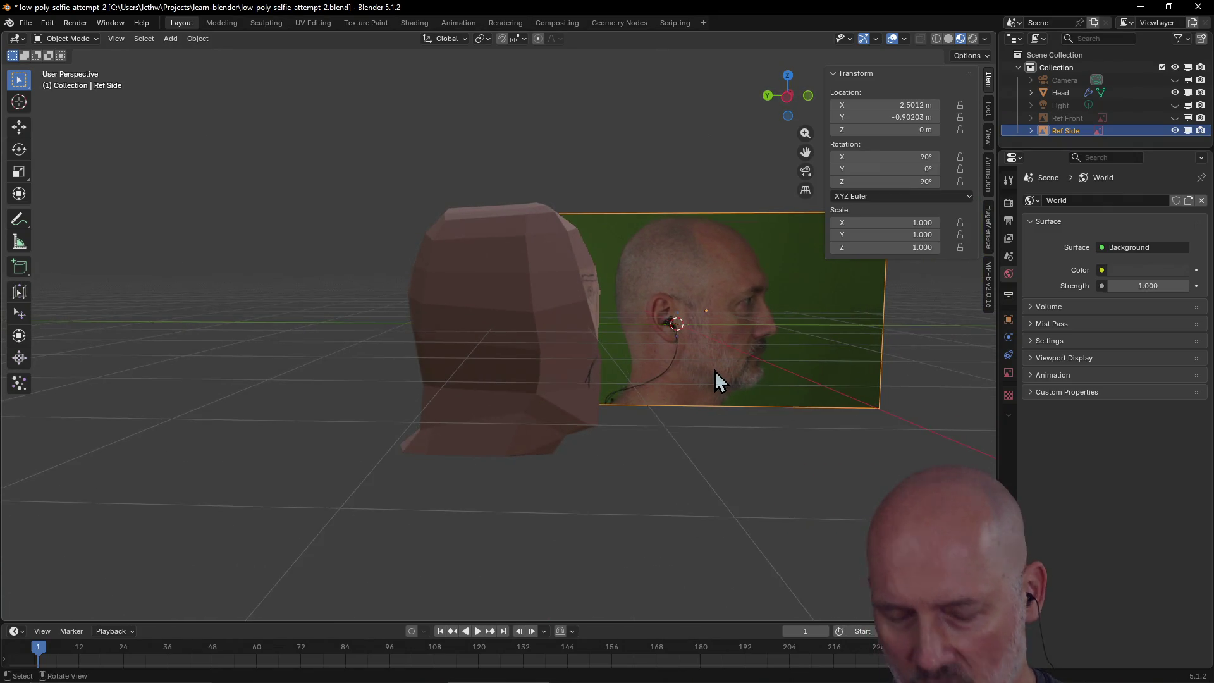
key(grave)
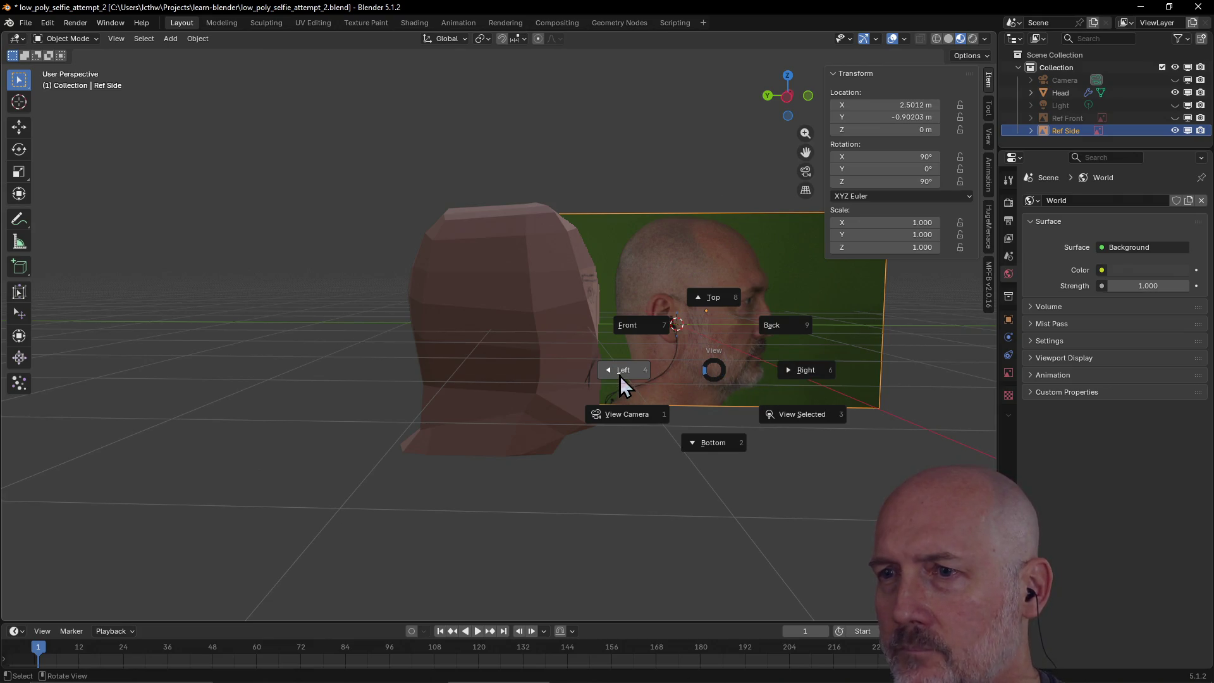
click(620, 376)
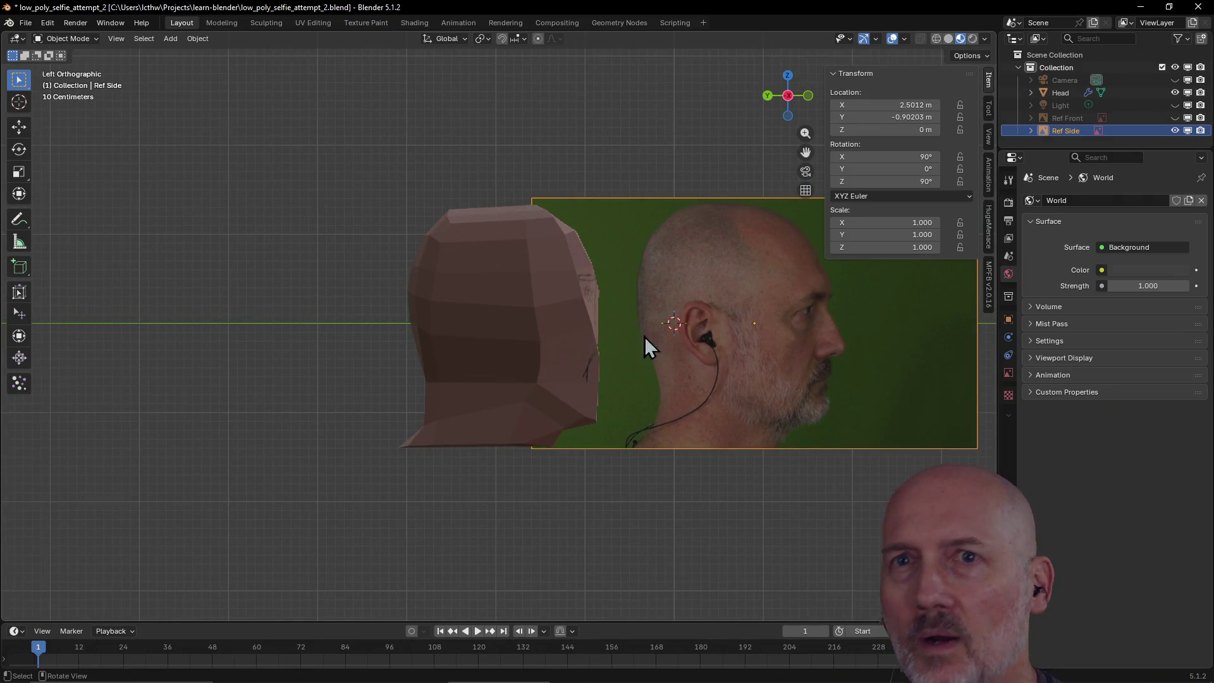
click(352, 24)
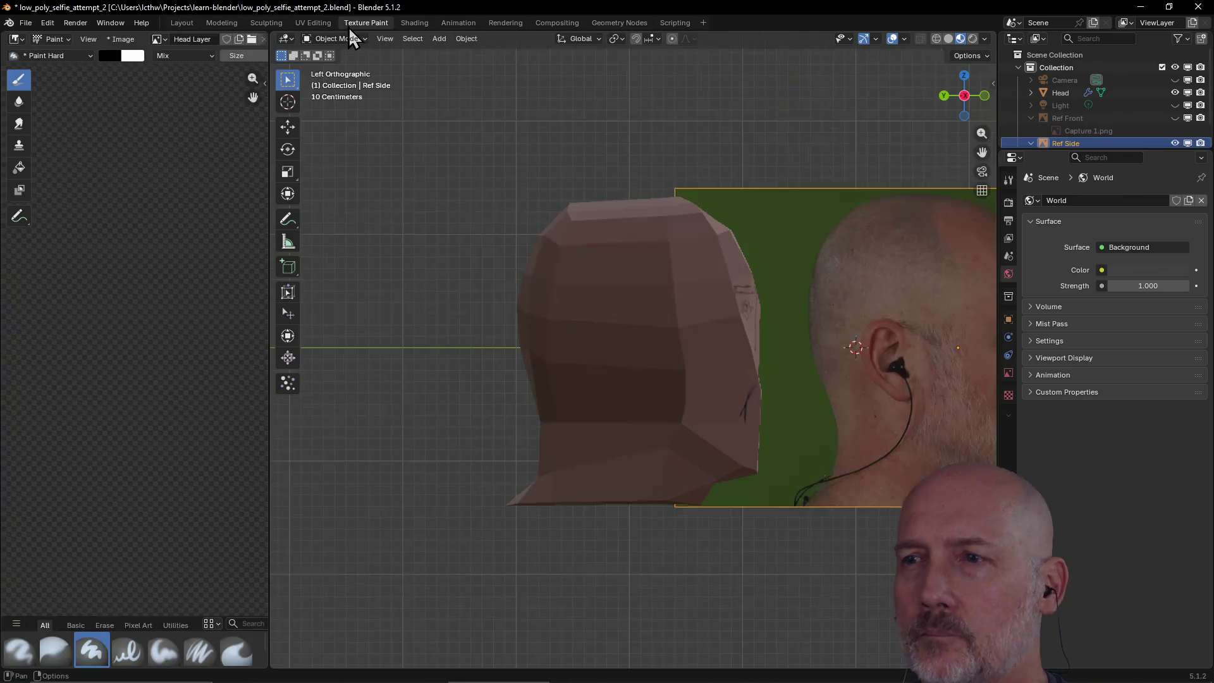
- Pan to show the whole reference photo, select the Head, and switch it to Texture Paint mode
mouse_move(621, 325)
shift+middle_down()
mouse_move(445, 327)
mouse_move(393, 342)
mouse_move(444, 320)
mouse_move(427, 306)
shift+middle_up()
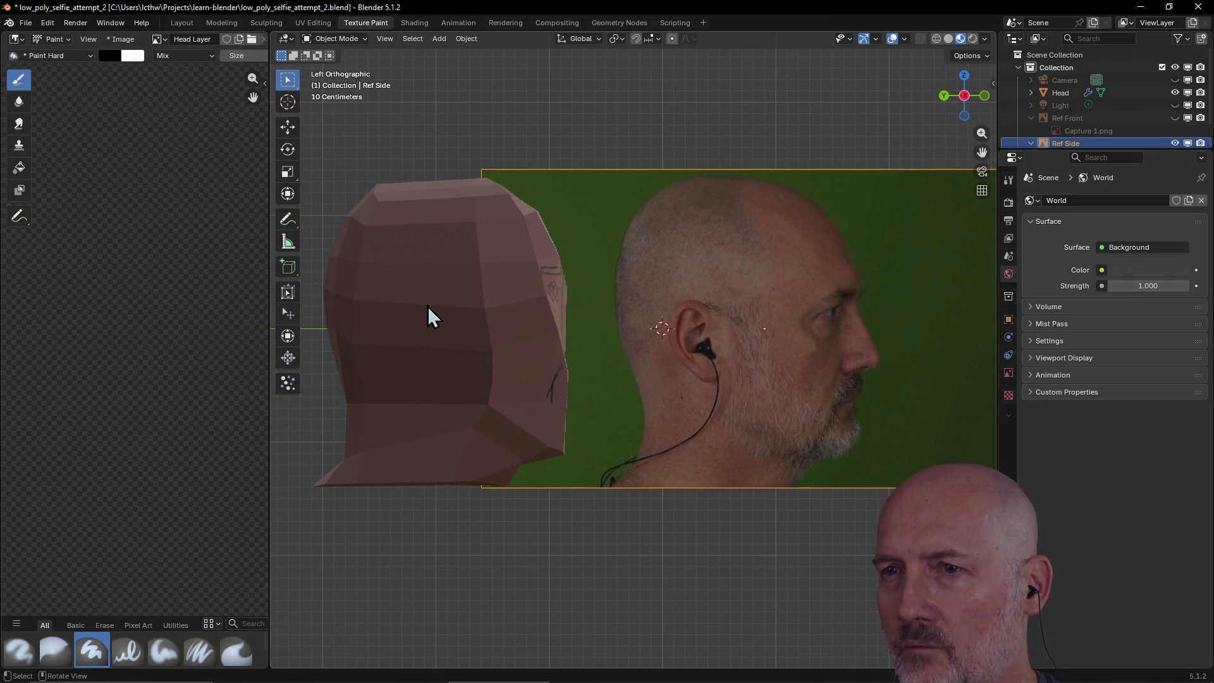
click(427, 306)
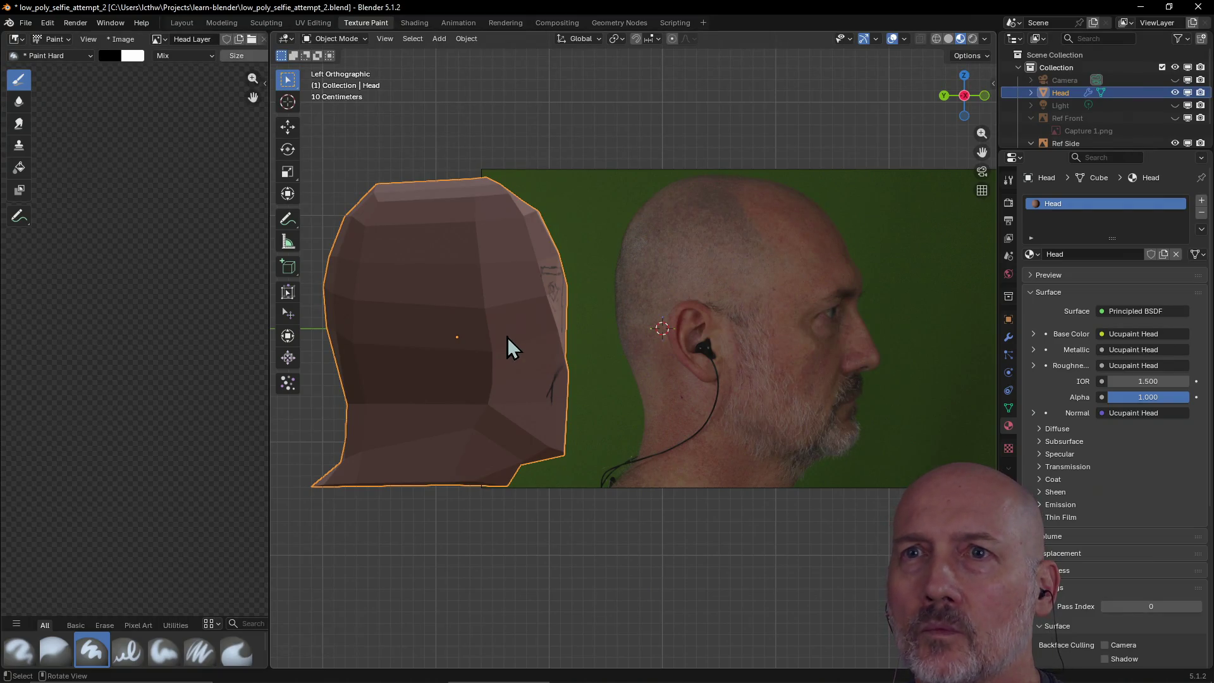
click(590, 184)
click(548, 110)
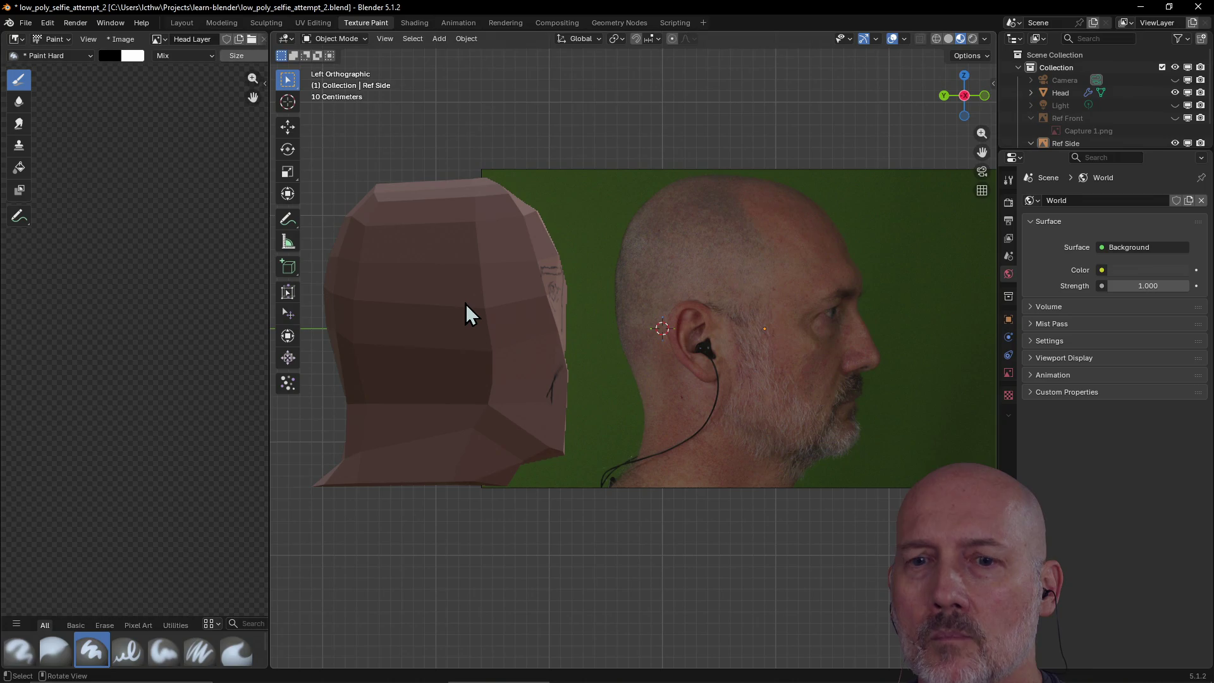
mouse_move(466, 314)
mouse_down()
mouse_move(461, 330)
mouse_move(448, 324)
mouse_up()
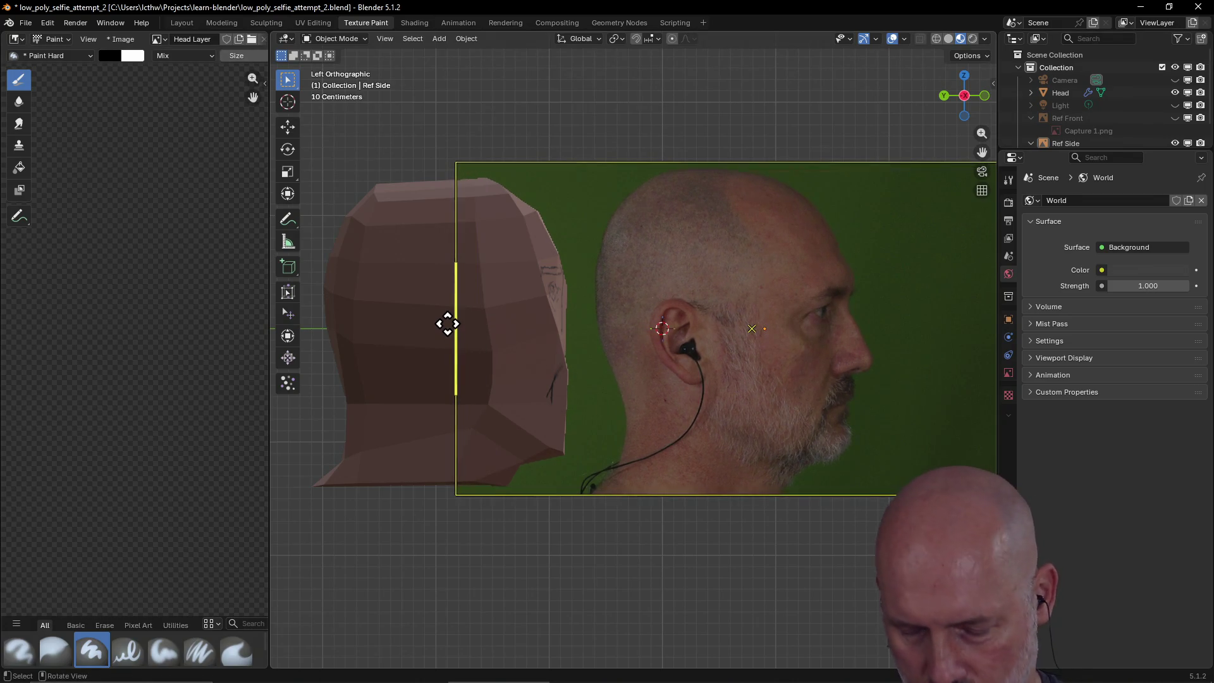
key(Escape)
click(446, 305)
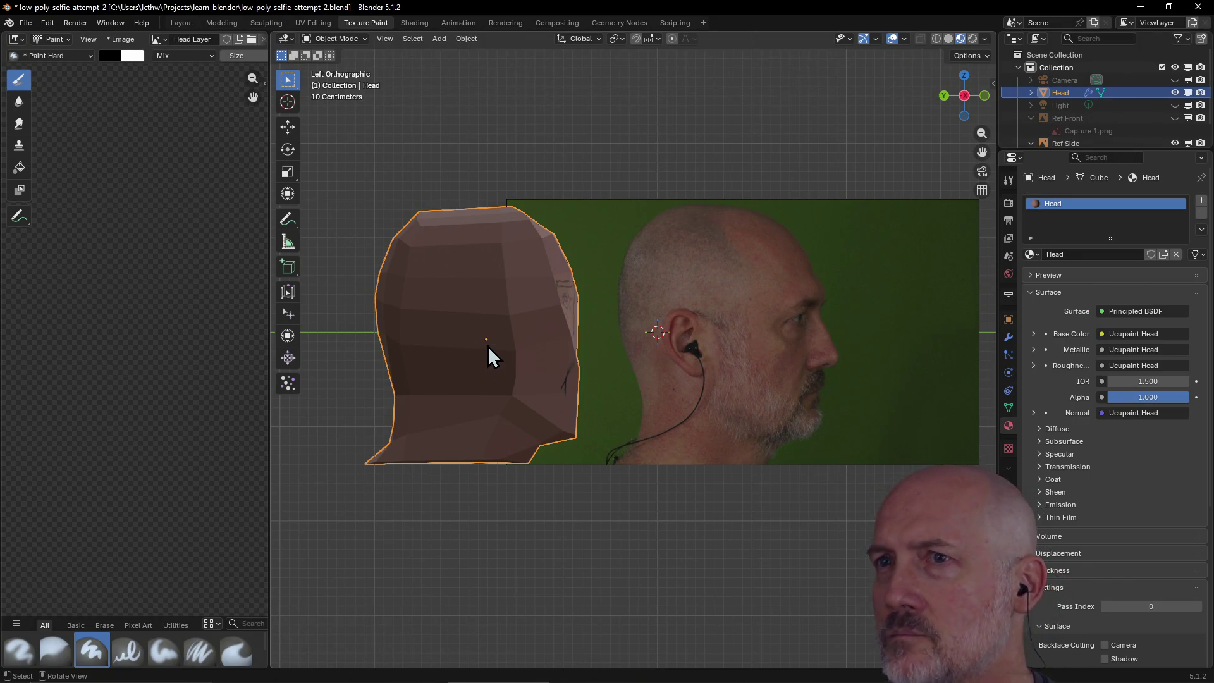
click(365, 39)
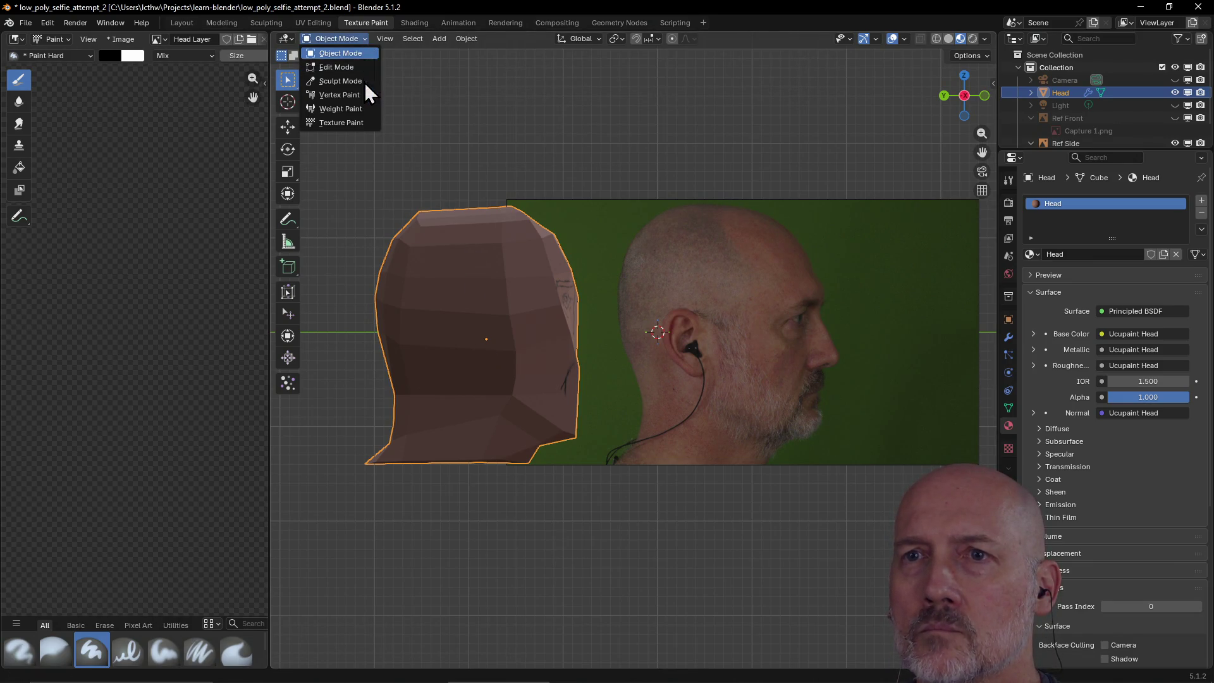
click(370, 123)
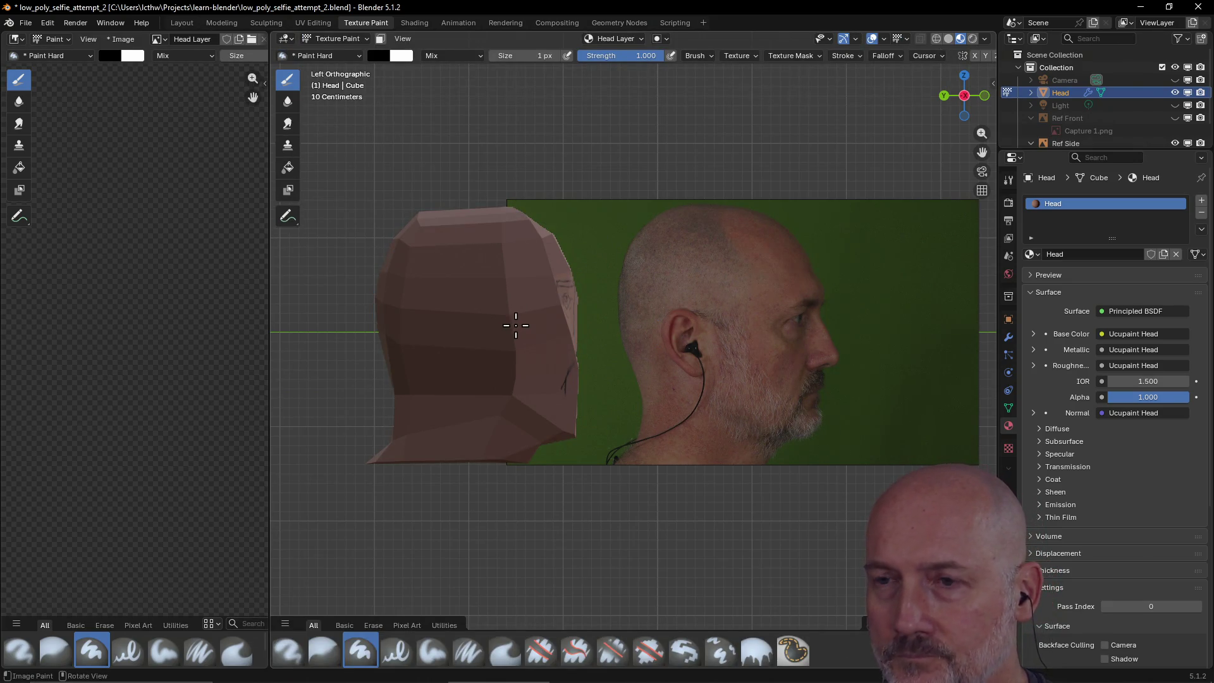
- Pan and zoom in to frame the head and side reference photo larger from the left
key(grave)
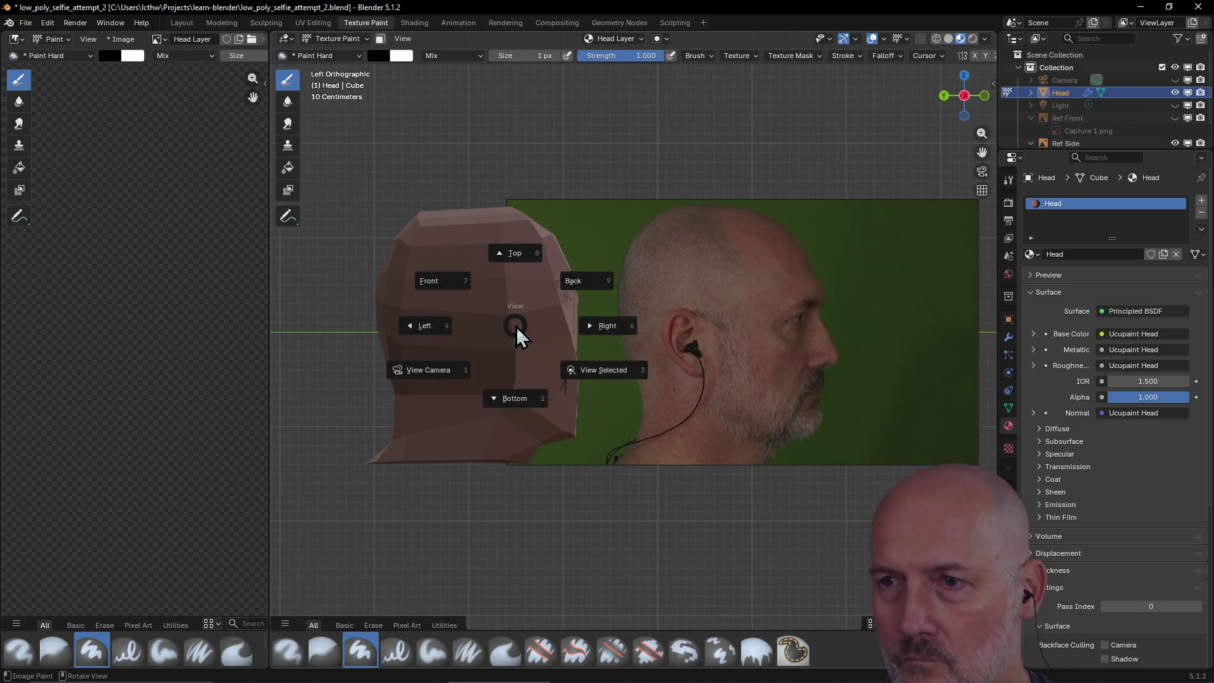
click(576, 367)
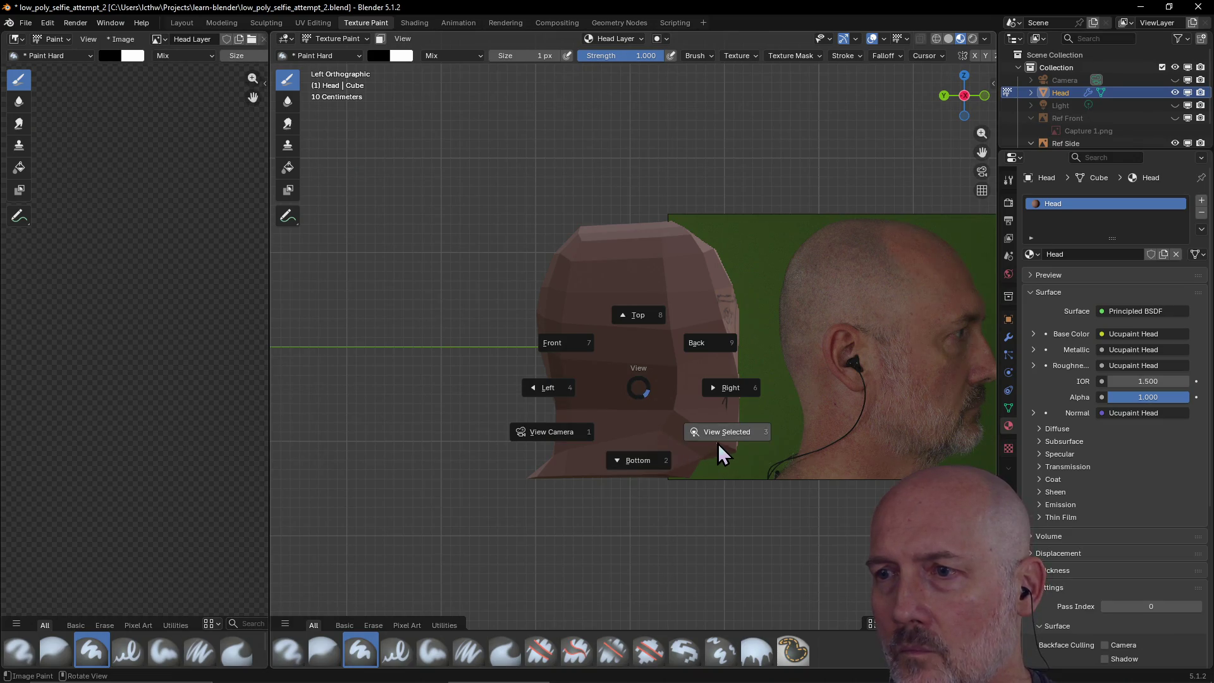
click(718, 431)
mouse_move(725, 407)
shift+middle_down()
mouse_move(542, 408)
mouse_move(621, 404)
shift+middle_up()
scroll(541, 408, up, 3)
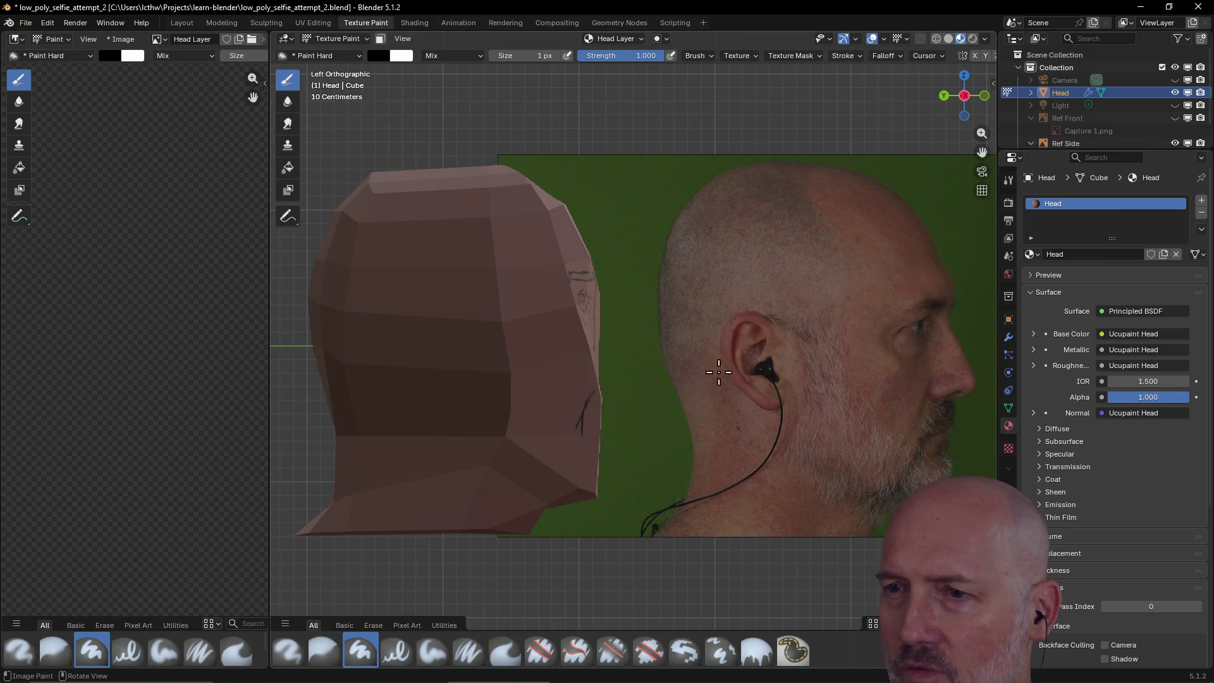
- Extend the jaw line with several strokes and dab small marks near it at 1 px
drag(575, 431, 580, 428)
drag(548, 467, 577, 415)
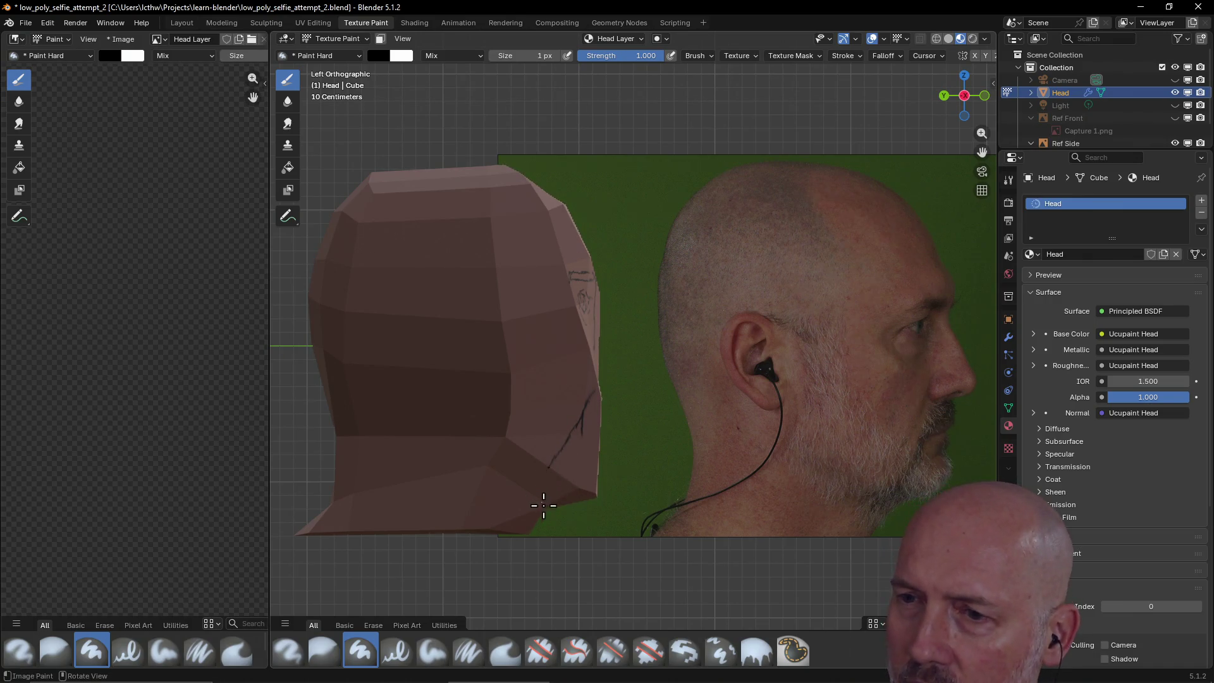
mouse_move(536, 475)
mouse_down()
mouse_move(509, 491)
mouse_move(533, 520)
mouse_move(504, 482)
mouse_move(513, 501)
mouse_up()
key(bracketleft)
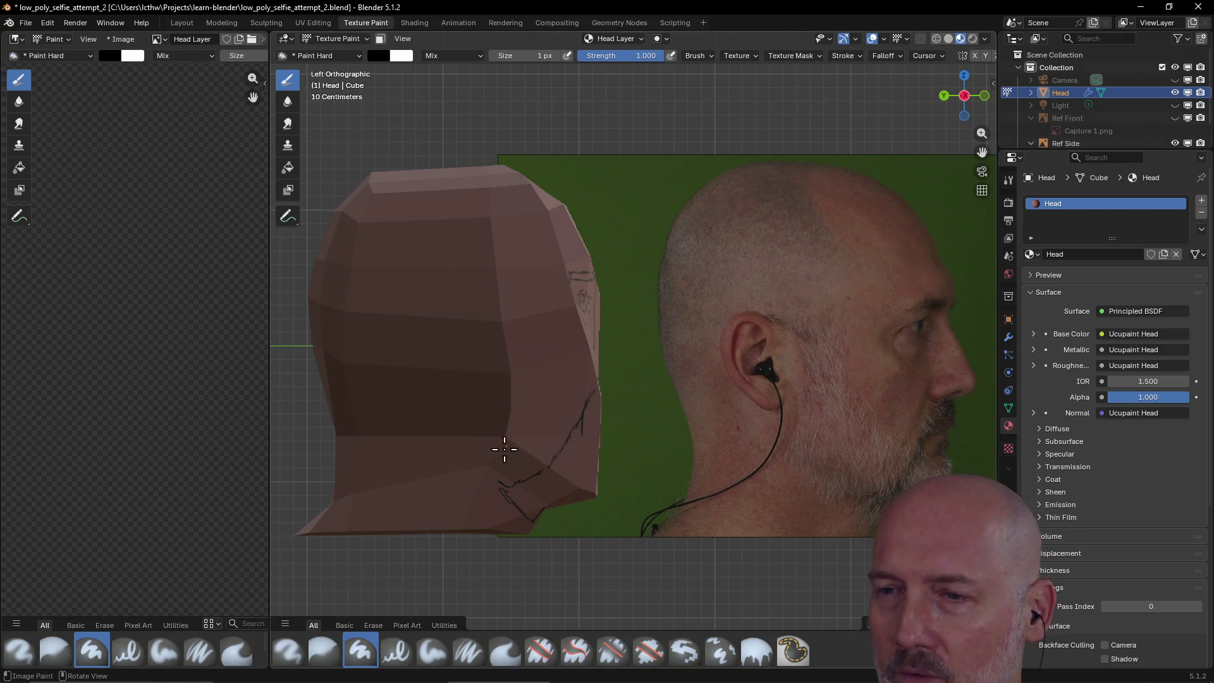
click(549, 436)
click(541, 432)
click(545, 434)
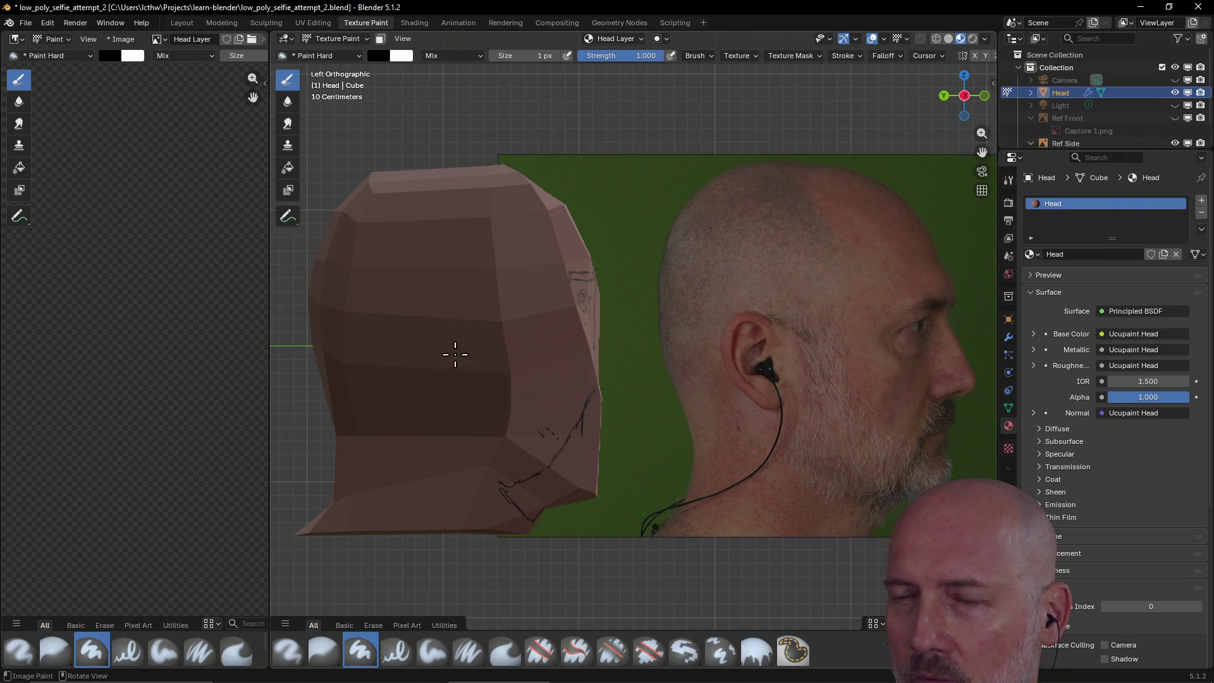
- Draw thin 1 px lines down the head's side and along its top edge
drag(459, 314, 461, 370)
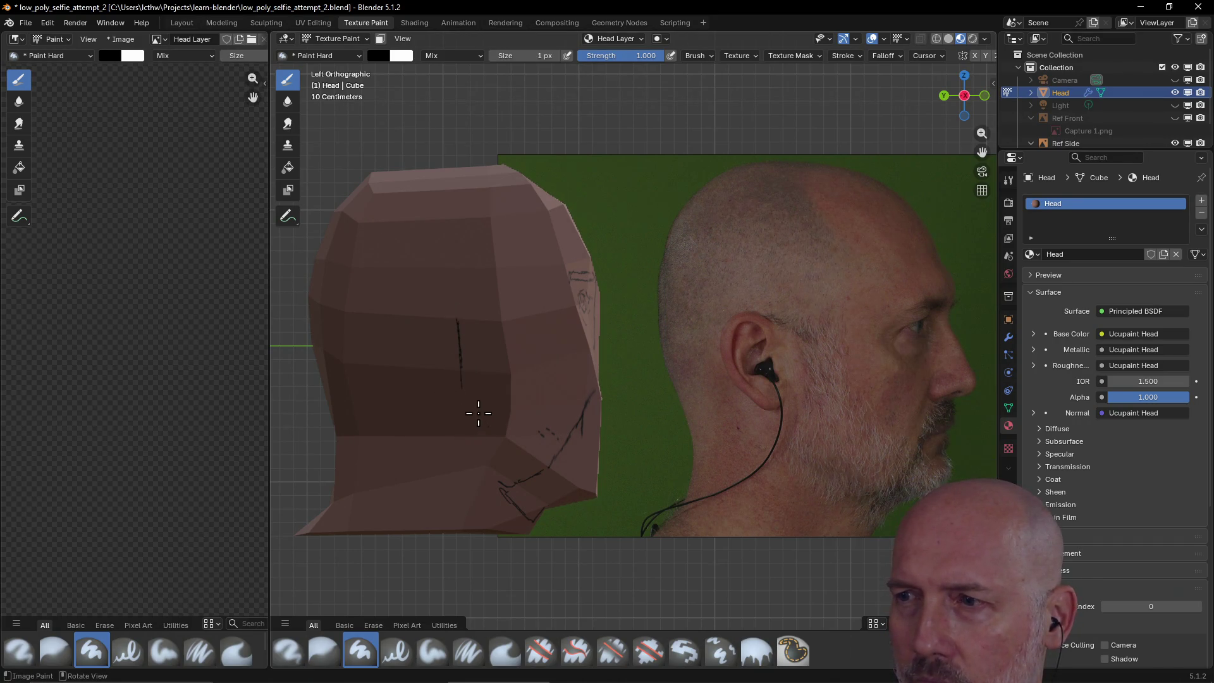
drag(469, 396, 557, 437)
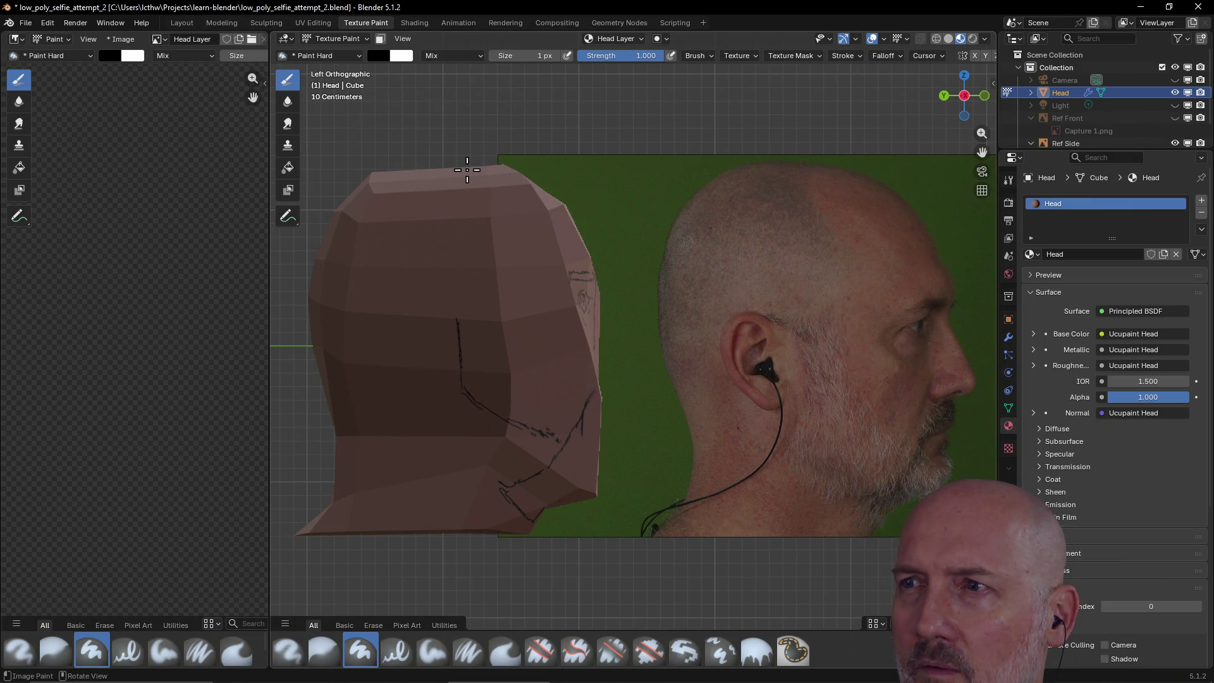
drag(506, 167, 466, 184)
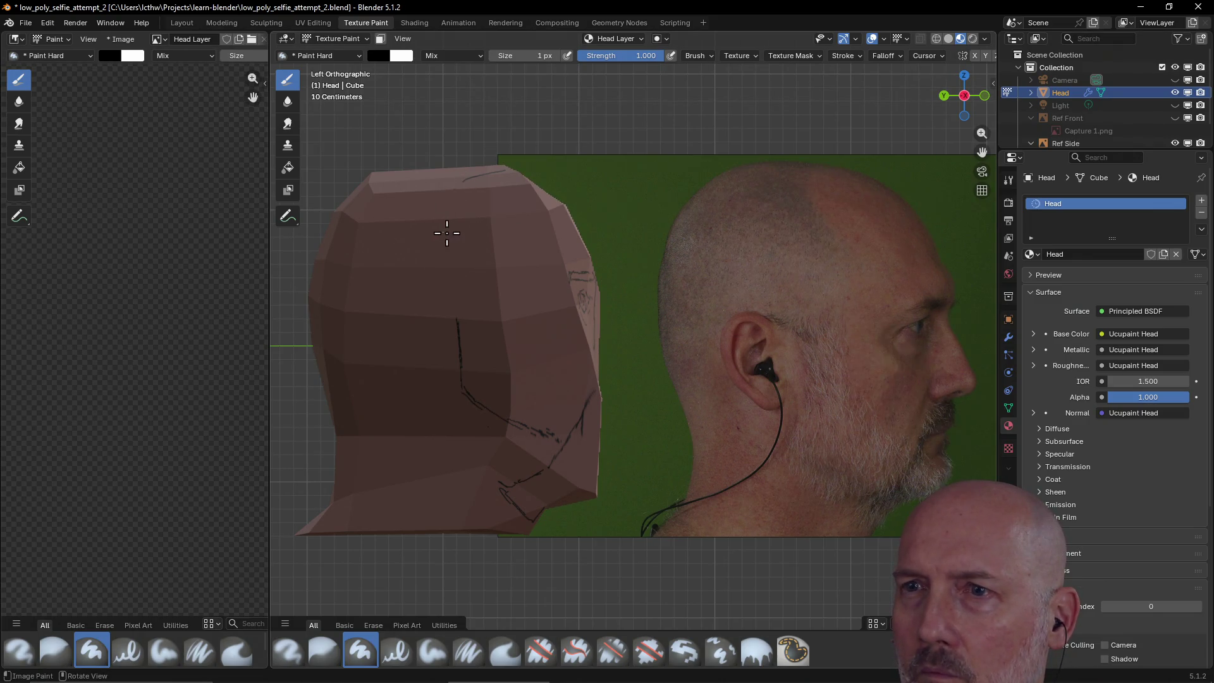
key(f)
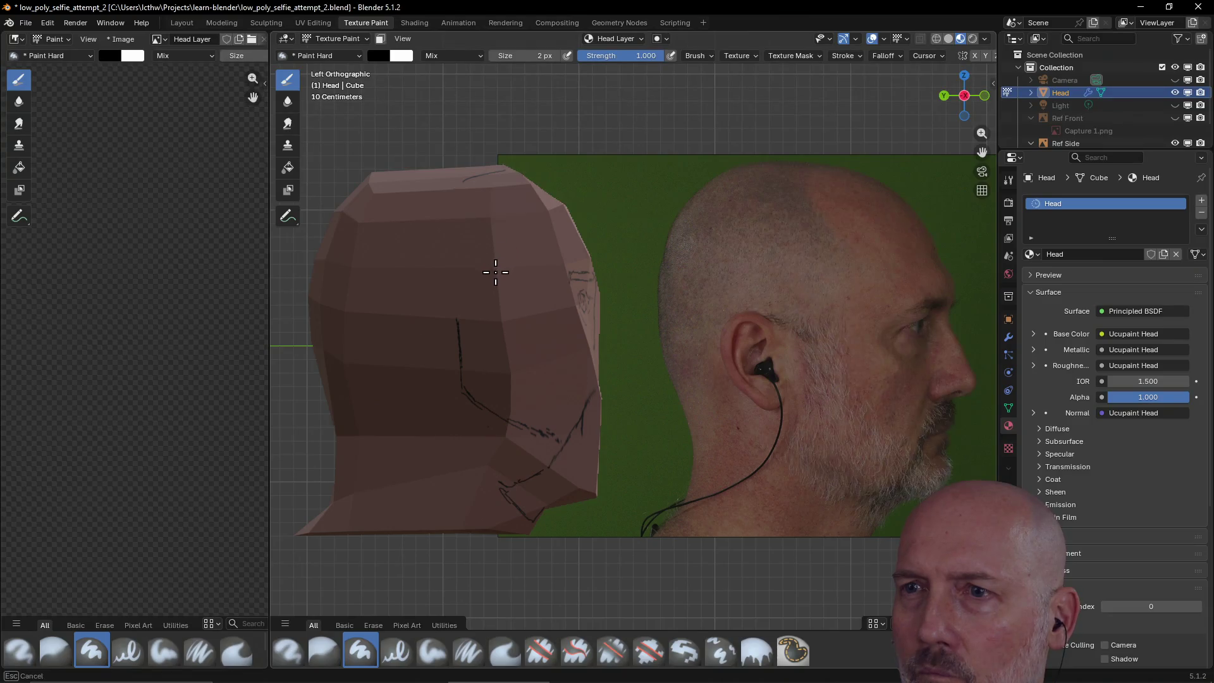
click(492, 273)
drag(497, 271, 466, 320)
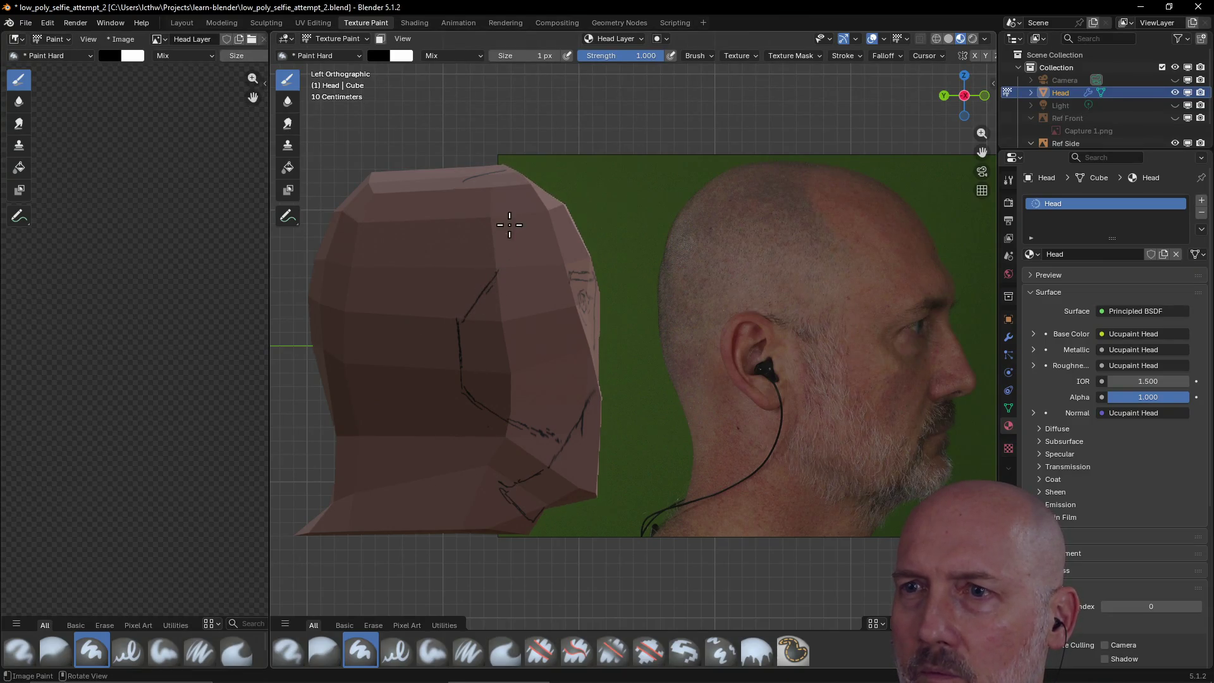
mouse_move(472, 184)
mouse_down()
mouse_move(466, 211)
mouse_move(496, 271)
mouse_up()
- Add a short dark stroke, a small mark and two diagonal lines on the lower side of the head
key(f)
click(479, 226)
key(f)
click(466, 366)
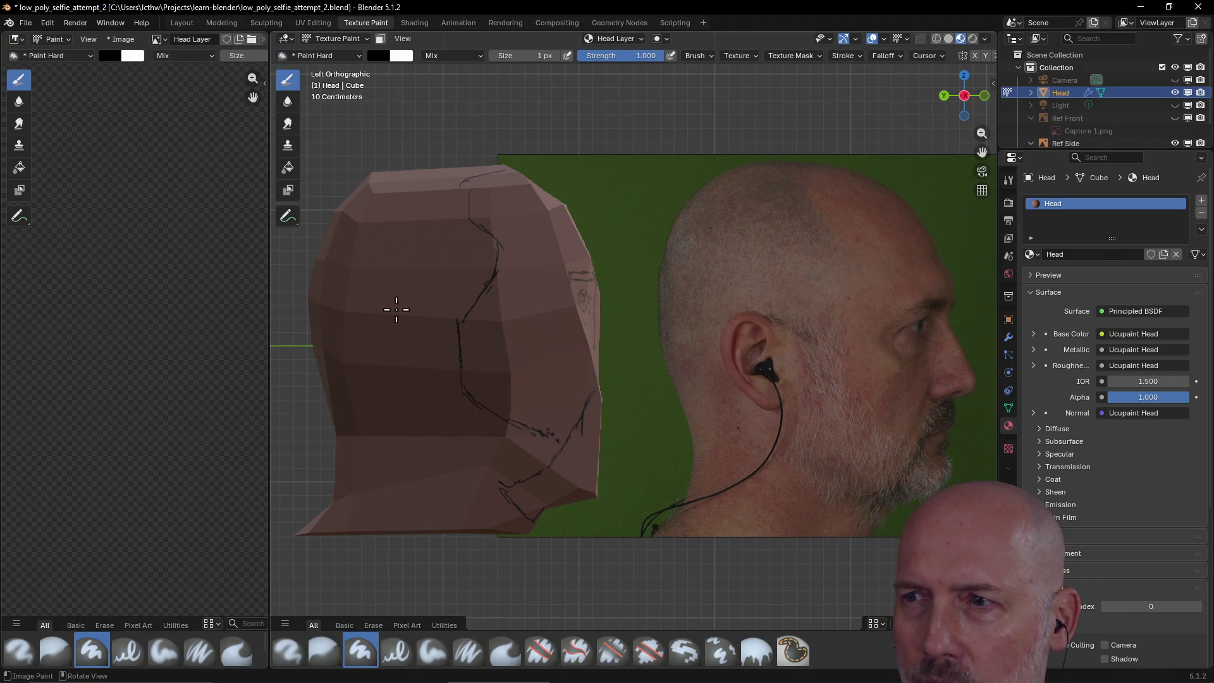
drag(394, 308, 408, 307)
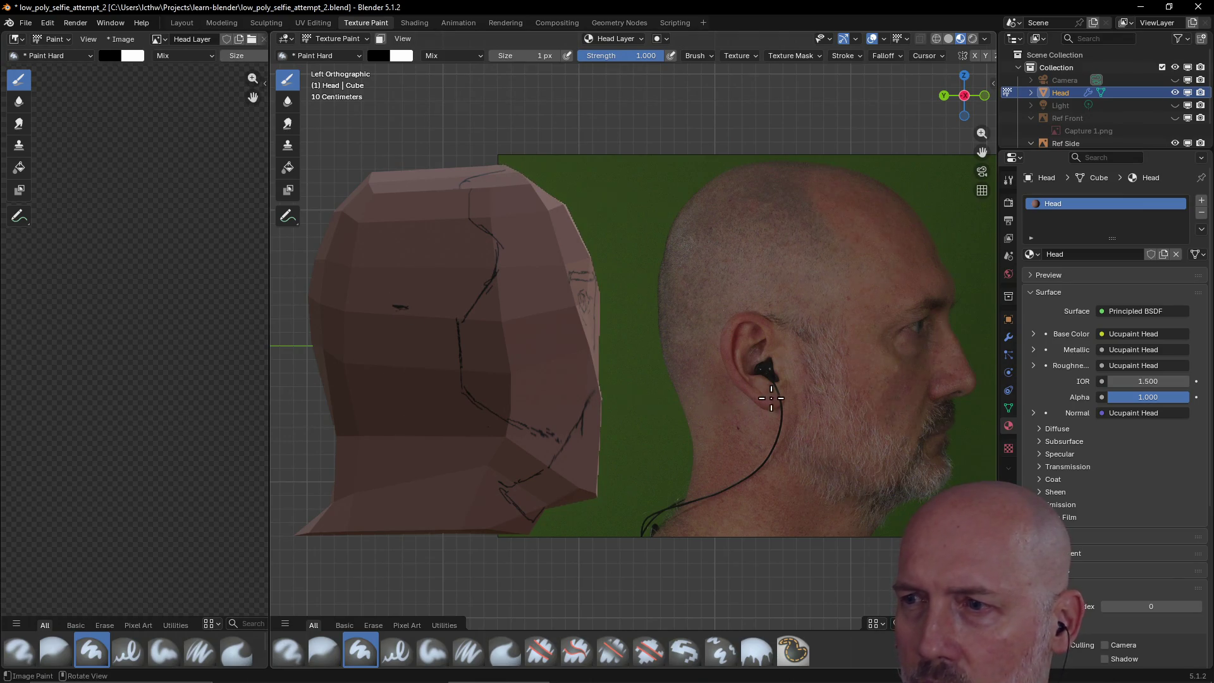
click(407, 414)
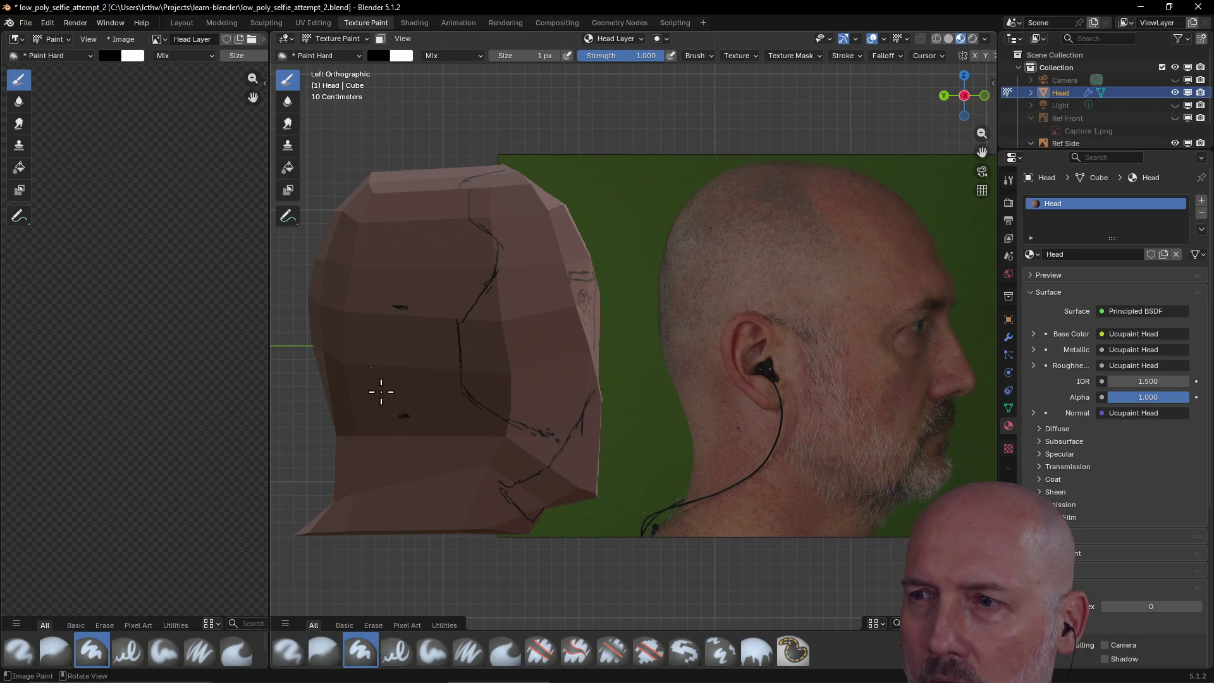
drag(378, 374, 405, 412)
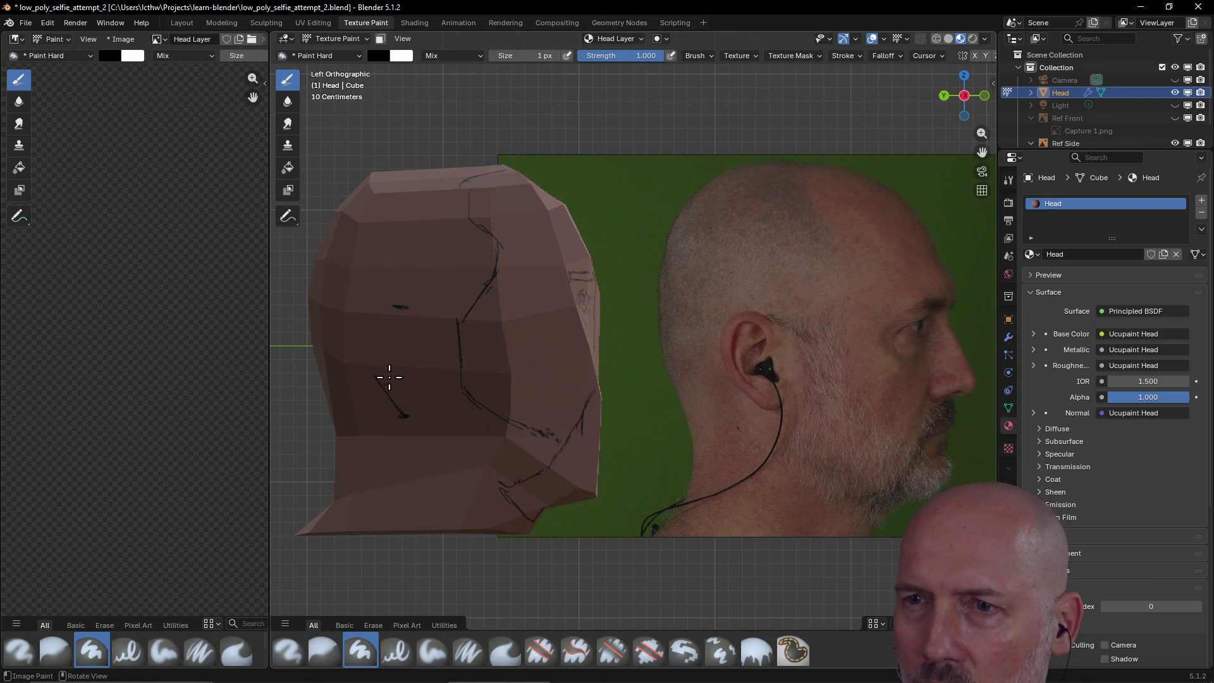
drag(397, 373, 415, 399)
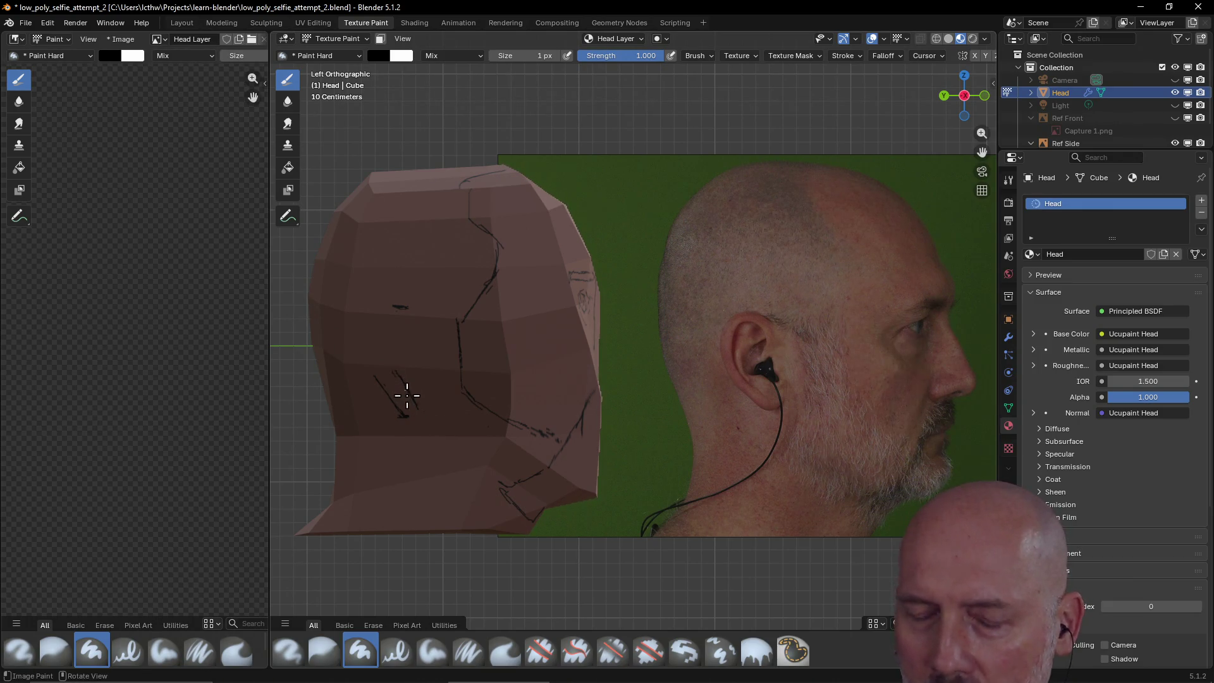
- Switch to a 26 px eraser and erase the lower end of the diagonal stroke
key(n)
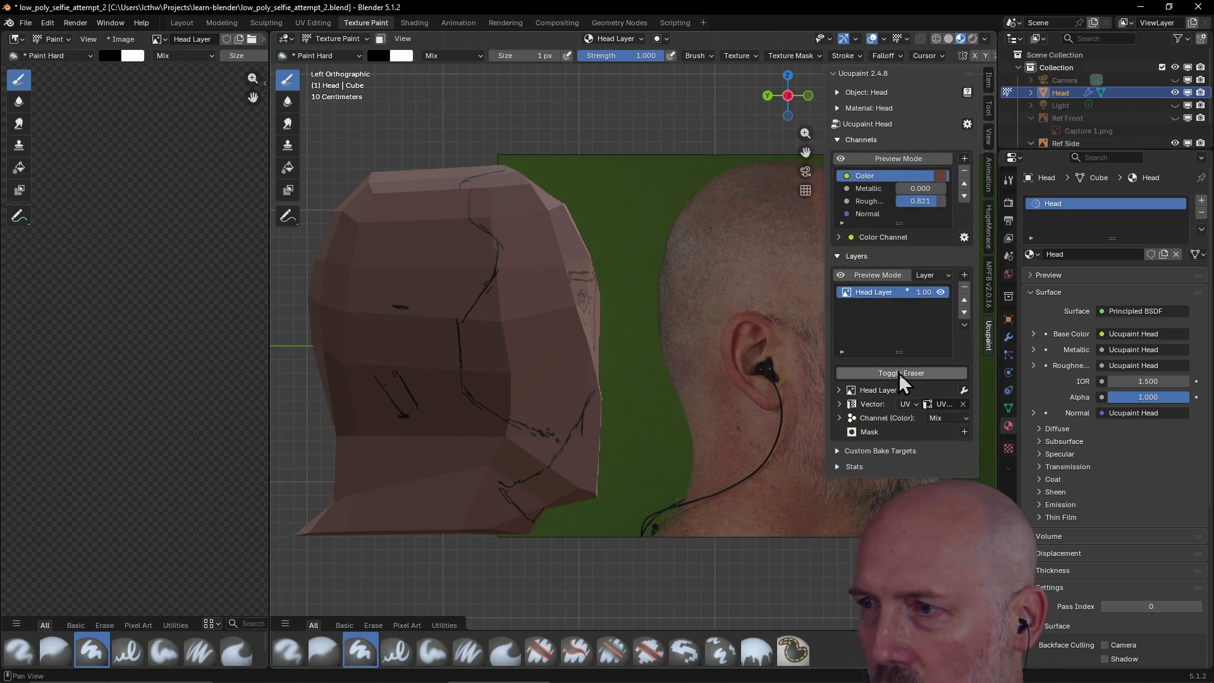
click(900, 373)
key(f)
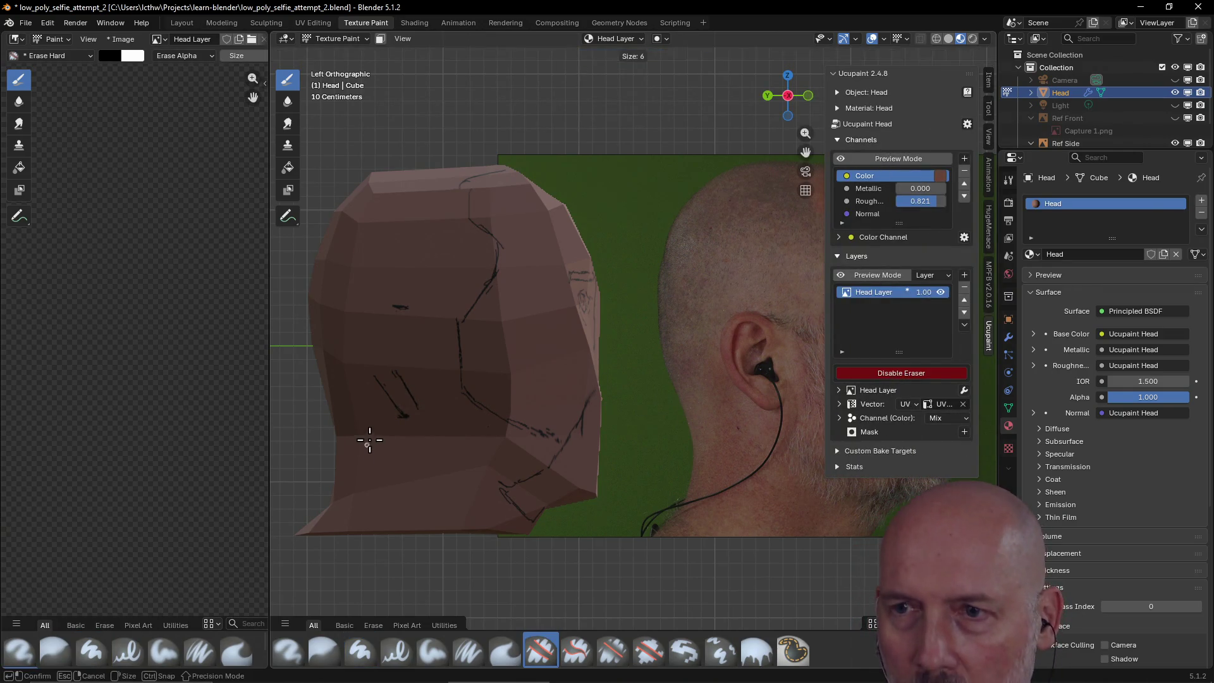
click(378, 406)
mouse_move(371, 377)
mouse_down()
mouse_move(396, 417)
mouse_move(390, 392)
mouse_up()
drag(410, 434, 418, 436)
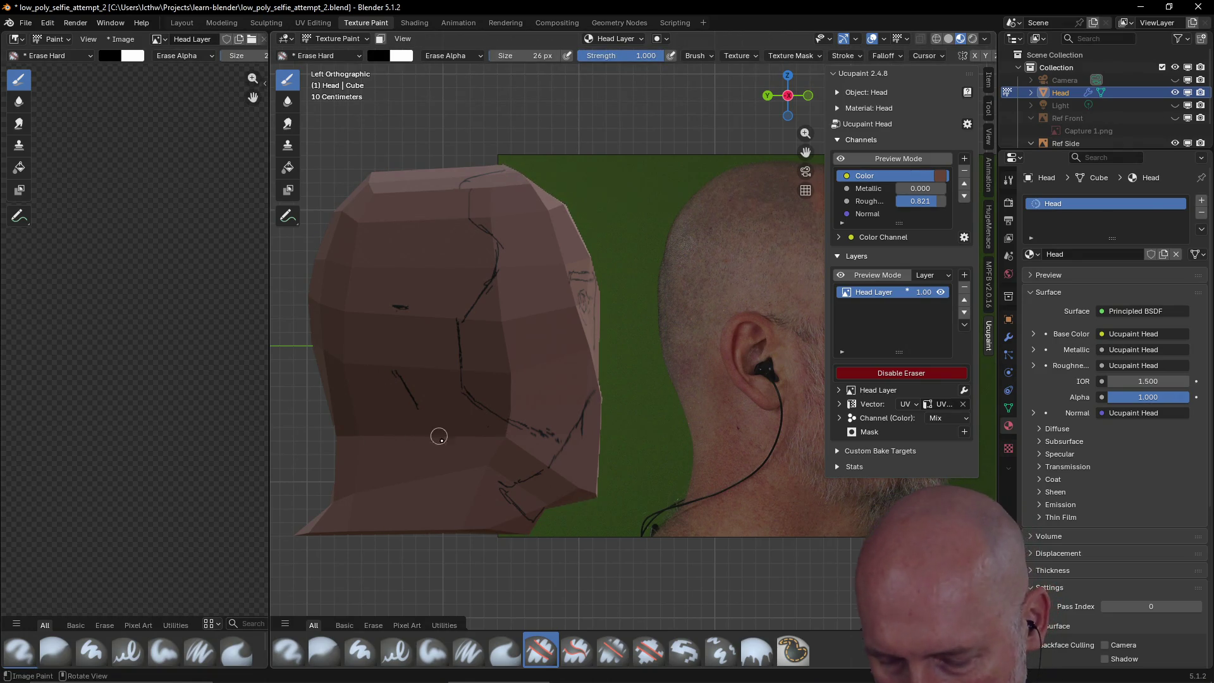
- Return to painting at 1 px and redraw the line joining the short mark to the existing line
key(f)
click(386, 423)
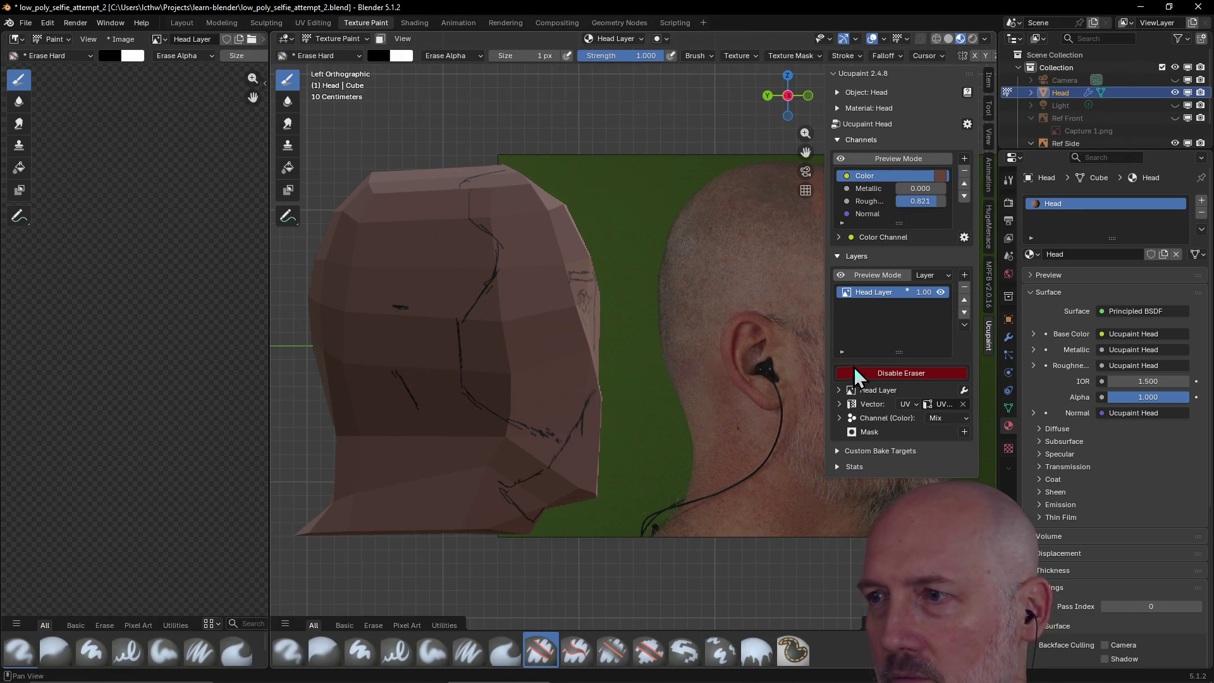
click(900, 373)
key(n)
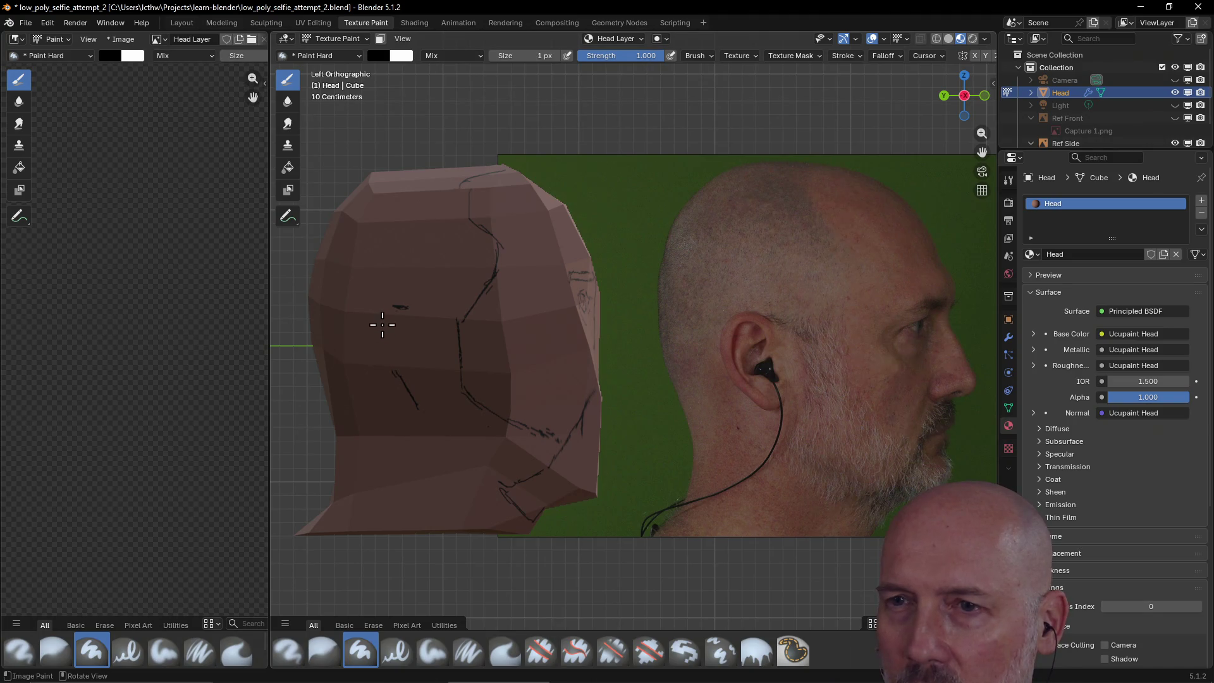
drag(381, 325, 398, 376)
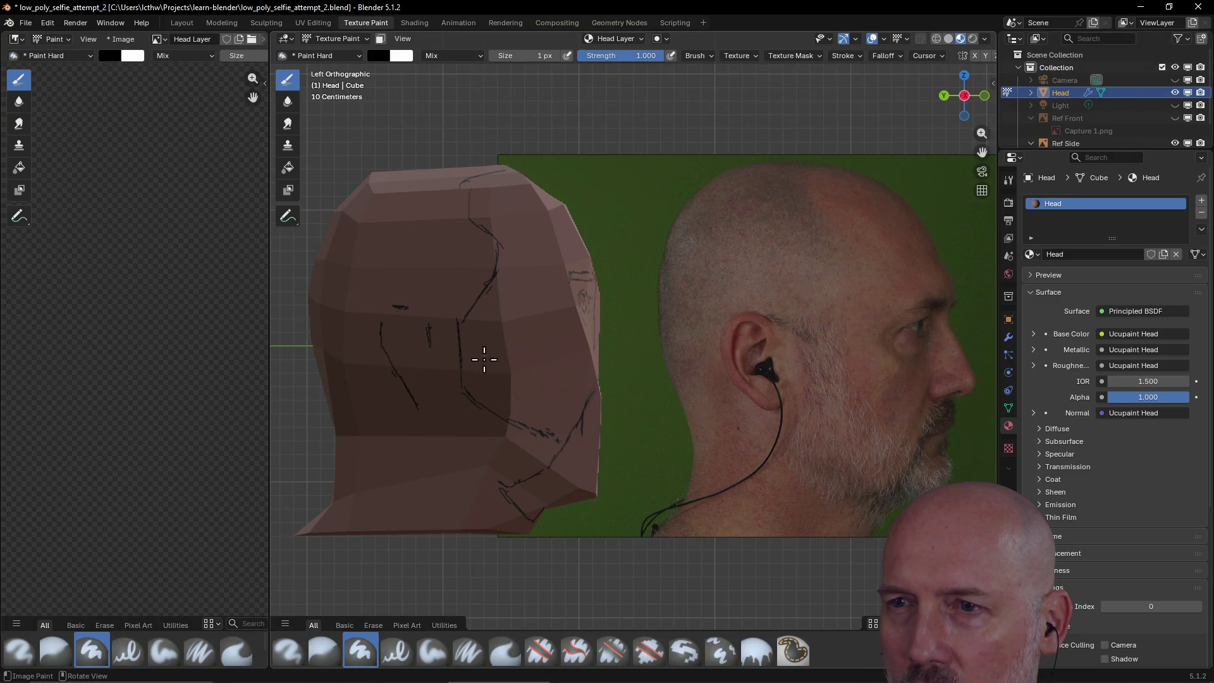
- Sketch the ear outline and its inner curves on the head's side with 1 px strokes
drag(471, 320, 469, 378)
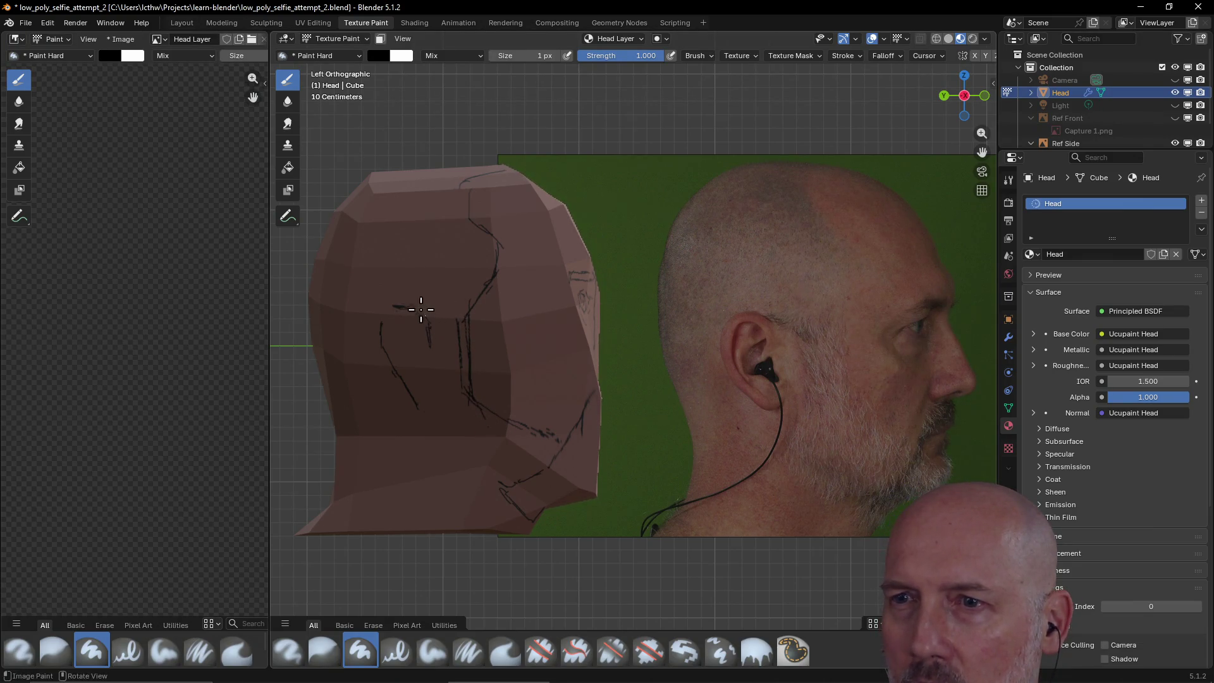
drag(416, 408, 382, 359)
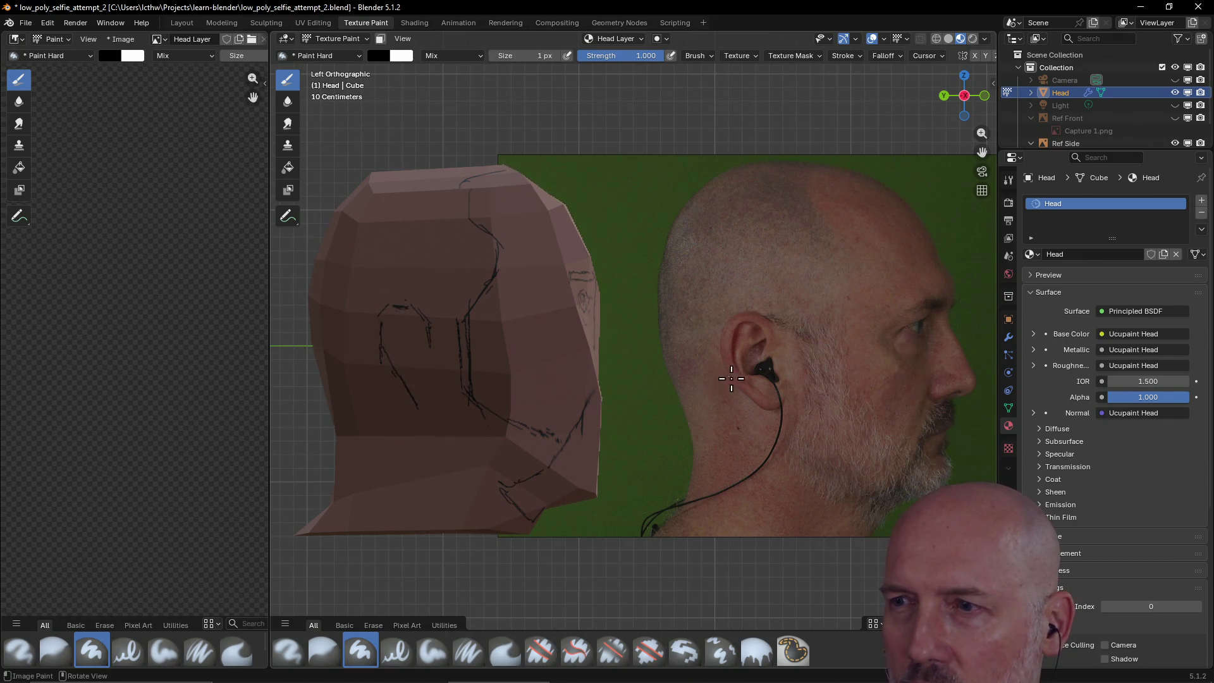
mouse_move(387, 369)
mouse_down()
mouse_move(419, 406)
mouse_move(432, 383)
mouse_up()
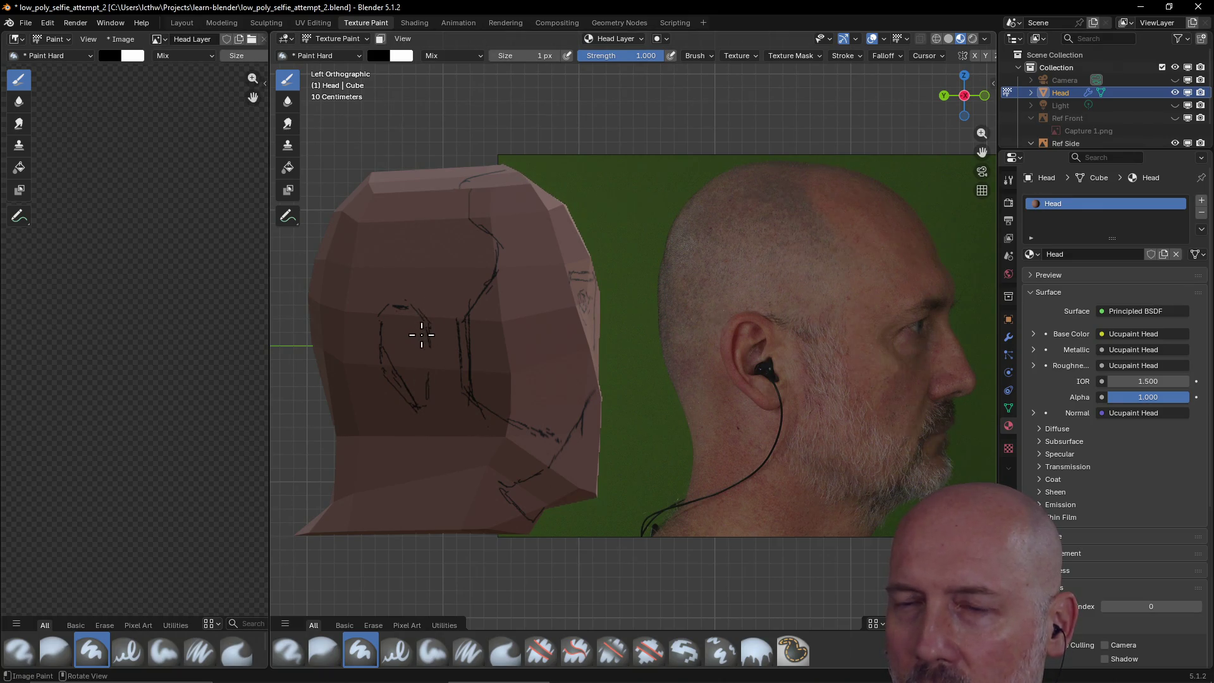
mouse_move(396, 325)
mouse_down()
mouse_move(420, 328)
mouse_move(409, 315)
mouse_move(377, 324)
mouse_move(379, 355)
mouse_move(397, 382)
mouse_move(406, 339)
mouse_move(415, 384)
mouse_up()
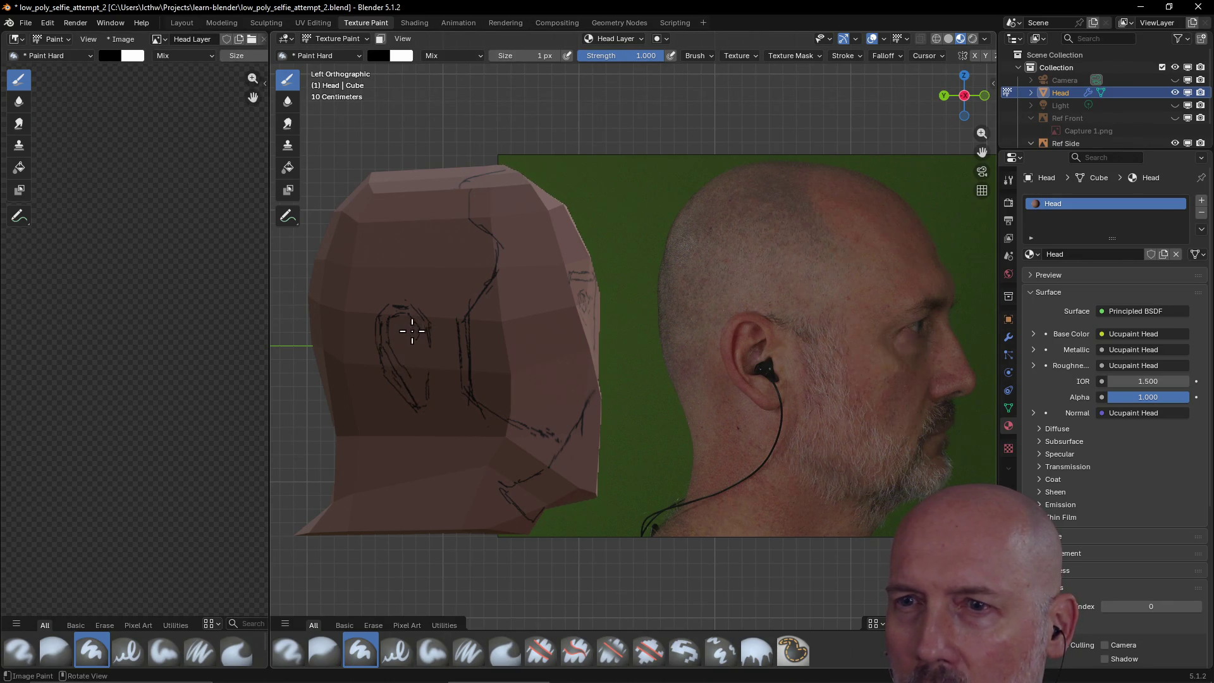
mouse_move(418, 327)
mouse_down()
mouse_move(396, 336)
mouse_move(420, 377)
mouse_up()
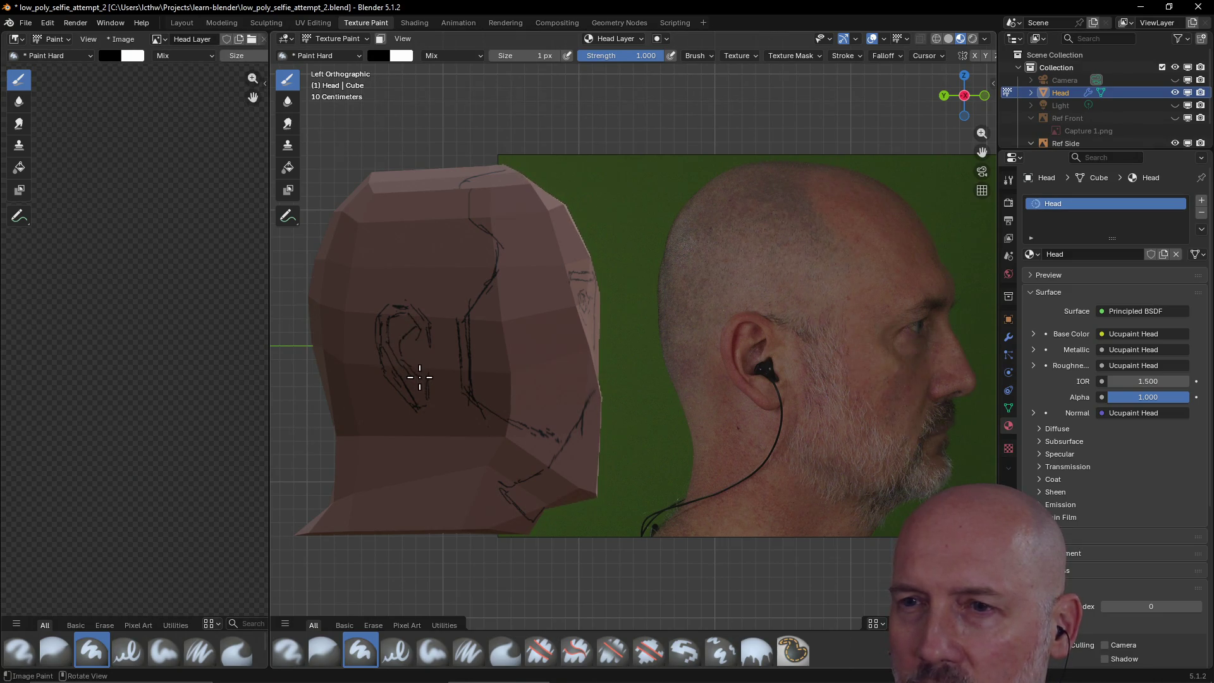
key(bracketright)
key(bracketleft)
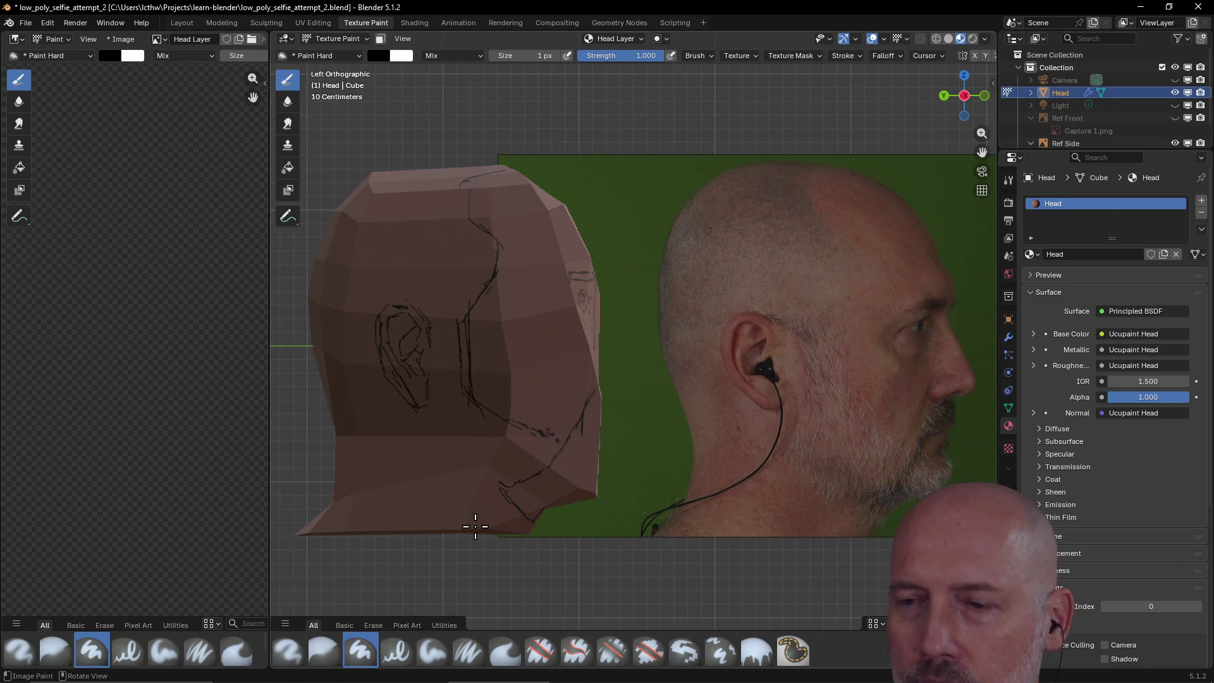
- Switch the Ucupaint brush to erasing and remove stray ear-sketch lines with an 8 px eraser
key(n)
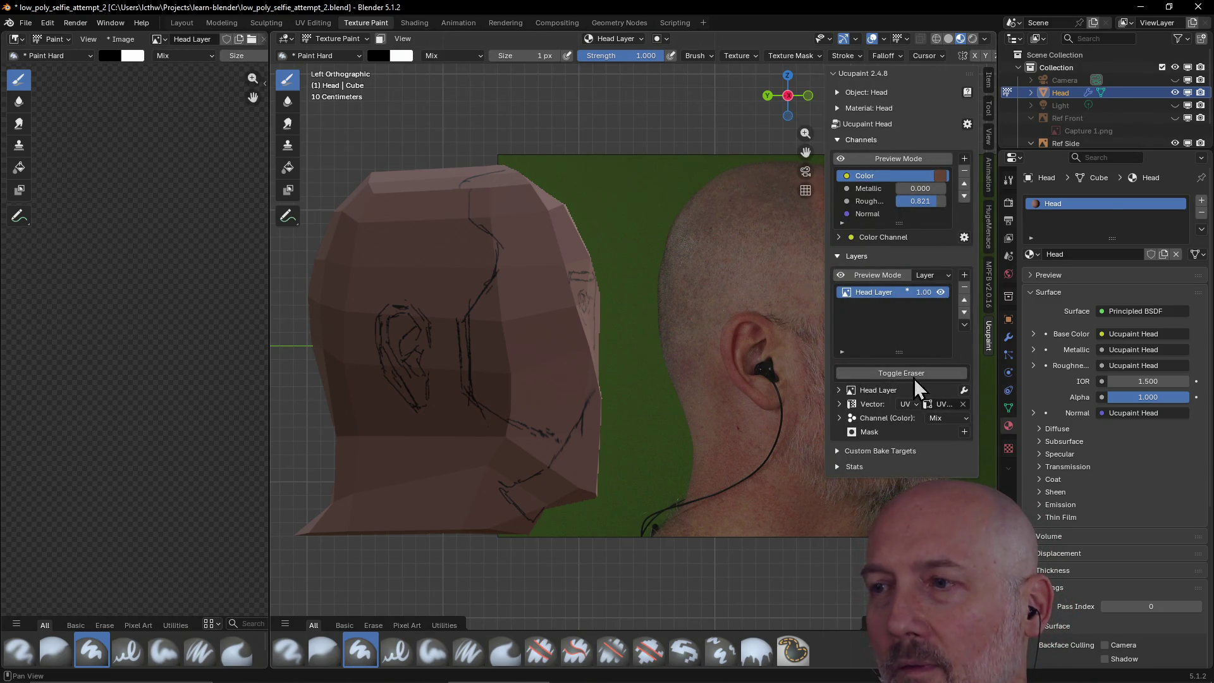
click(917, 374)
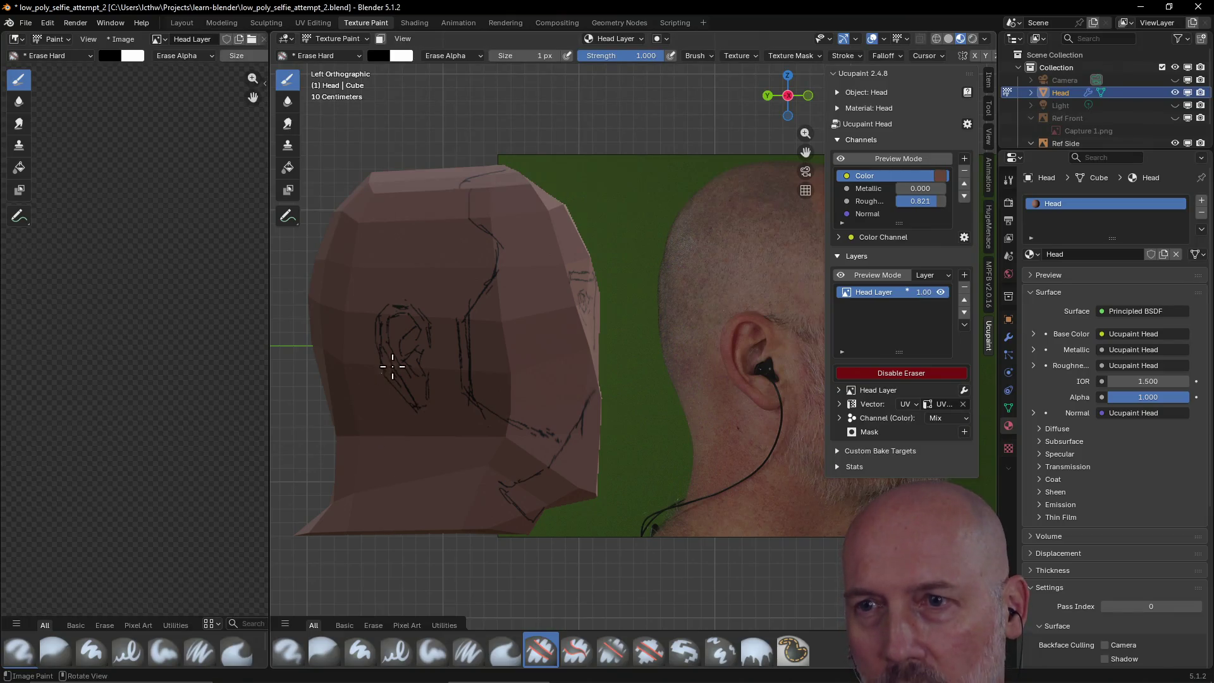
key(f)
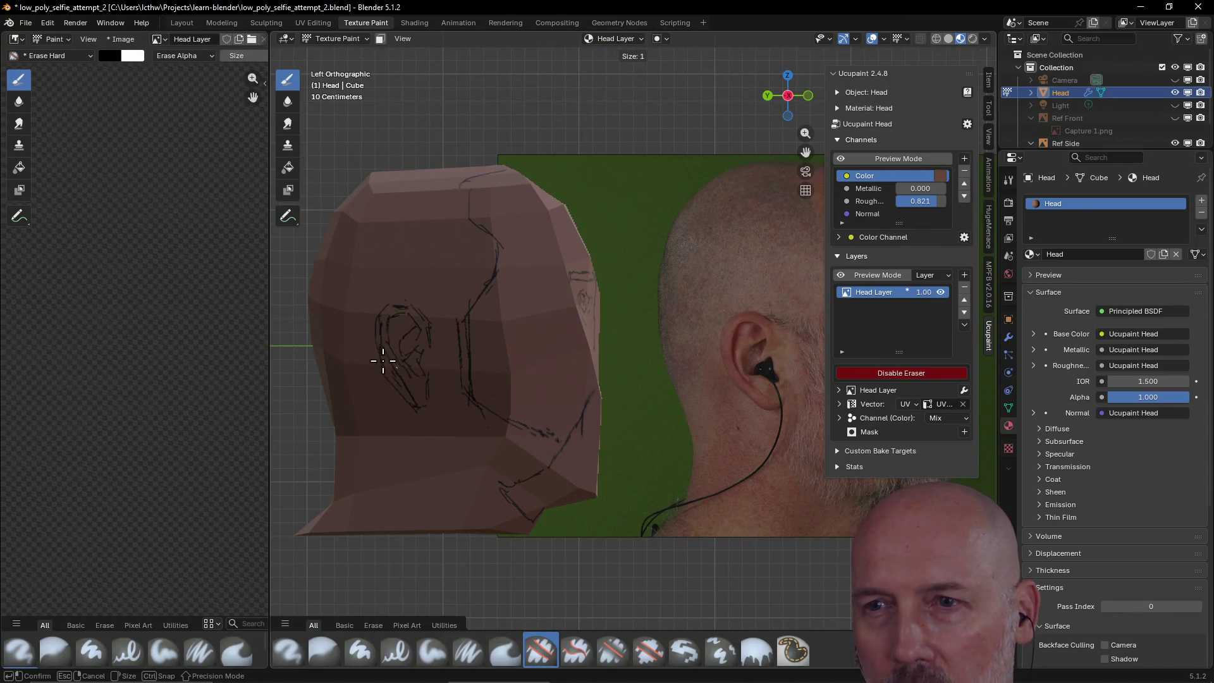
click(385, 360)
mouse_move(390, 371)
mouse_down()
mouse_move(404, 389)
mouse_move(396, 374)
mouse_up()
key(f)
click(398, 381)
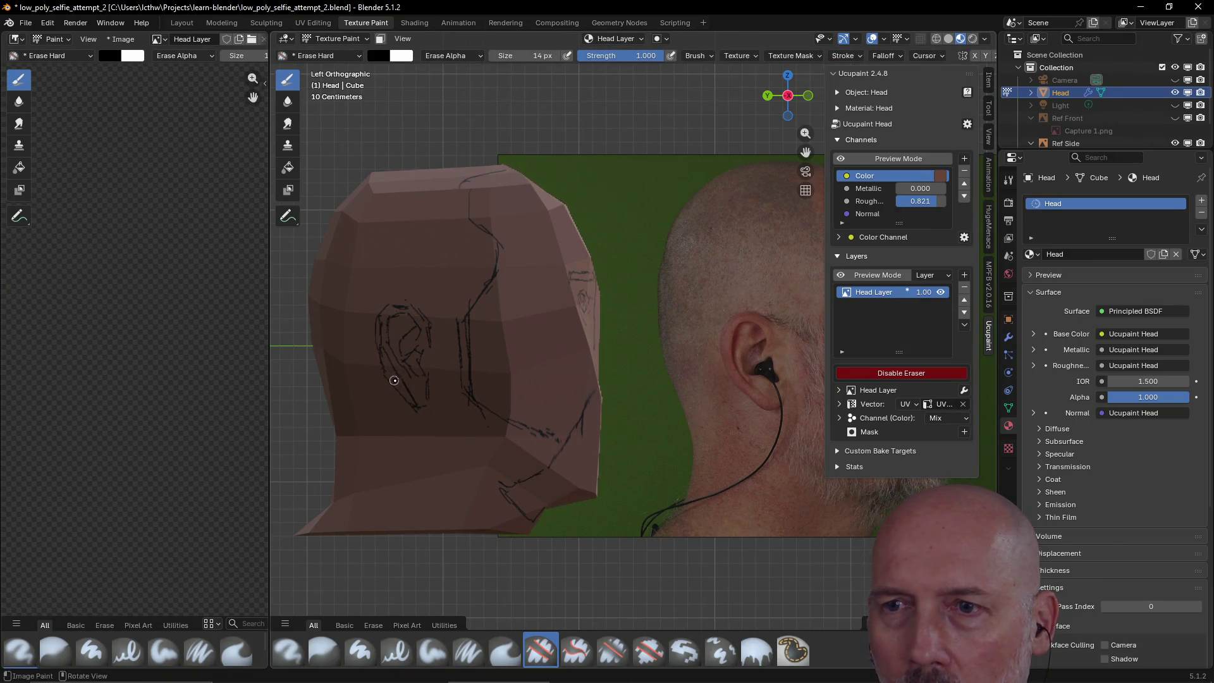
key(f)
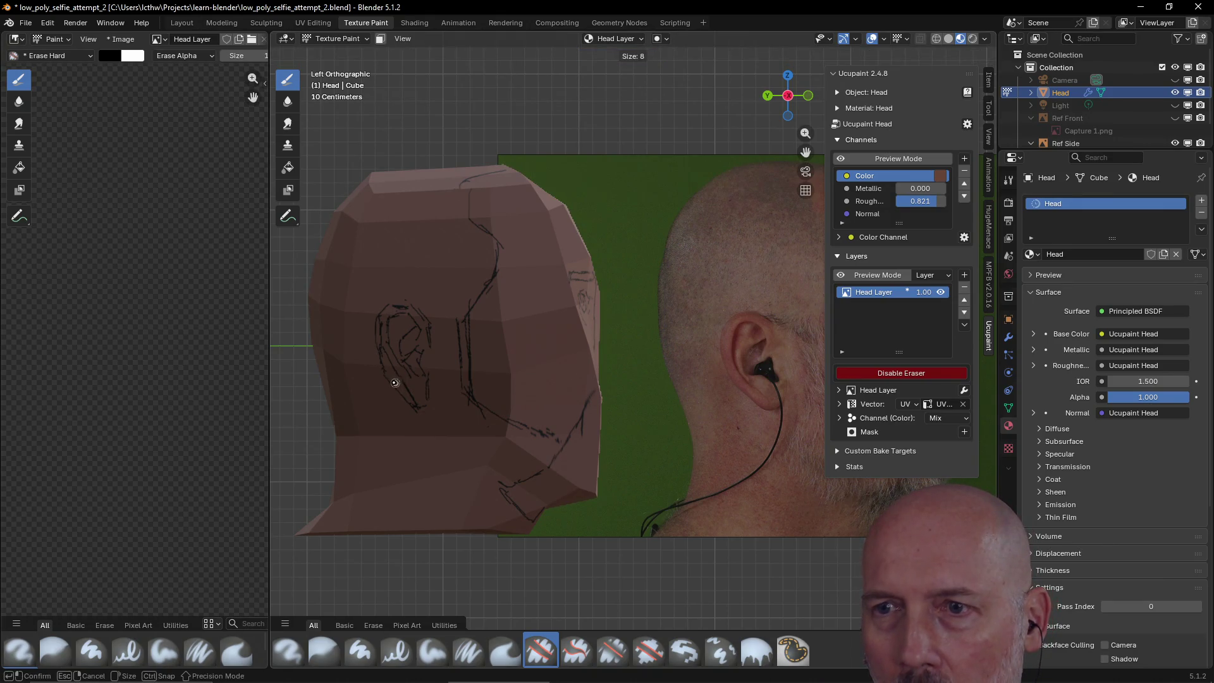
click(394, 382)
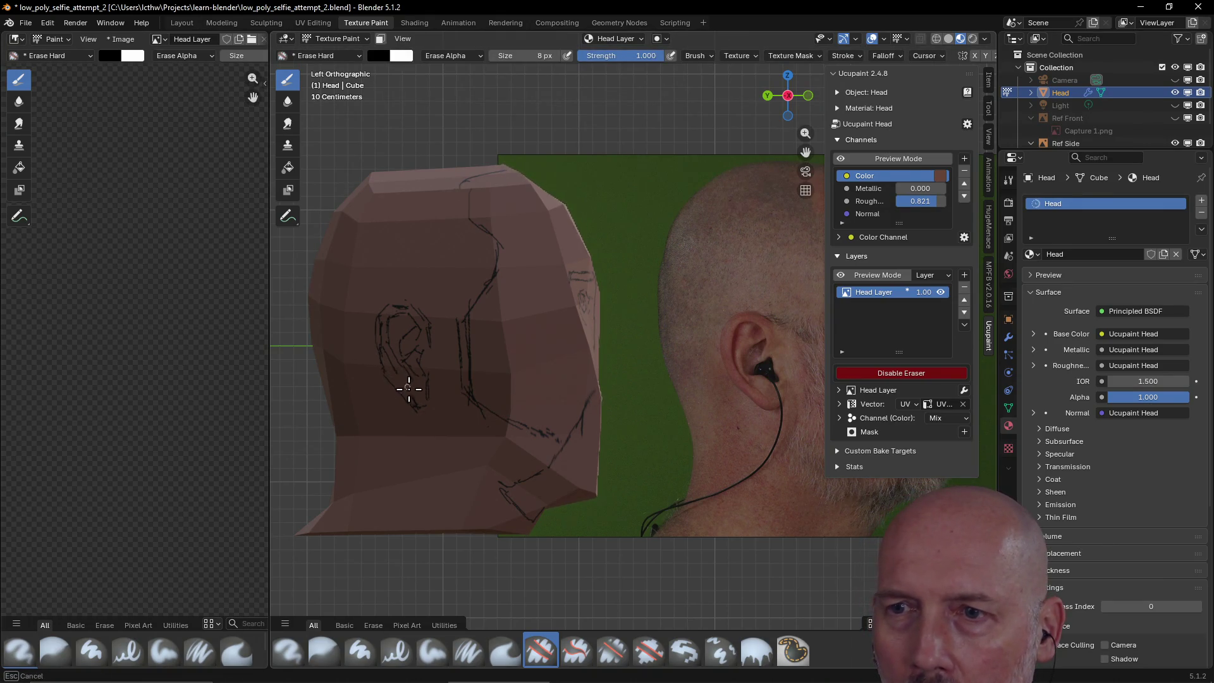
mouse_move(390, 364)
mouse_down()
mouse_move(383, 322)
mouse_move(382, 354)
mouse_up()
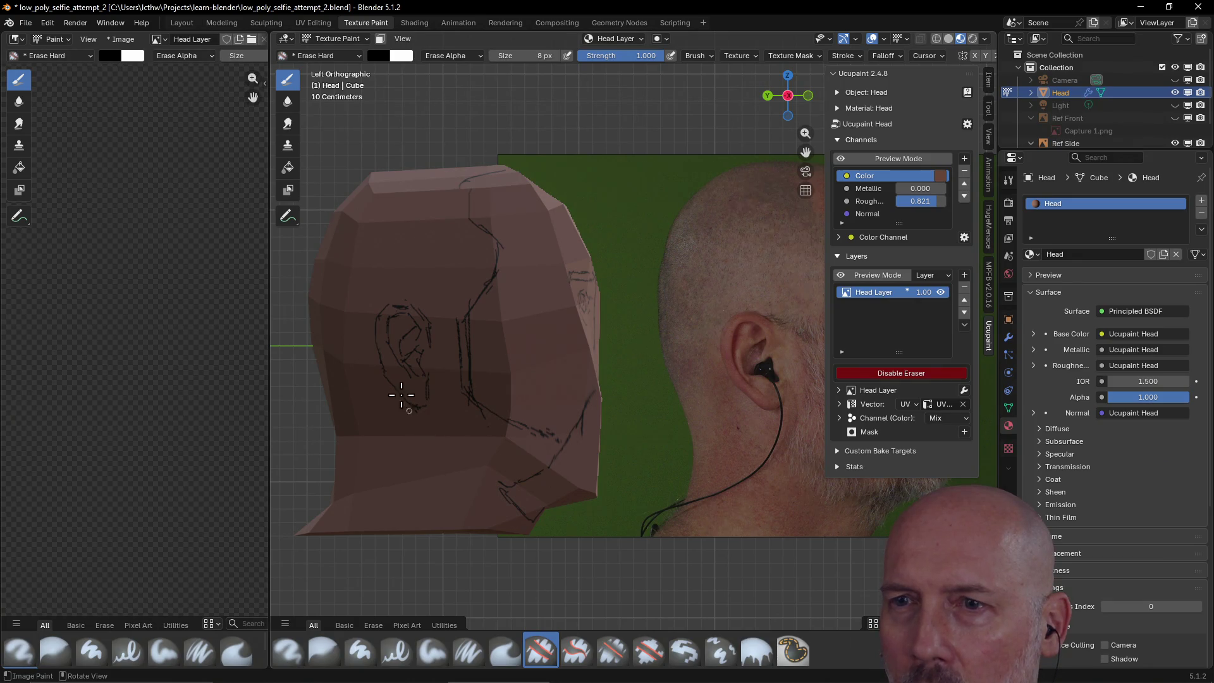
mouse_move(398, 367)
mouse_down()
mouse_move(393, 347)
mouse_move(396, 364)
mouse_up()
- Return the brush to painting at 1 px
key(f)
click(407, 413)
click(861, 373)
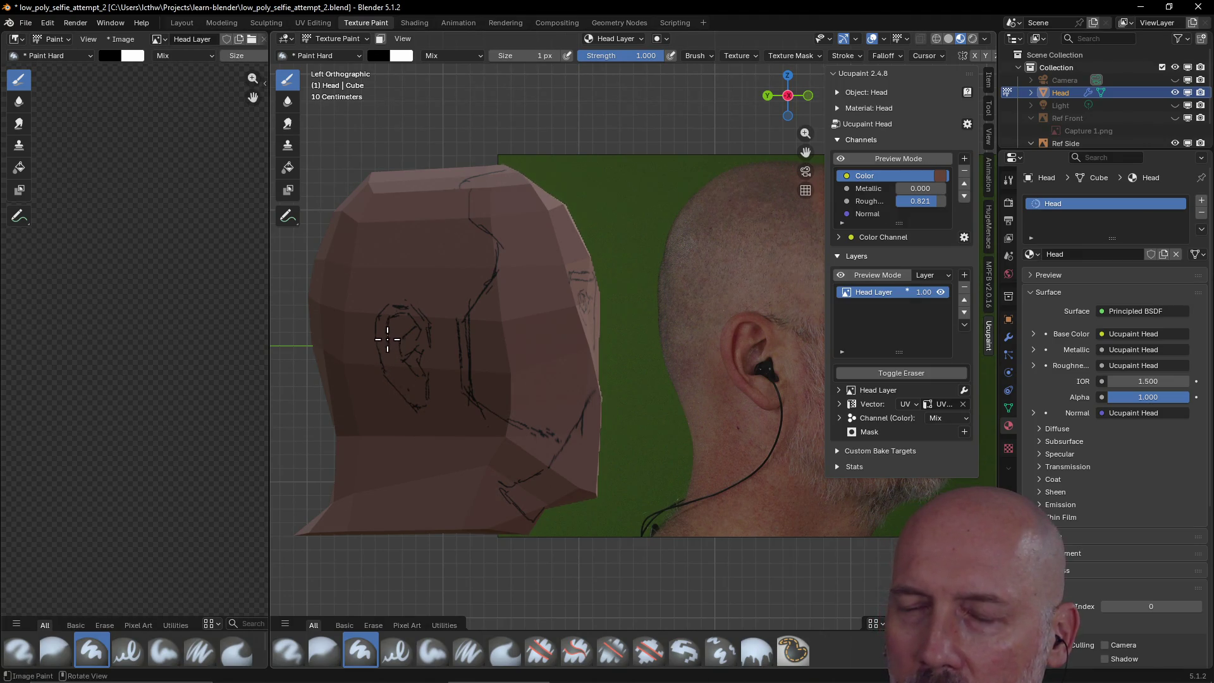
key(bracketright)
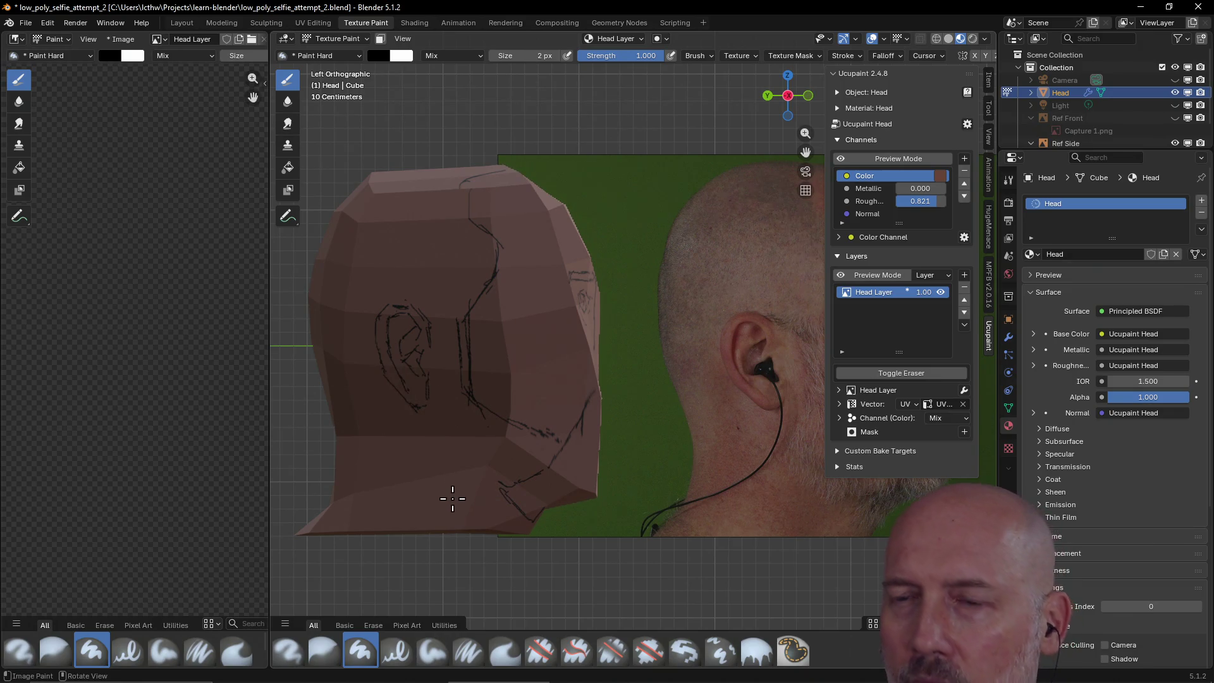
key(bracketleft)
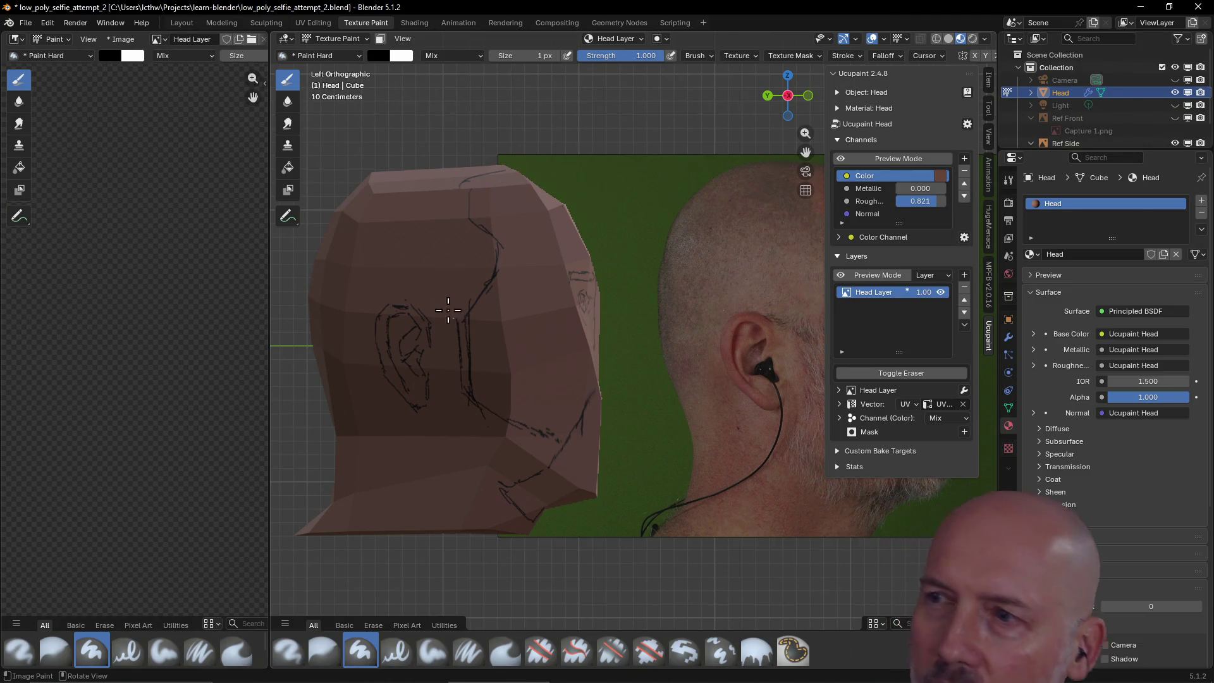
key(bracketright)
key(bracketleft)
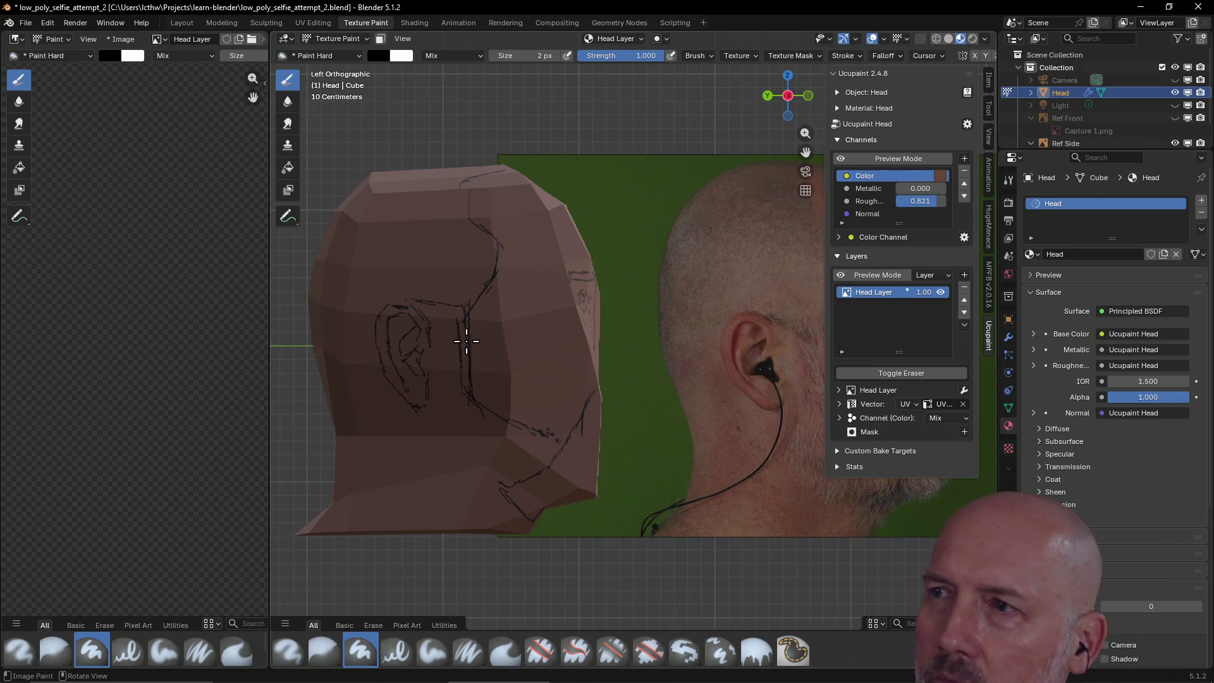
- Erase stray lines below the ear and near the jaw at 24 px, then resume 1 px painting
click(872, 372)
key(f)
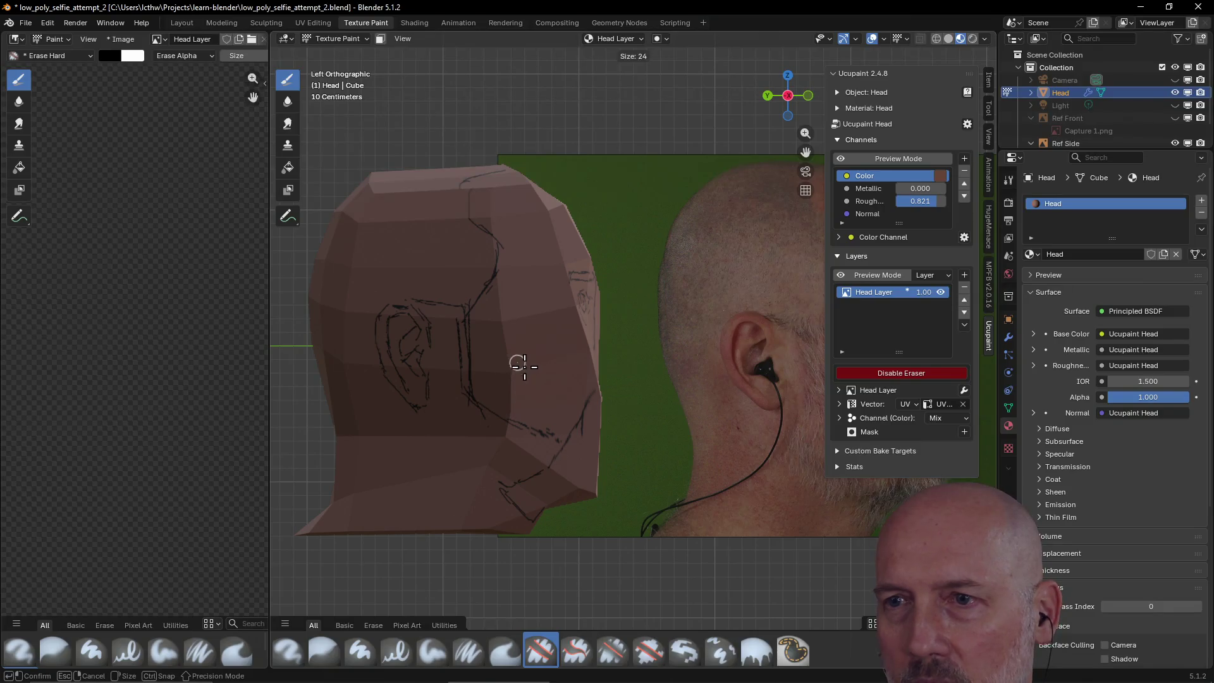
click(517, 364)
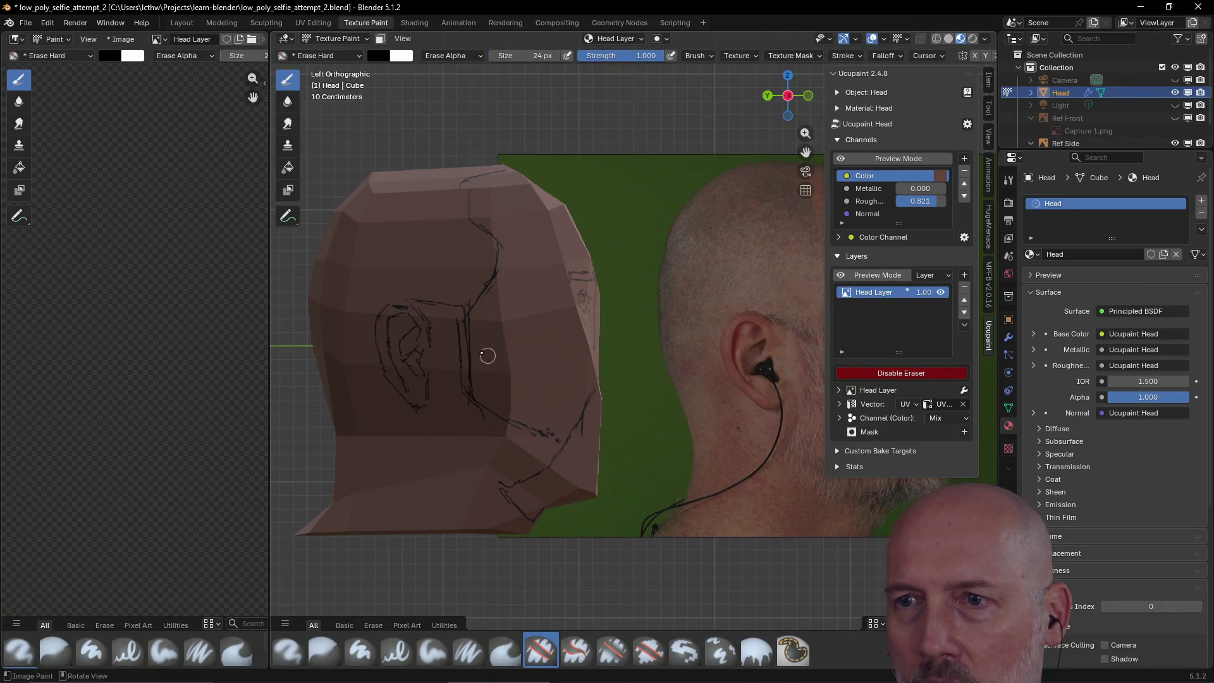
drag(453, 318, 457, 366)
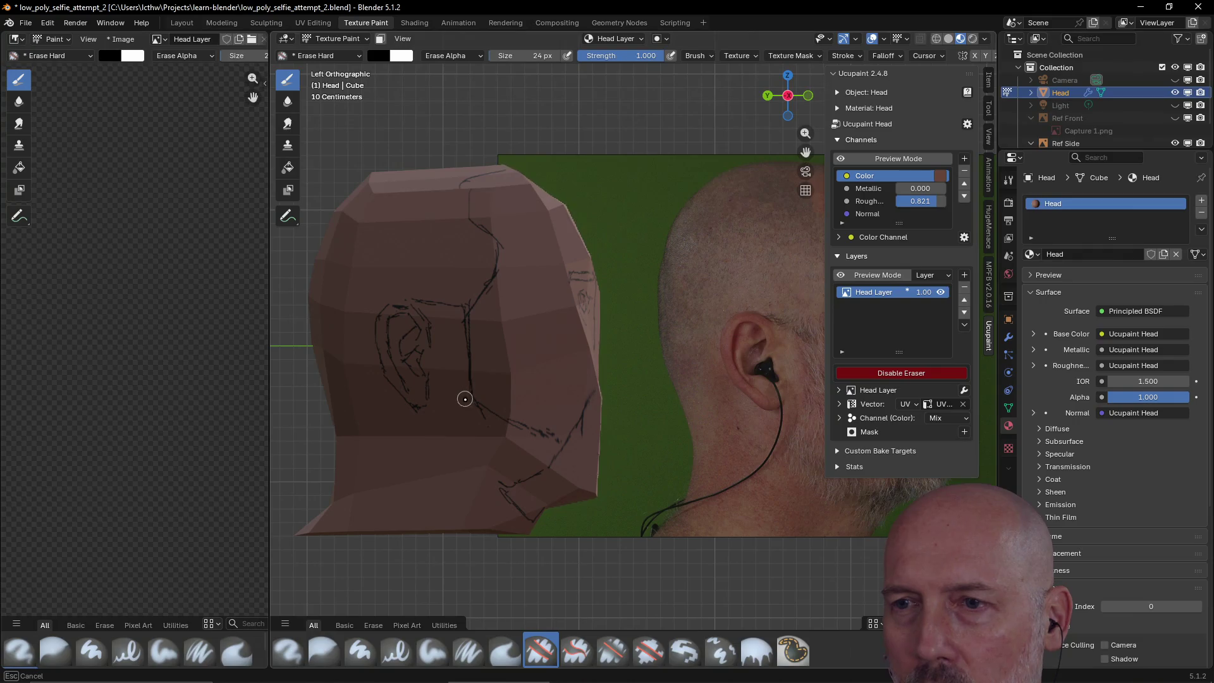
drag(484, 424, 476, 434)
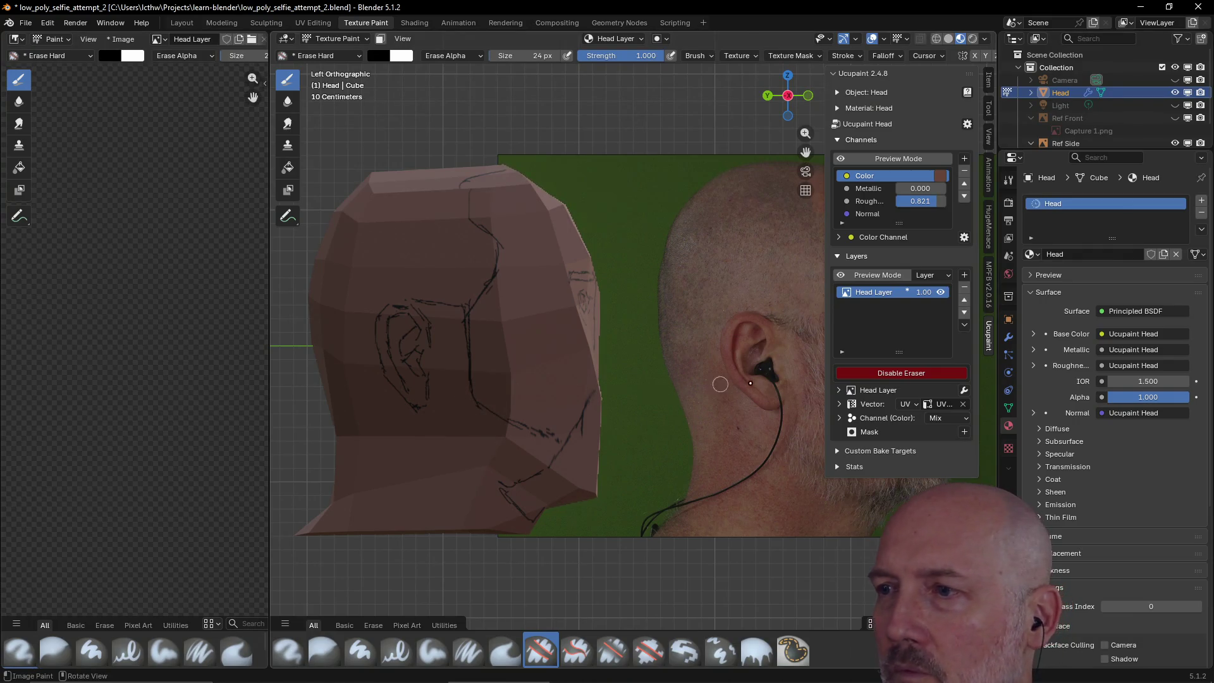
click(883, 375)
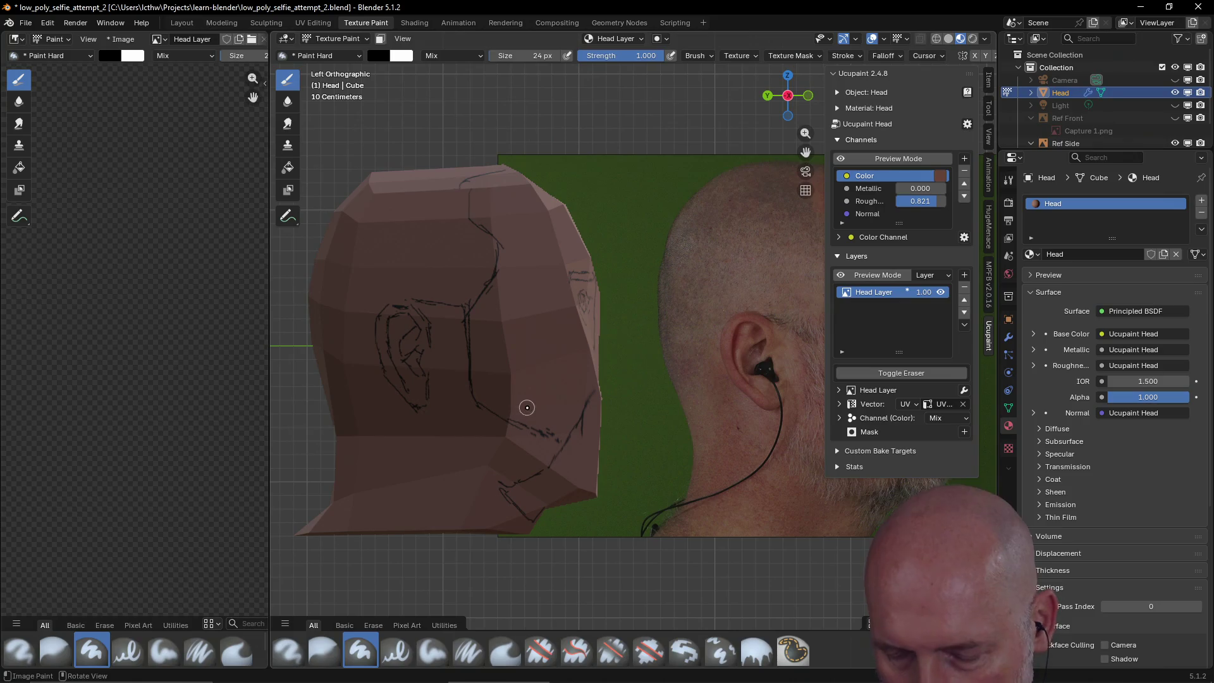
key(f)
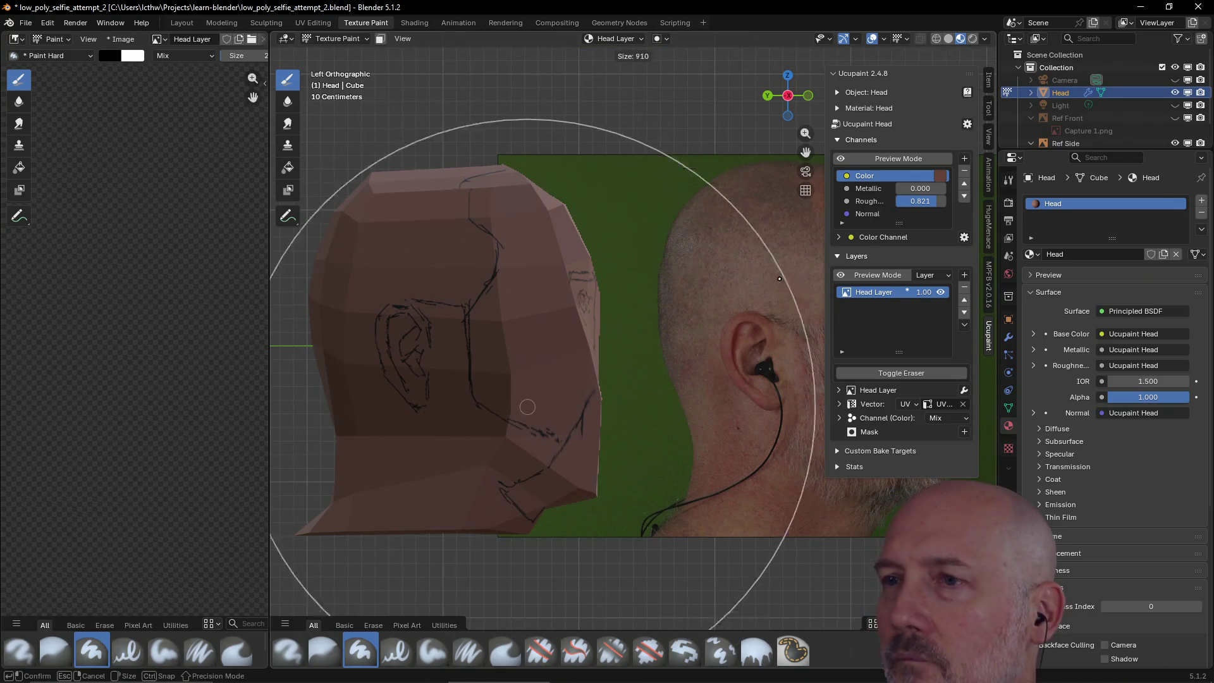
click(527, 407)
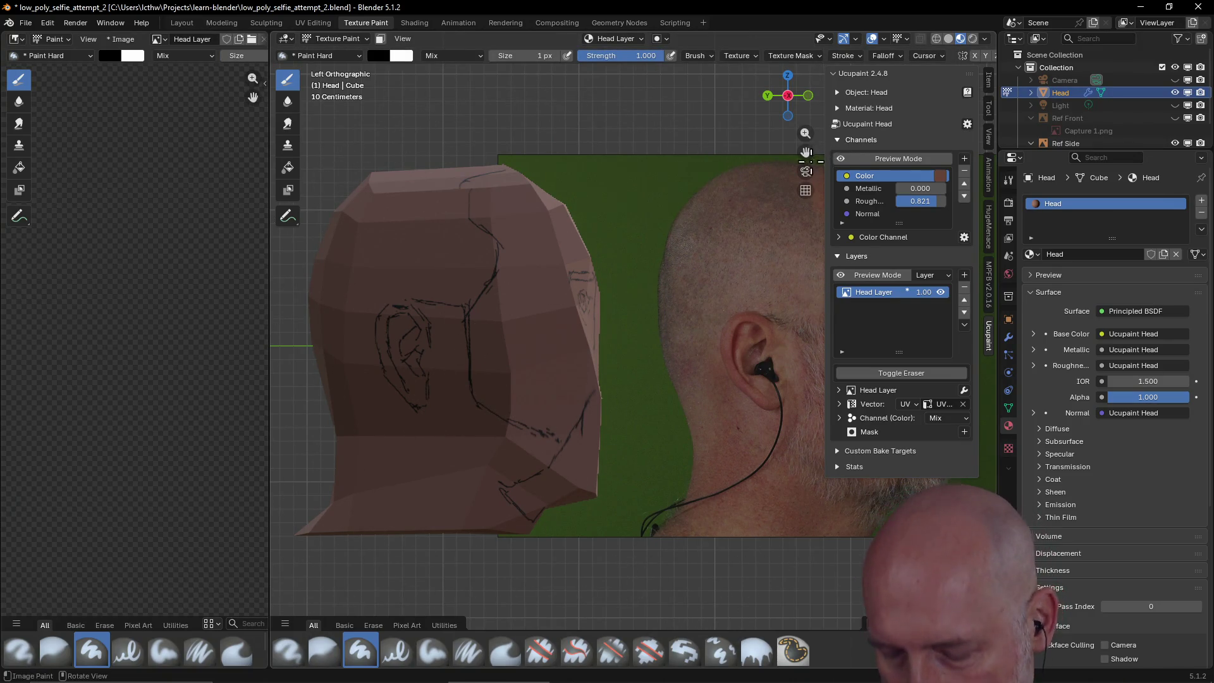
key(n)
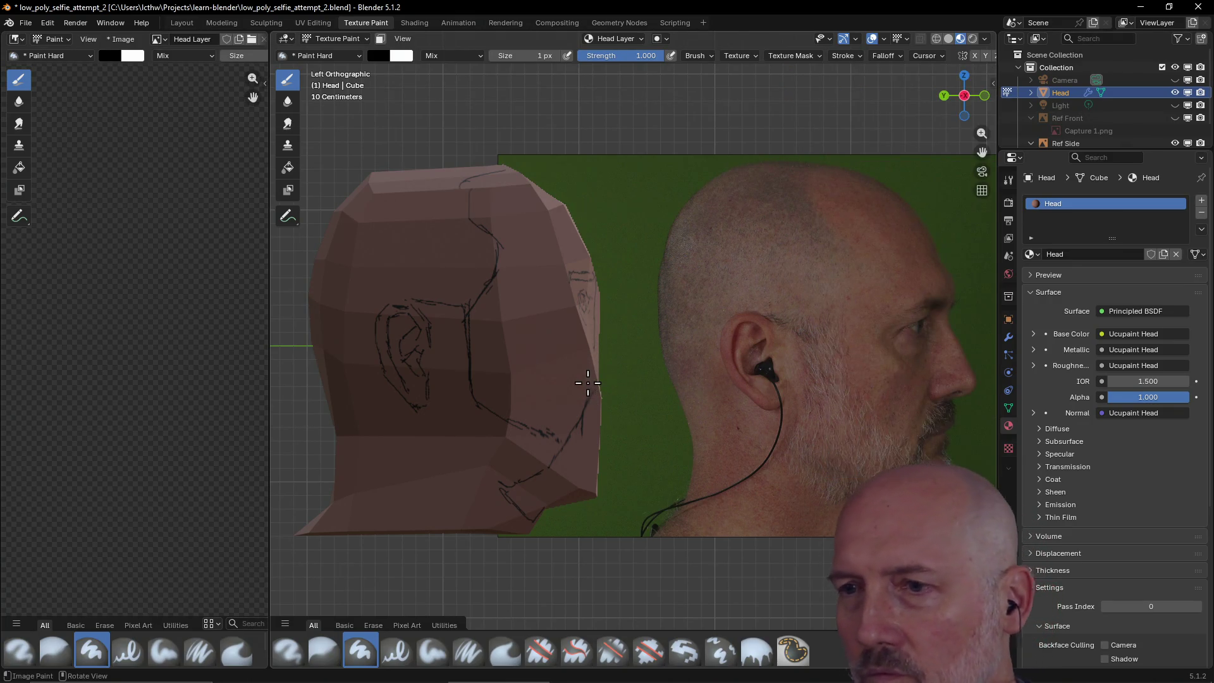
- From a frontal view, thicken and lengthen the left eyebrow line, undoing stray forehead strokes
mouse_move(629, 399)
middle_down()
mouse_move(590, 401)
mouse_move(556, 443)
mouse_move(658, 433)
mouse_move(453, 423)
mouse_move(620, 418)
mouse_move(415, 434)
mouse_move(499, 491)
mouse_move(639, 453)
mouse_move(626, 482)
mouse_move(390, 470)
mouse_move(348, 439)
mouse_move(284, 436)
mouse_move(534, 439)
middle_up()
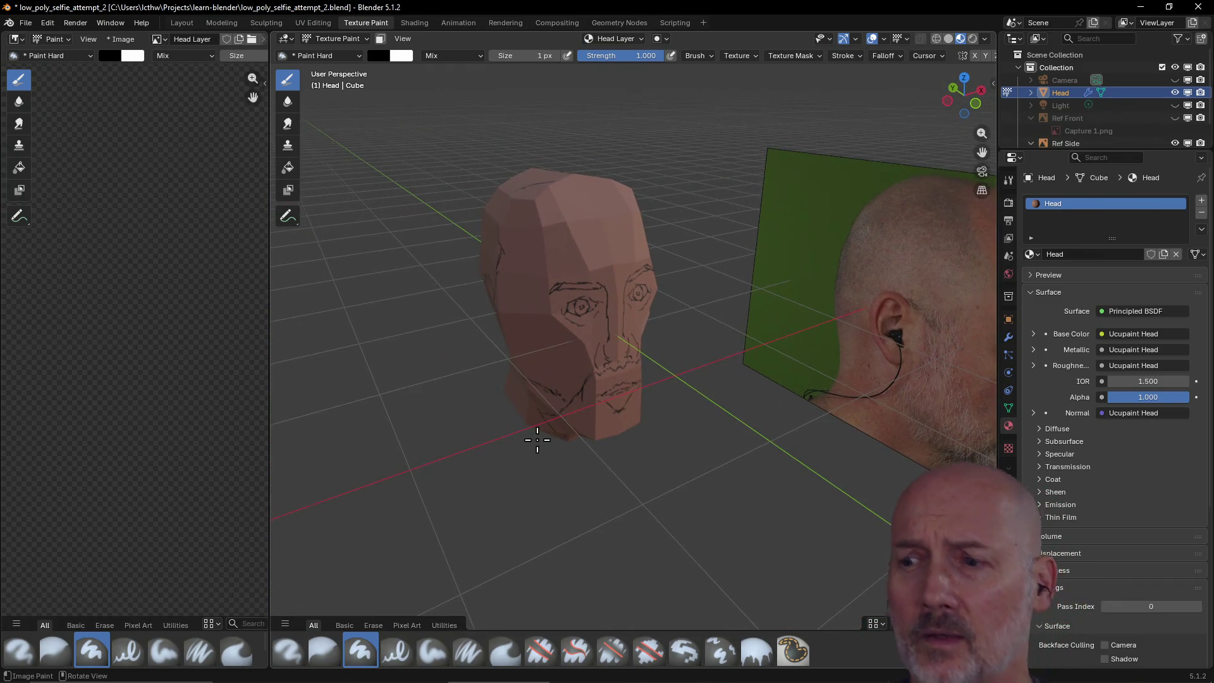
mouse_move(536, 440)
middle_down()
mouse_move(617, 367)
mouse_move(623, 344)
mouse_move(829, 355)
mouse_move(700, 354)
mouse_move(643, 366)
mouse_move(726, 360)
mouse_move(577, 393)
mouse_move(588, 388)
mouse_move(556, 348)
mouse_move(685, 342)
mouse_move(618, 249)
mouse_move(729, 250)
mouse_move(700, 320)
mouse_move(539, 274)
mouse_move(470, 234)
mouse_move(699, 238)
mouse_move(555, 271)
mouse_move(575, 279)
middle_up()
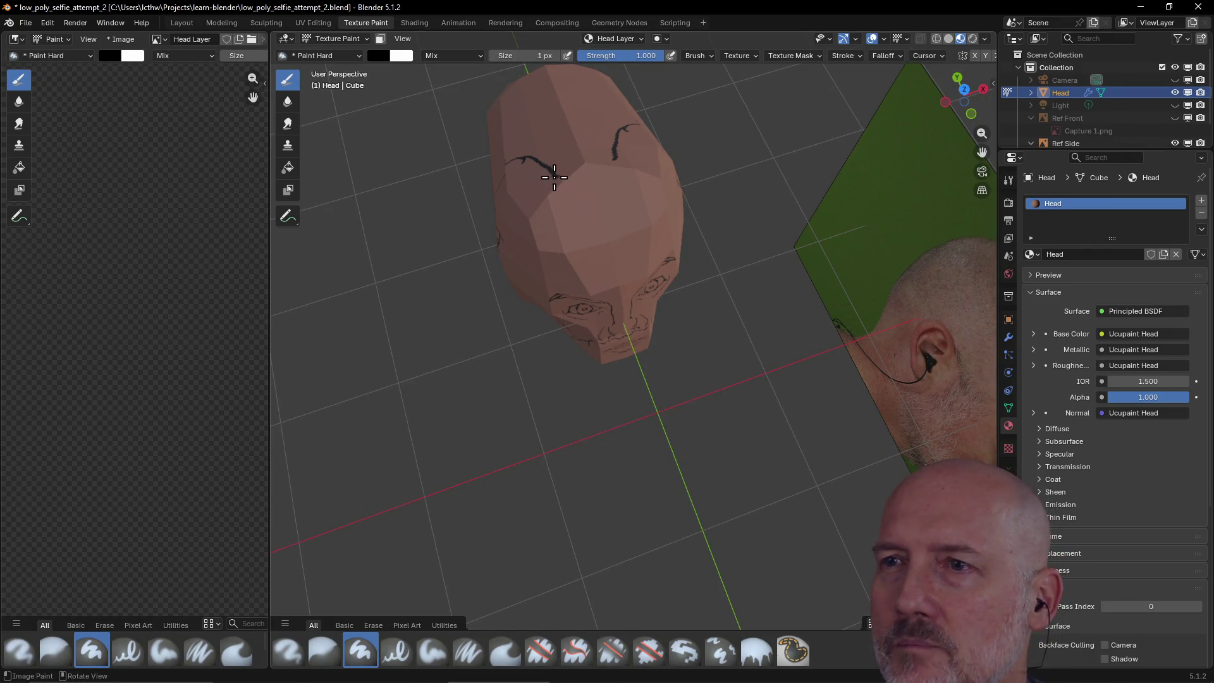
drag(556, 172, 616, 171)
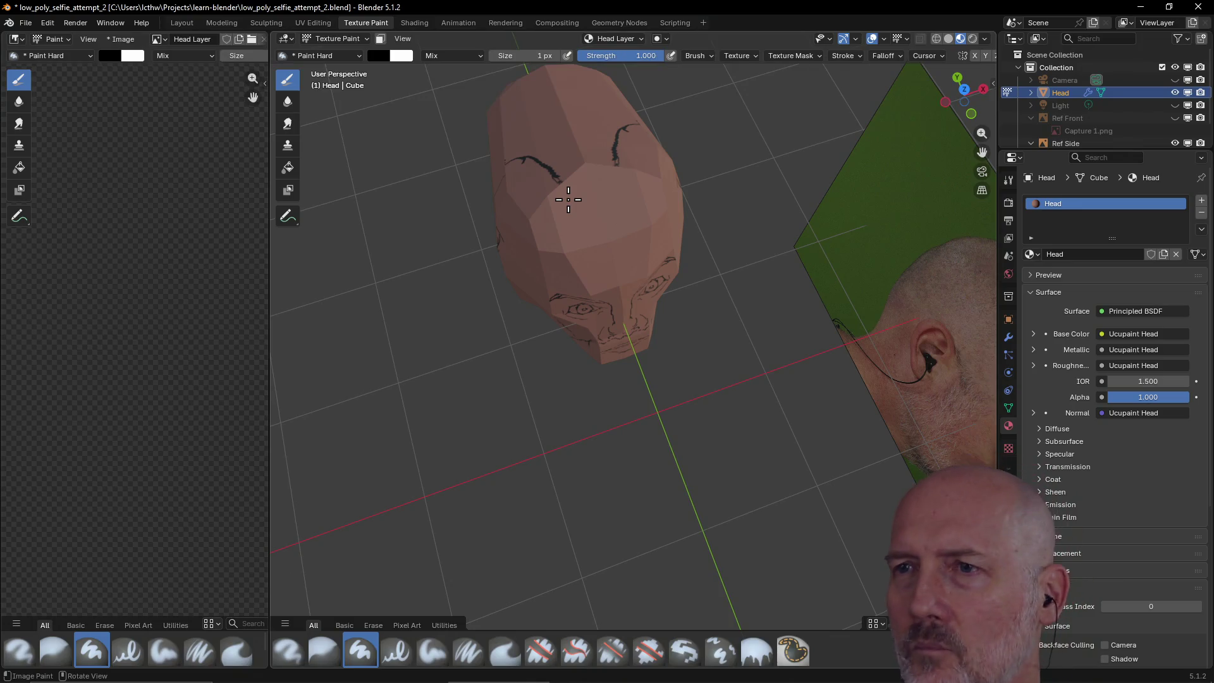
drag(586, 203, 579, 187)
drag(603, 242, 599, 279)
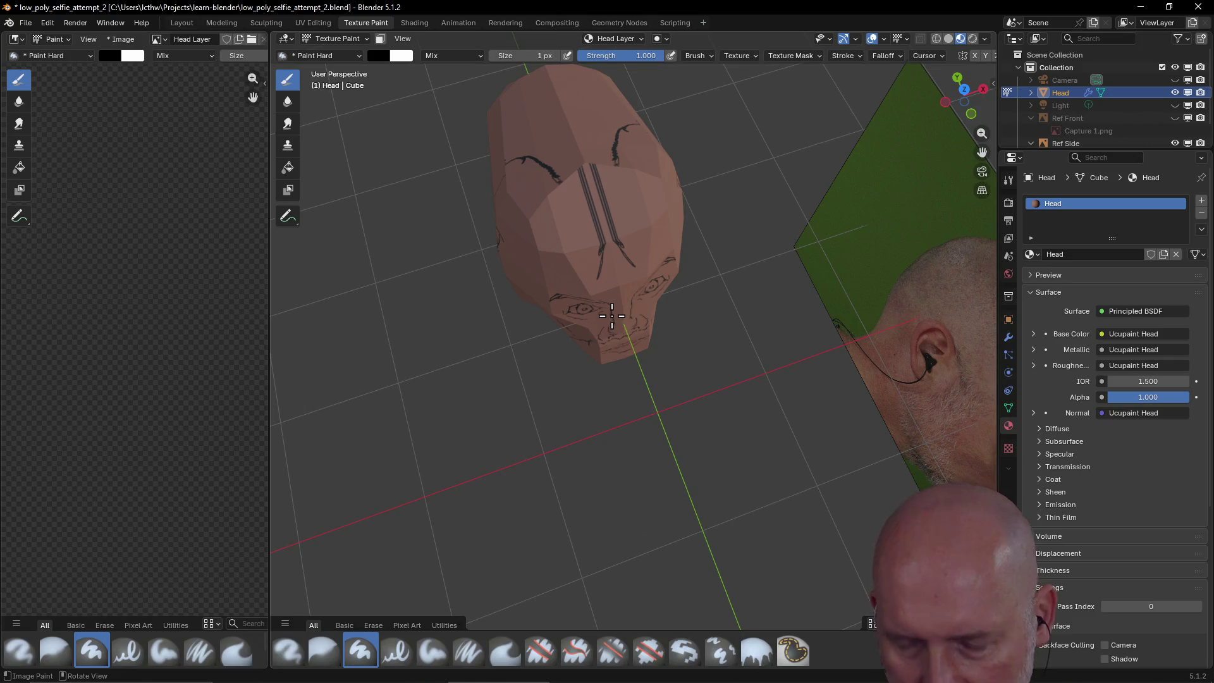
key(ctrl+z)
drag(594, 165, 571, 188)
drag(579, 321, 577, 317)
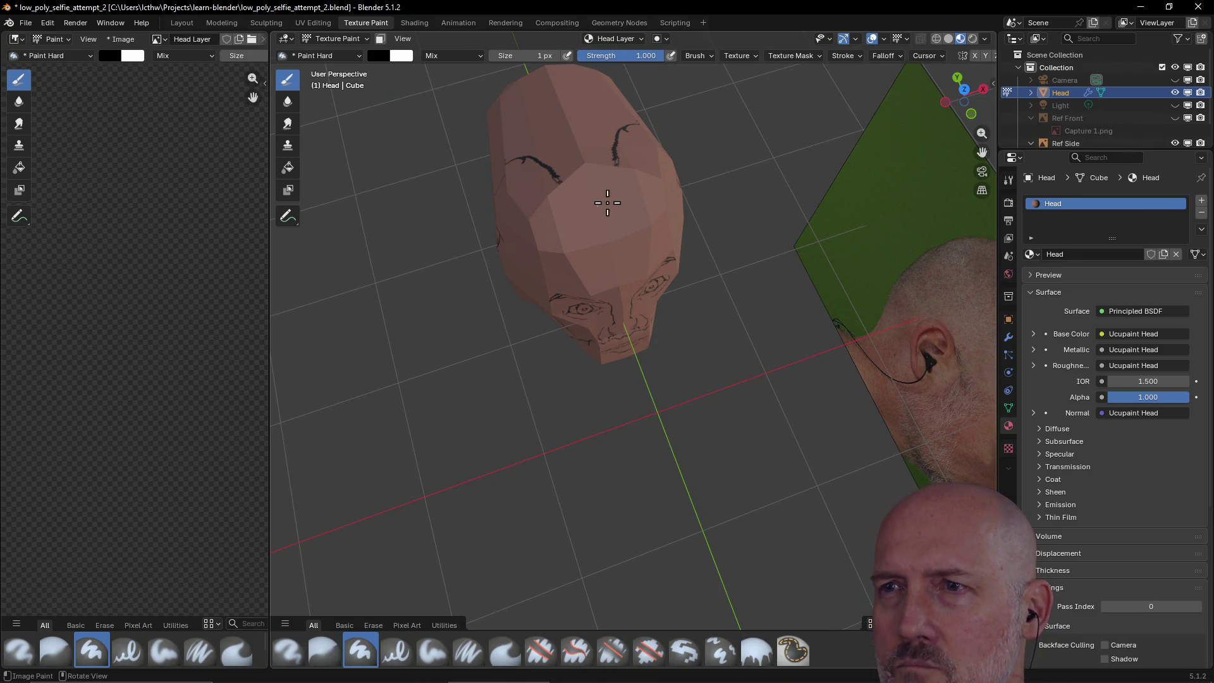
- Set the brush to 2 px, orbit around the head, and move to the UV Editing workspace
middle_drag(595, 214, 617, 181)
mouse_move(674, 153)
middle_down()
mouse_move(672, 193)
mouse_move(685, 189)
middle_up()
middle_drag(510, 234, 533, 214)
key(f)
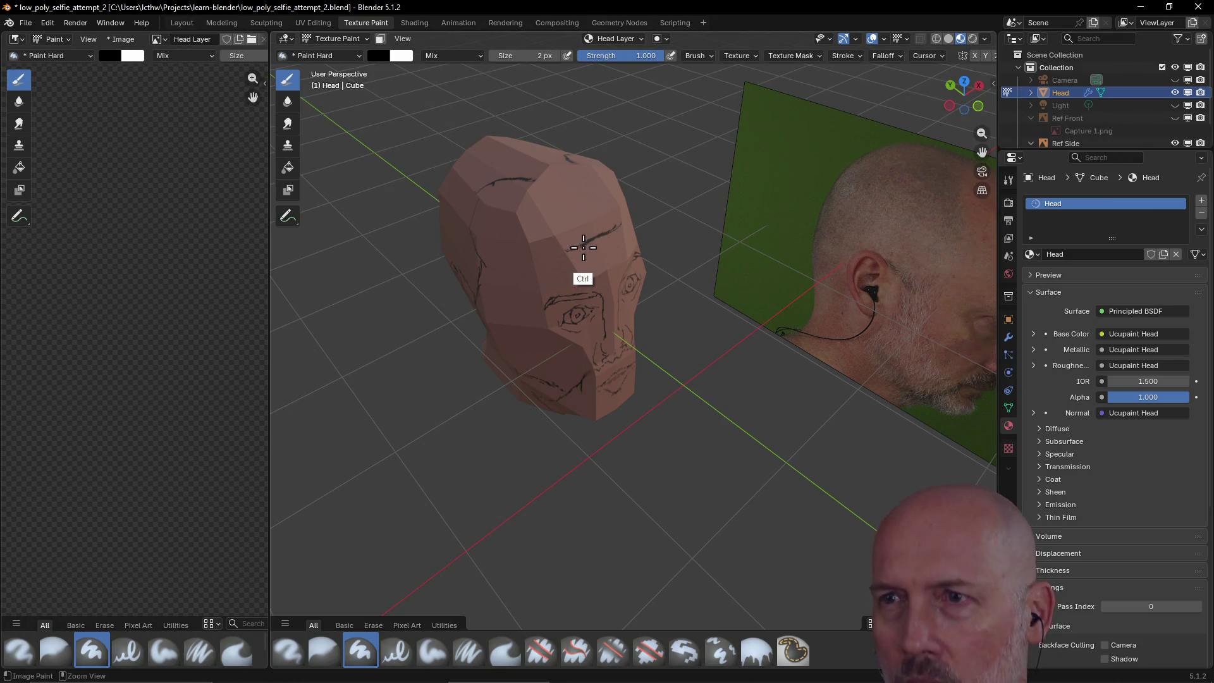
click(580, 248)
key(f)
click(562, 198)
mouse_move(561, 198)
middle_down()
mouse_move(570, 210)
mouse_move(683, 203)
mouse_move(685, 290)
mouse_move(719, 154)
mouse_move(699, 276)
mouse_move(718, 257)
middle_up()
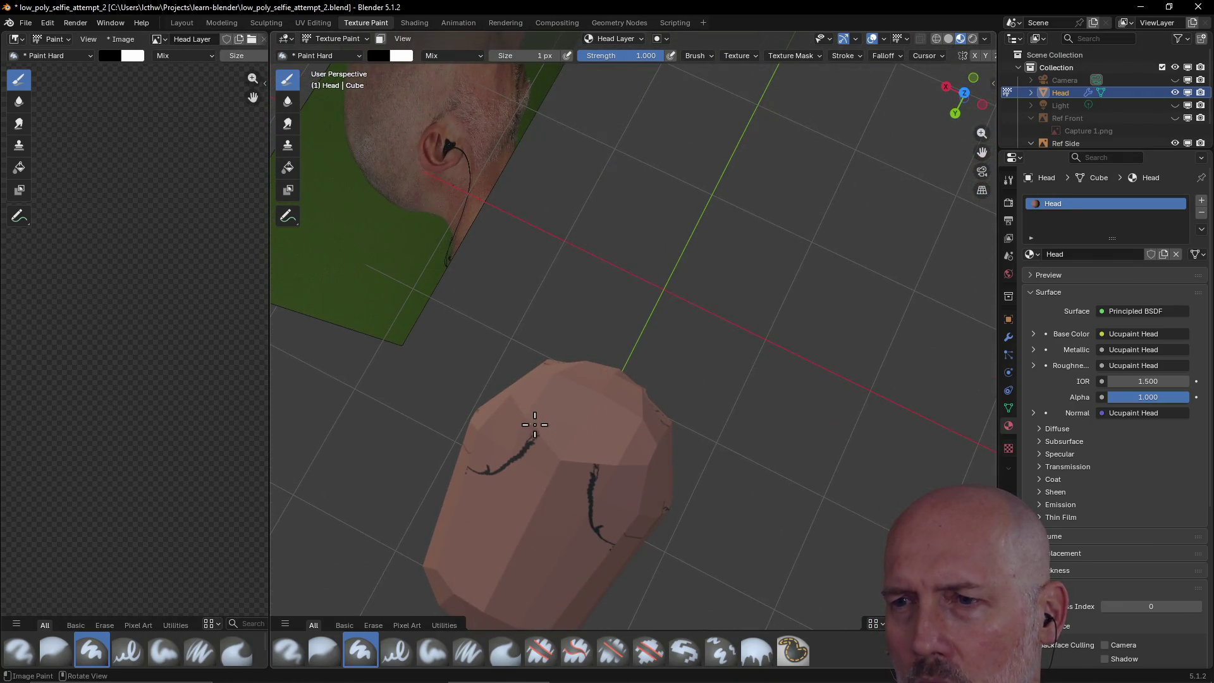
mouse_move(534, 437)
mouse_down()
mouse_move(543, 419)
mouse_move(585, 446)
mouse_move(564, 446)
mouse_move(578, 429)
mouse_move(564, 430)
mouse_move(586, 442)
mouse_up()
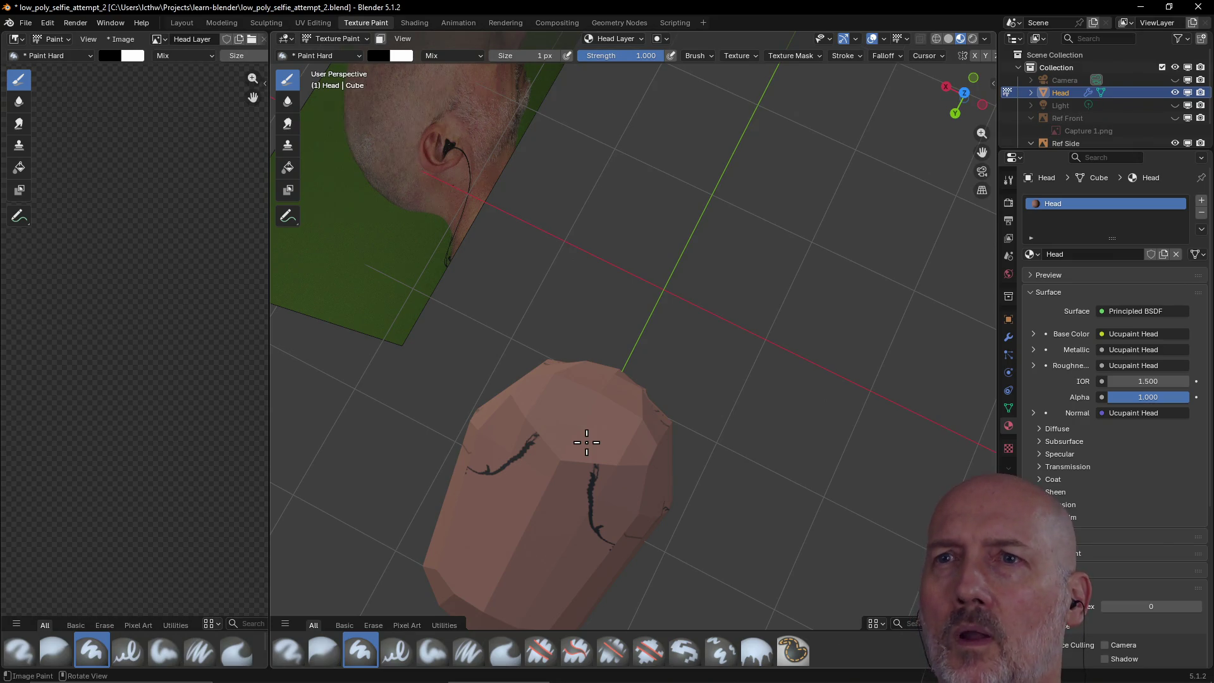
click(313, 23)
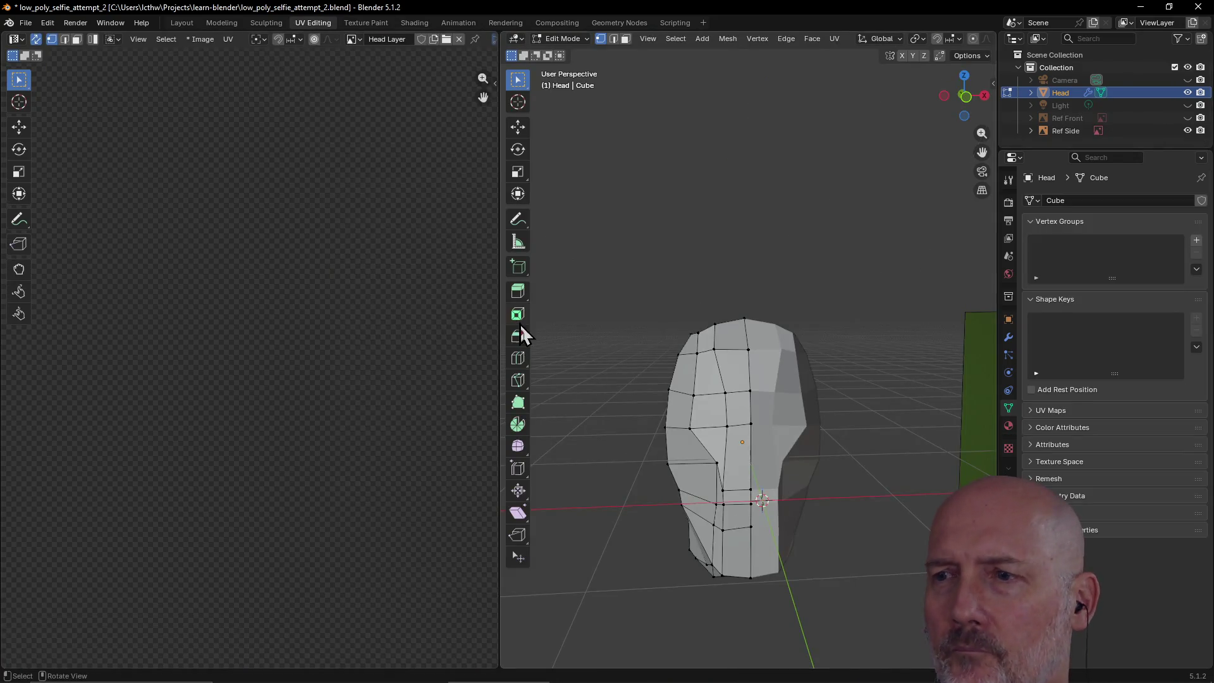
- Assign the Head Layer image in the UV editor and check the head's single UVMap entry
mouse_move(615, 350)
middle_down()
mouse_move(599, 425)
mouse_move(694, 361)
middle_up()
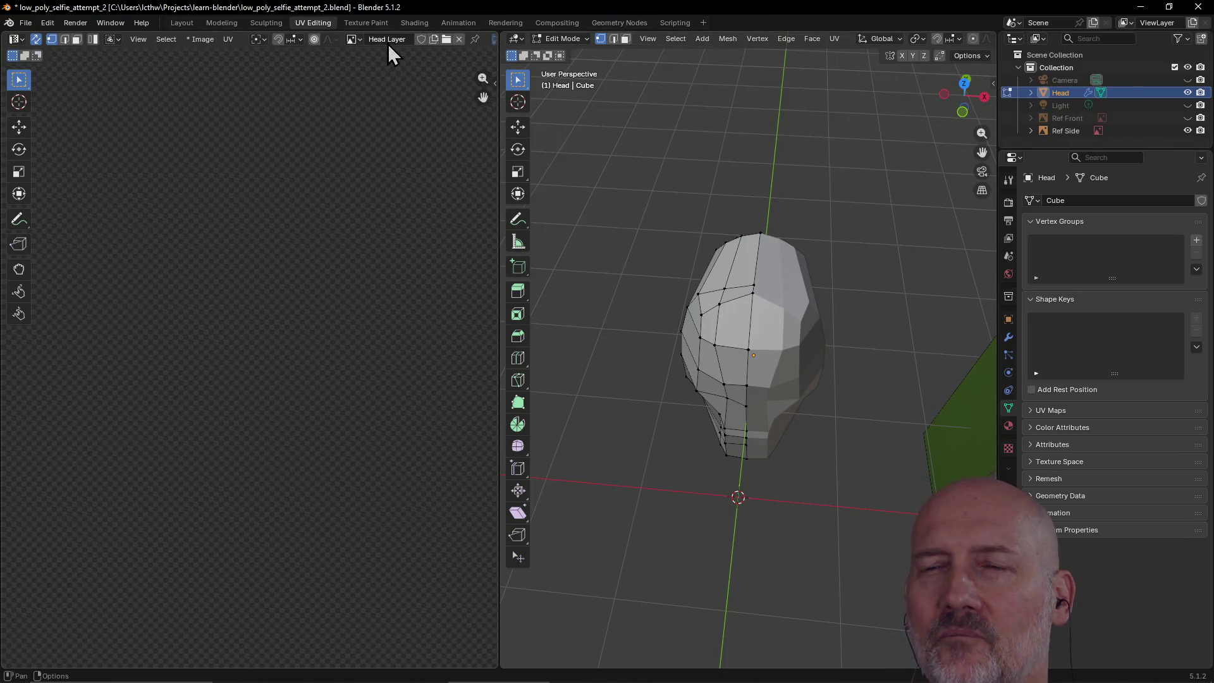
click(352, 39)
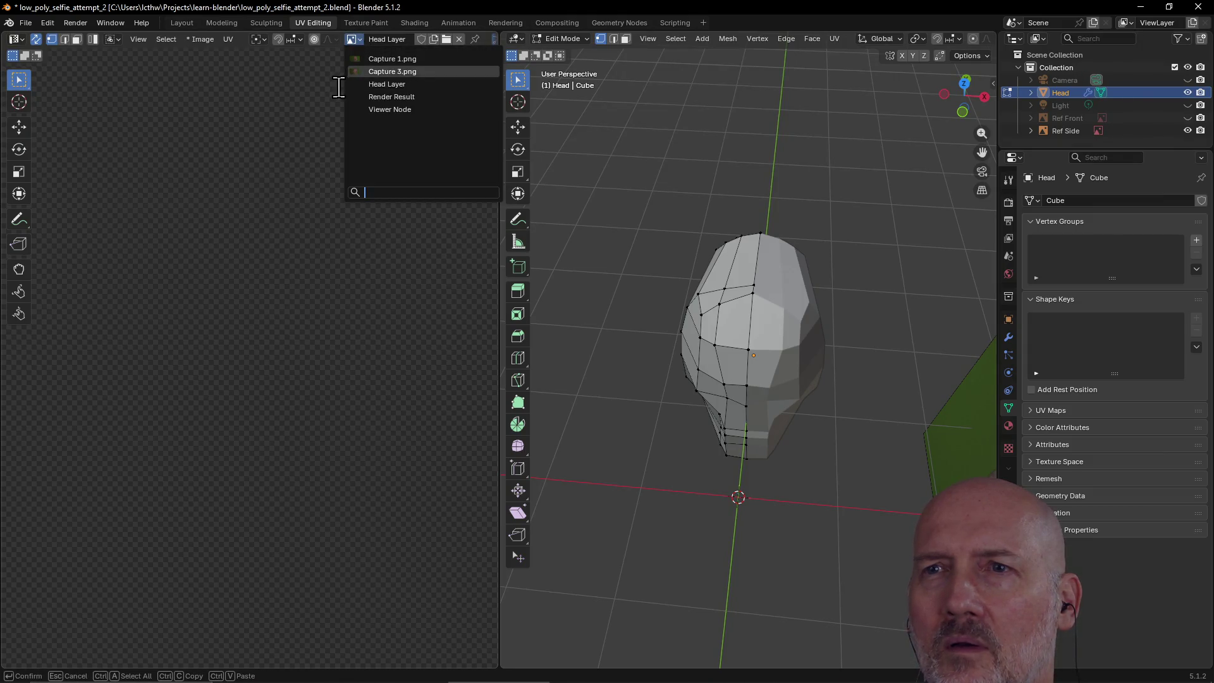
click(383, 84)
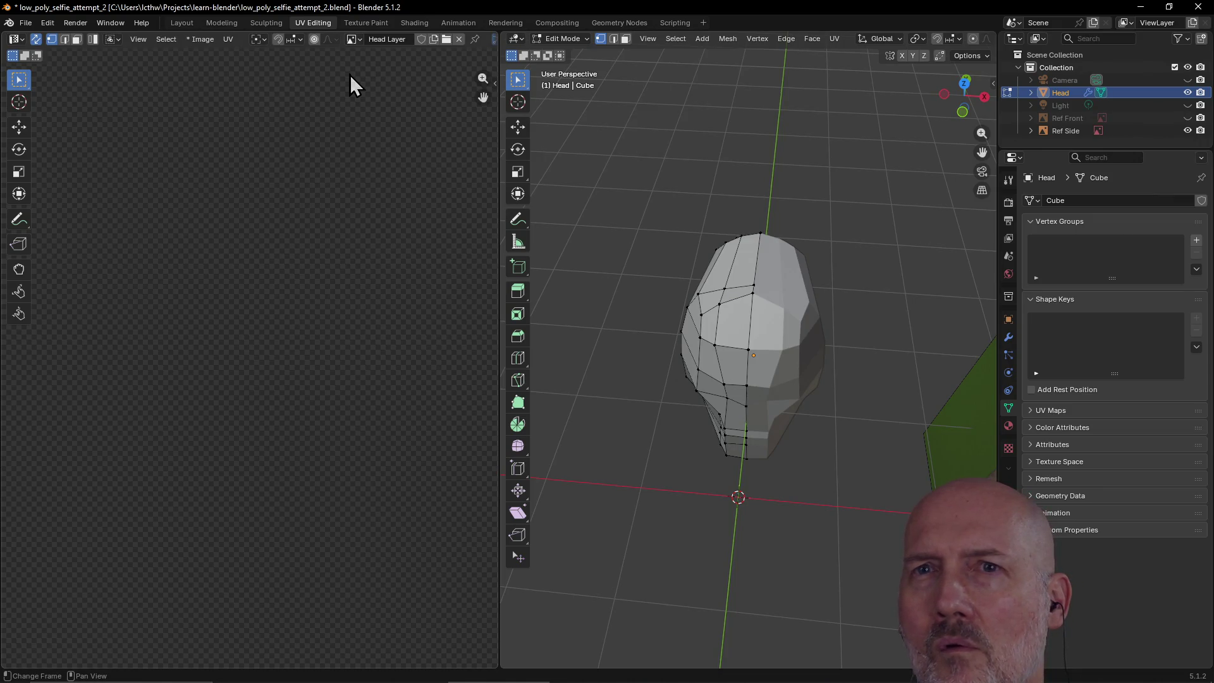
click(228, 40)
mouse_move(201, 39)
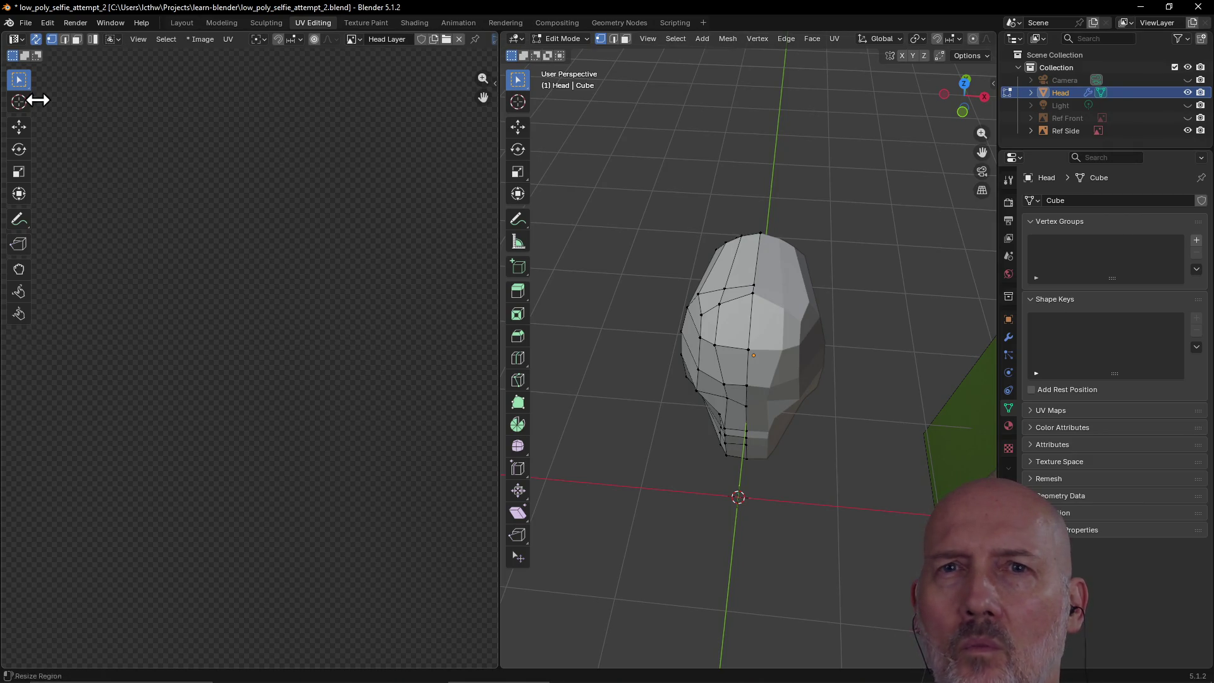
click(22, 41)
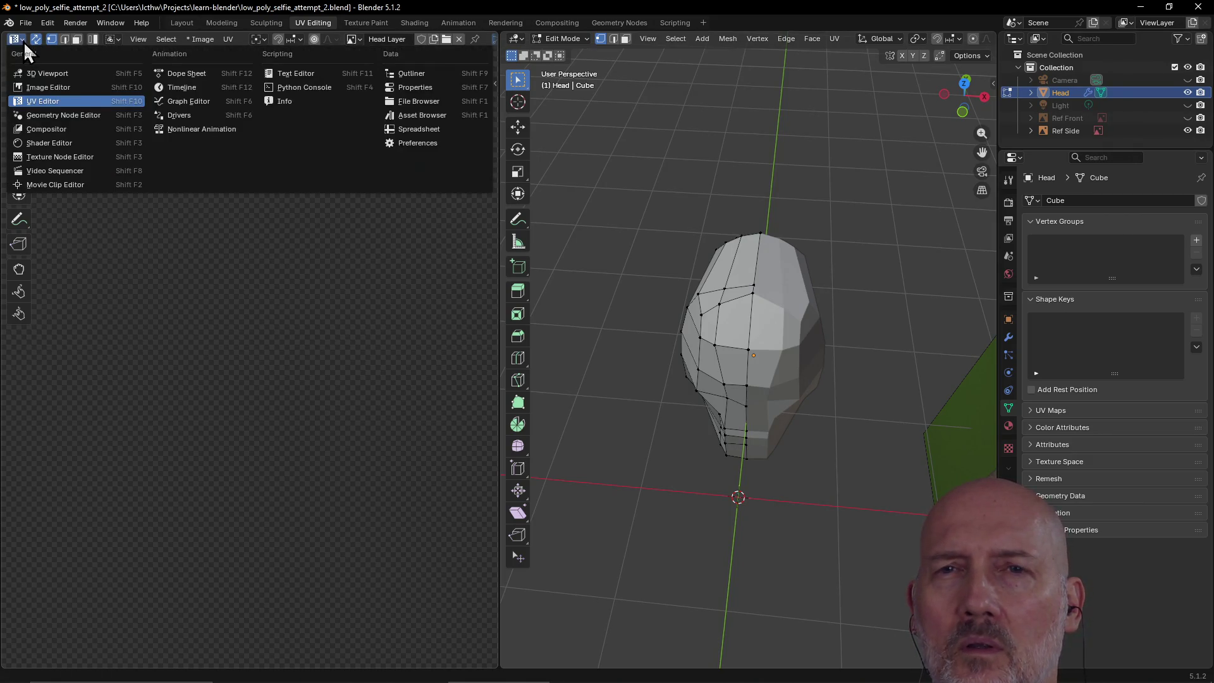
key(Escape)
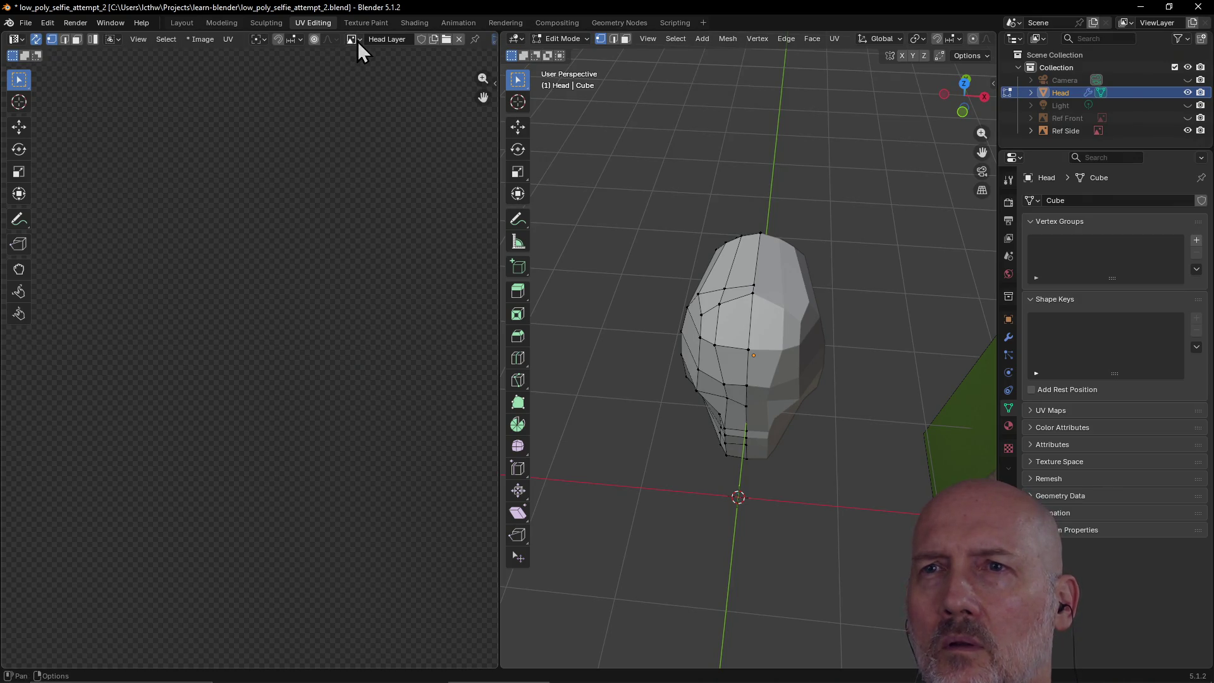
click(358, 41)
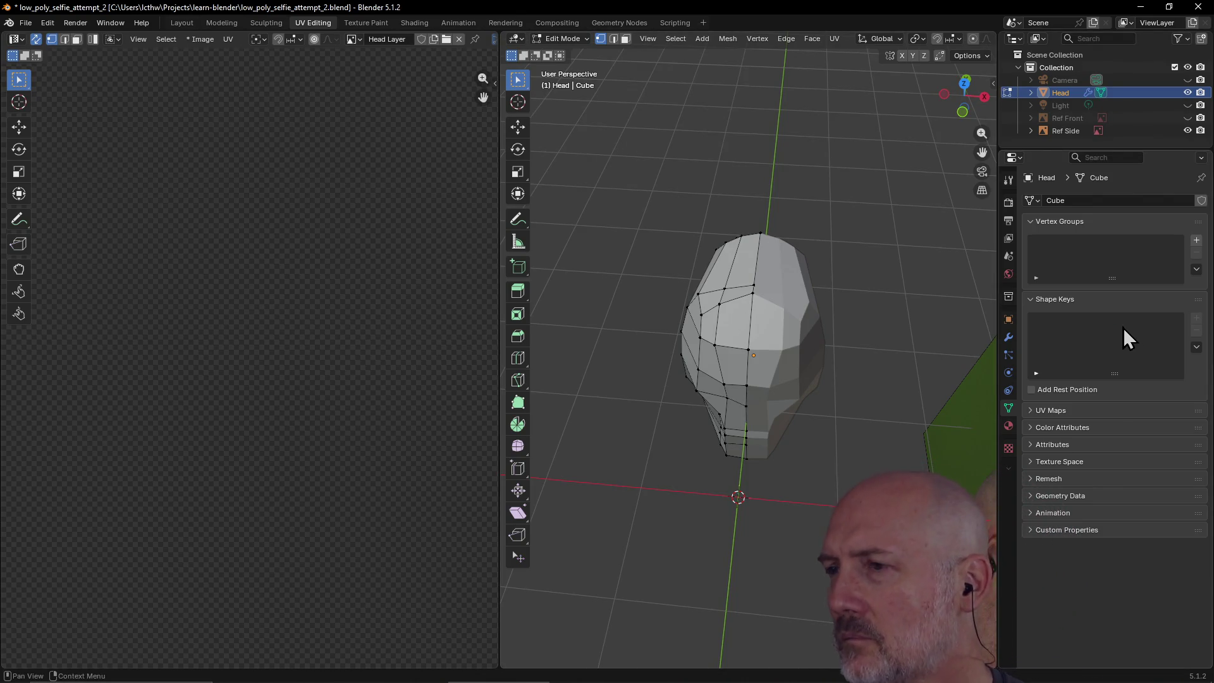
click(1031, 410)
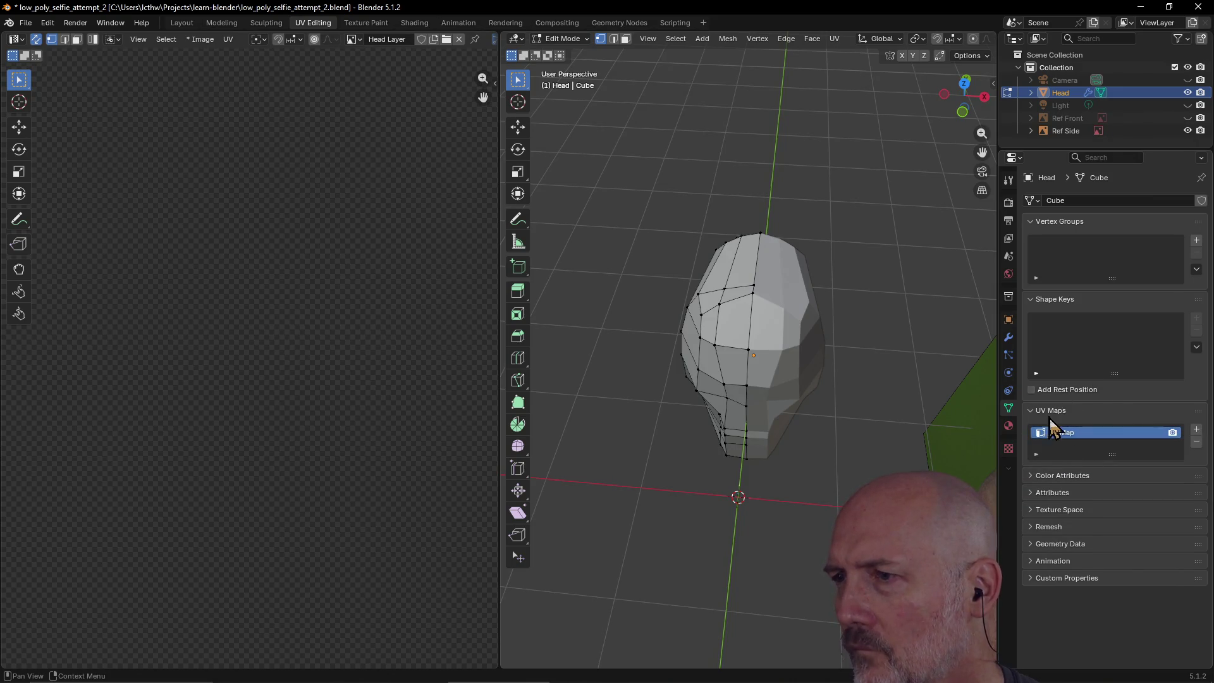
click(1030, 410)
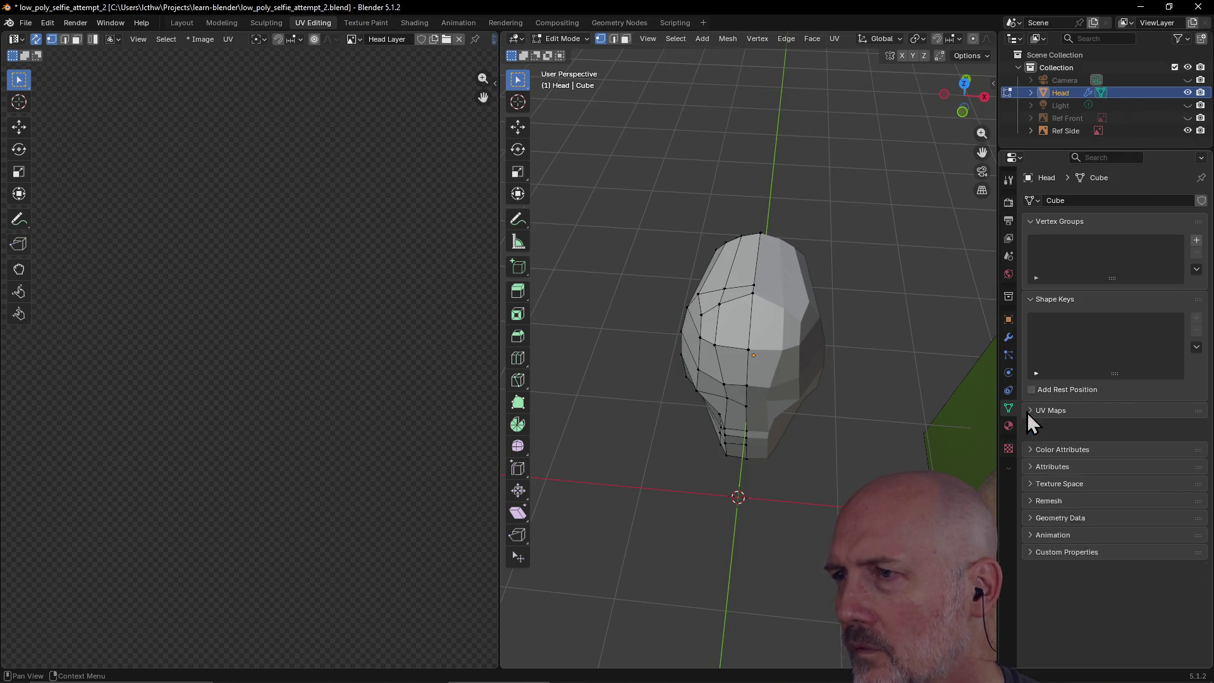
- Collapse the Vertex Groups and Shape Keys panels, show the Head material, and frame the UV islands
click(1031, 222)
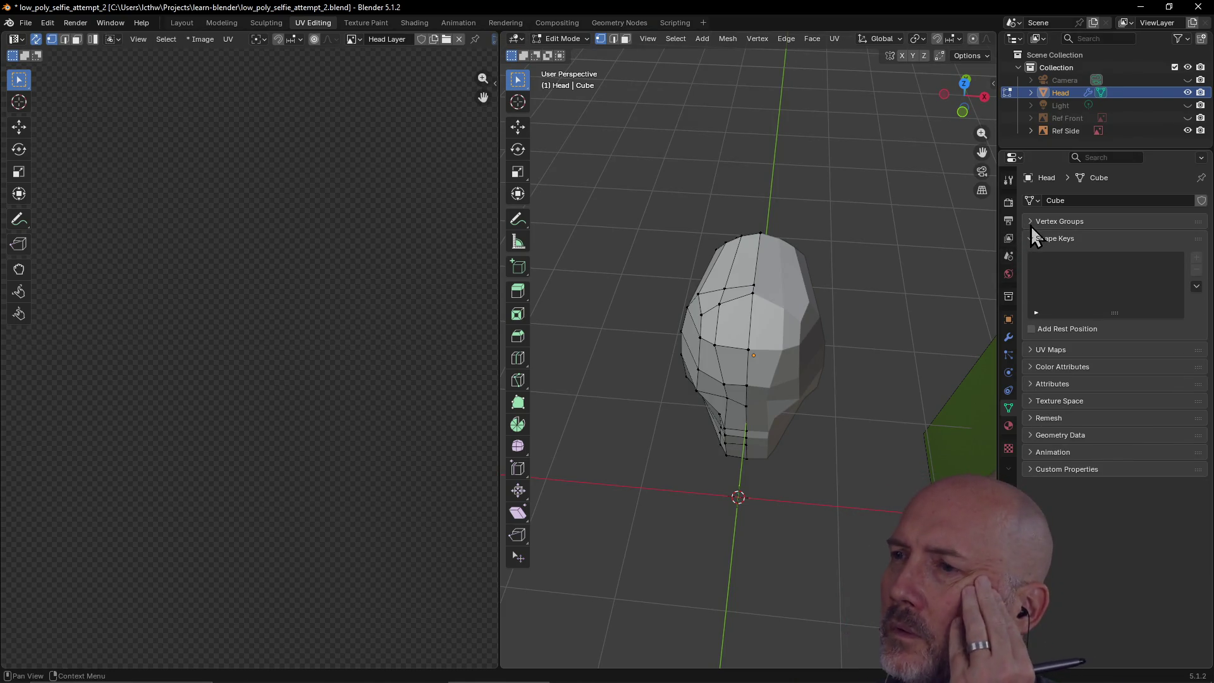
click(1030, 242)
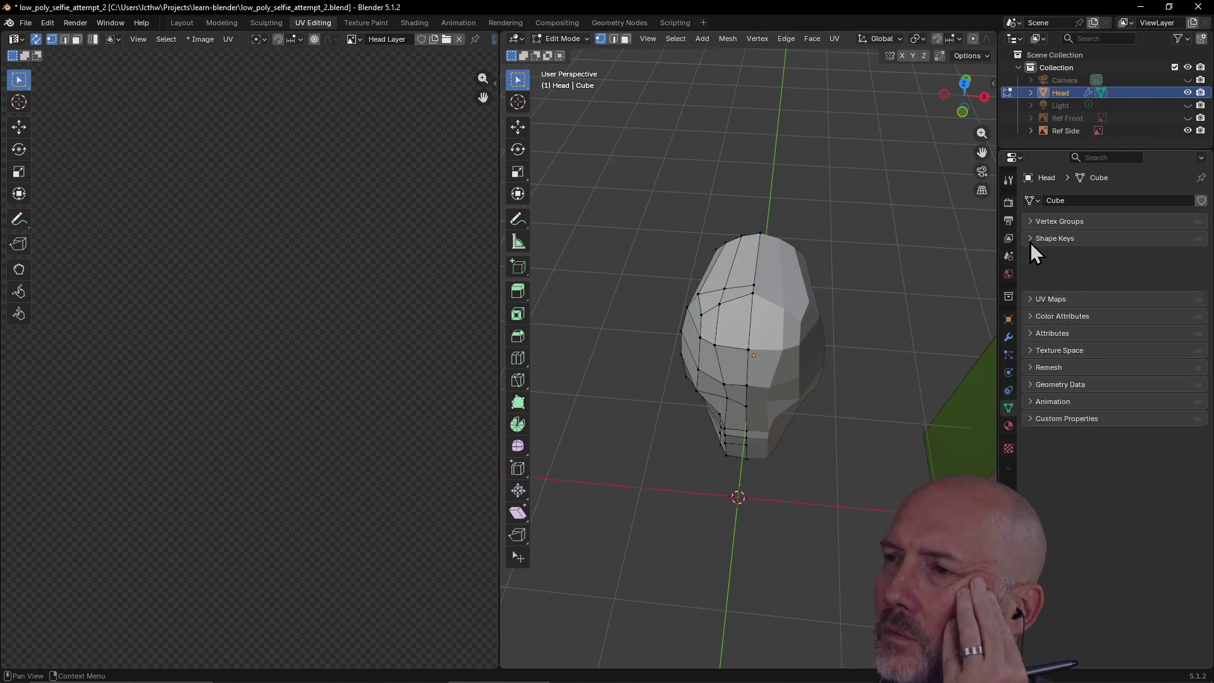
click(1008, 451)
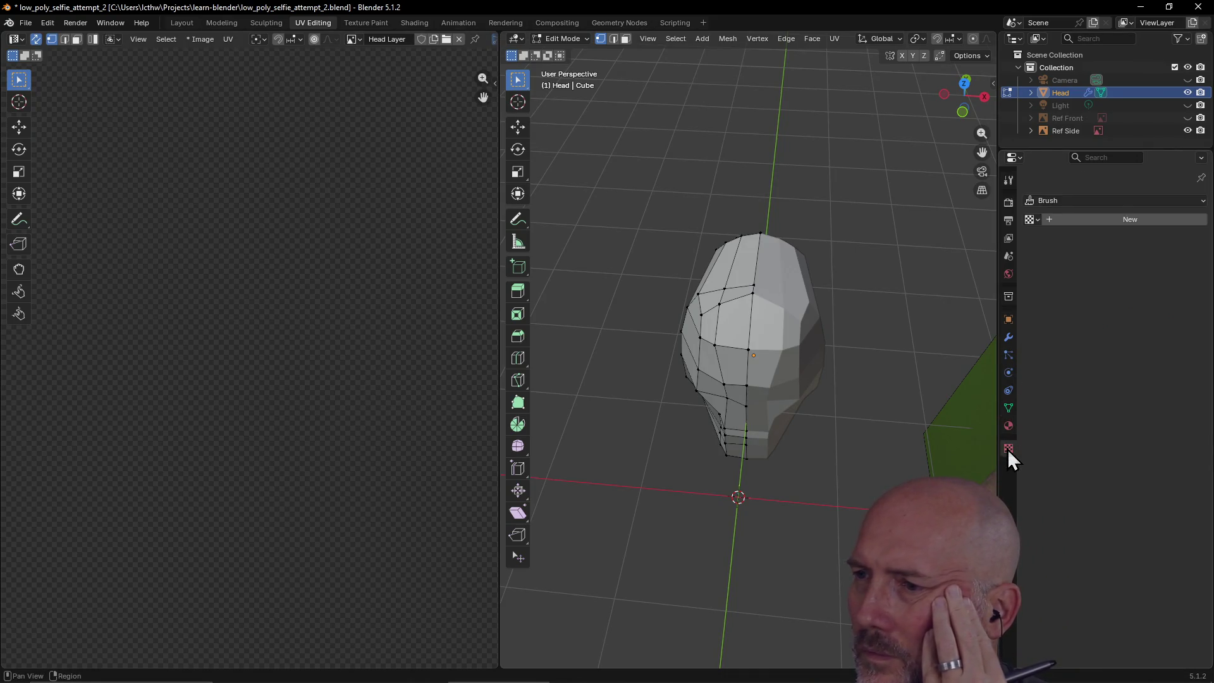
click(1009, 428)
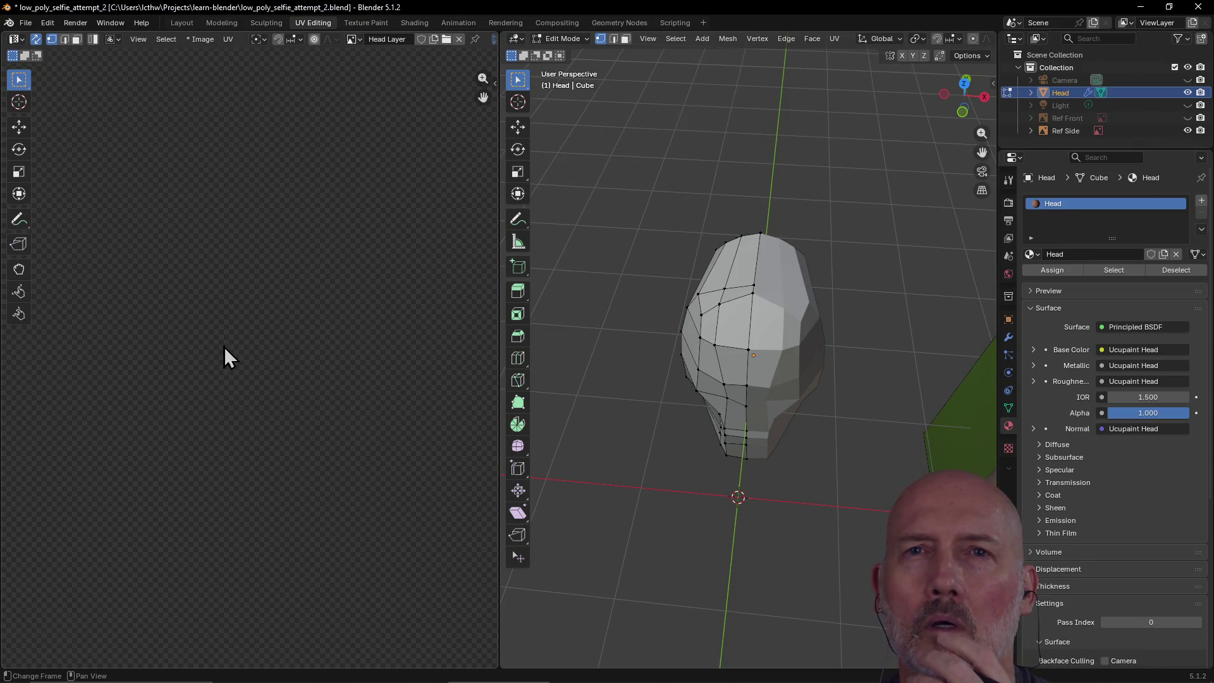
key(Home)
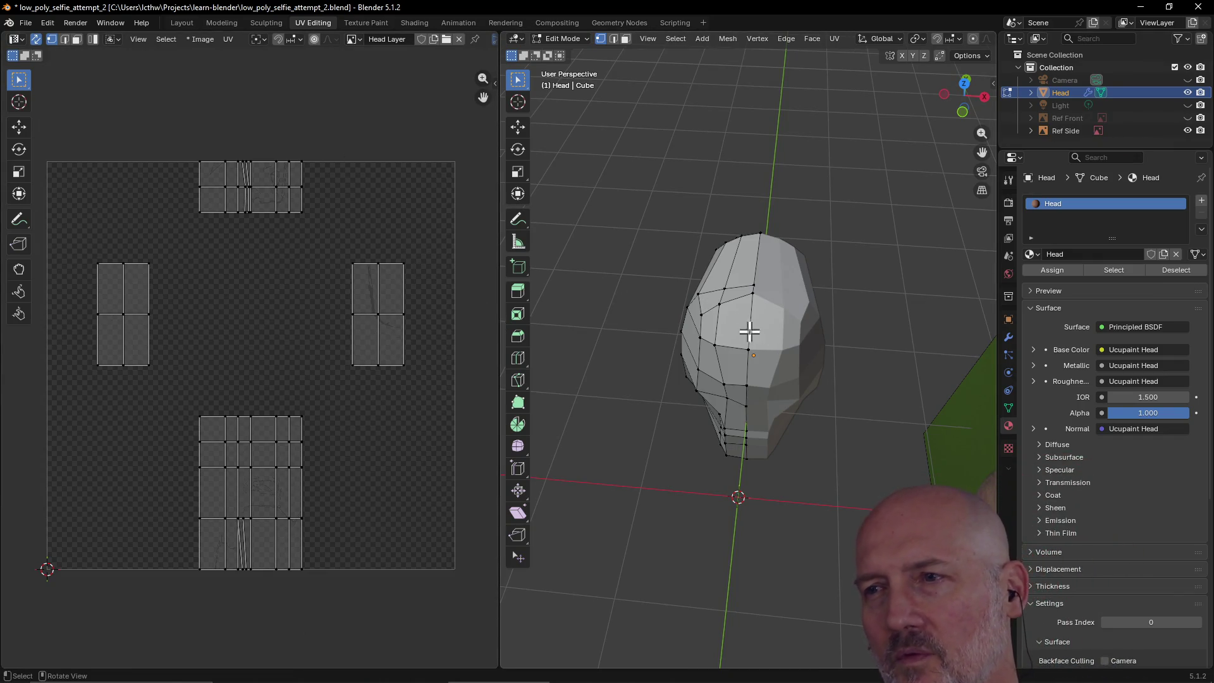
- Switch to face select mode and select a forehead face on the head
click(718, 303)
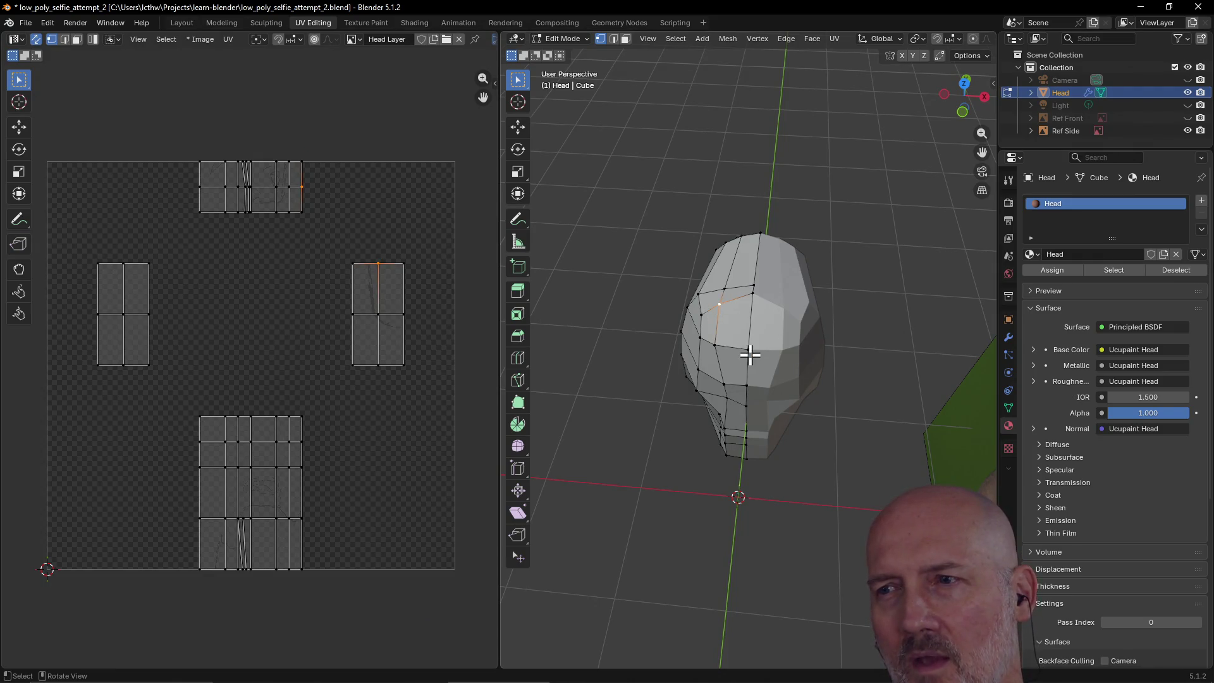
click(748, 351)
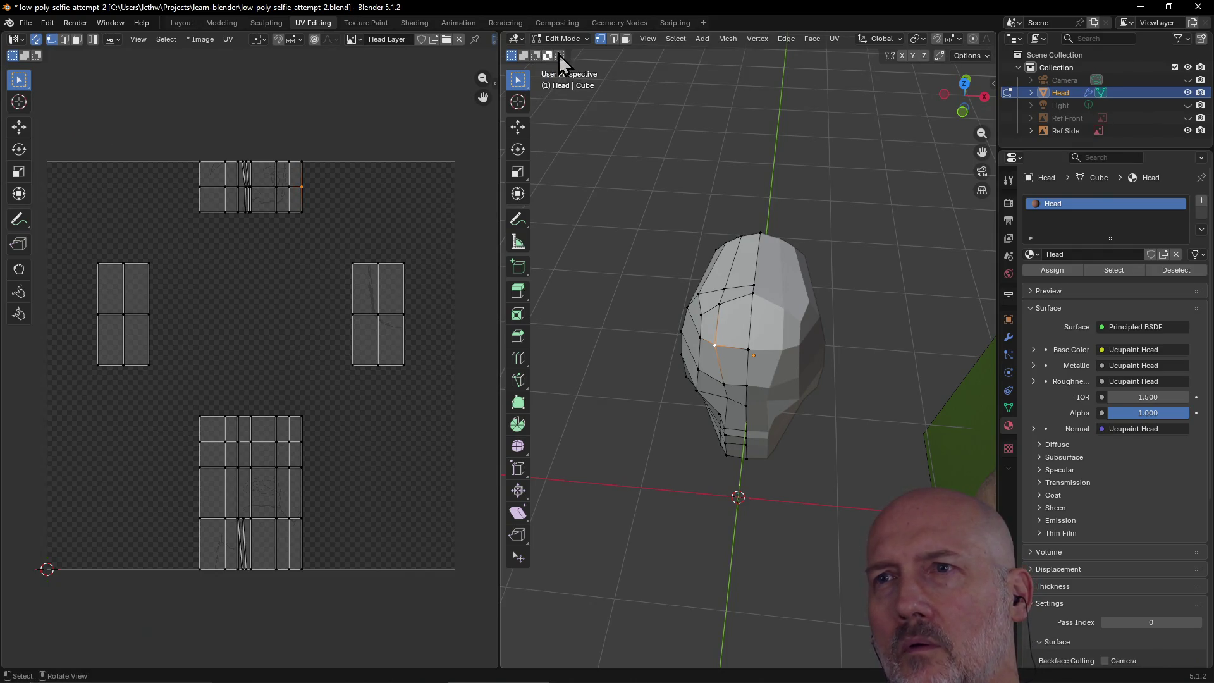
click(626, 40)
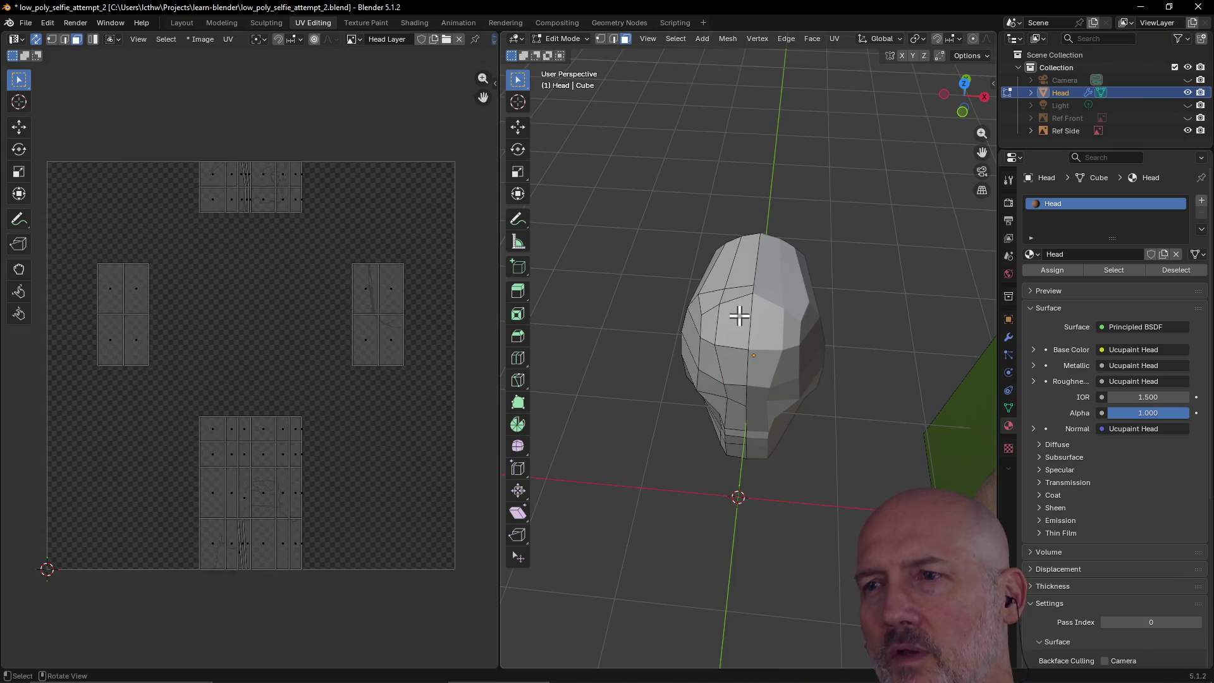
click(727, 311)
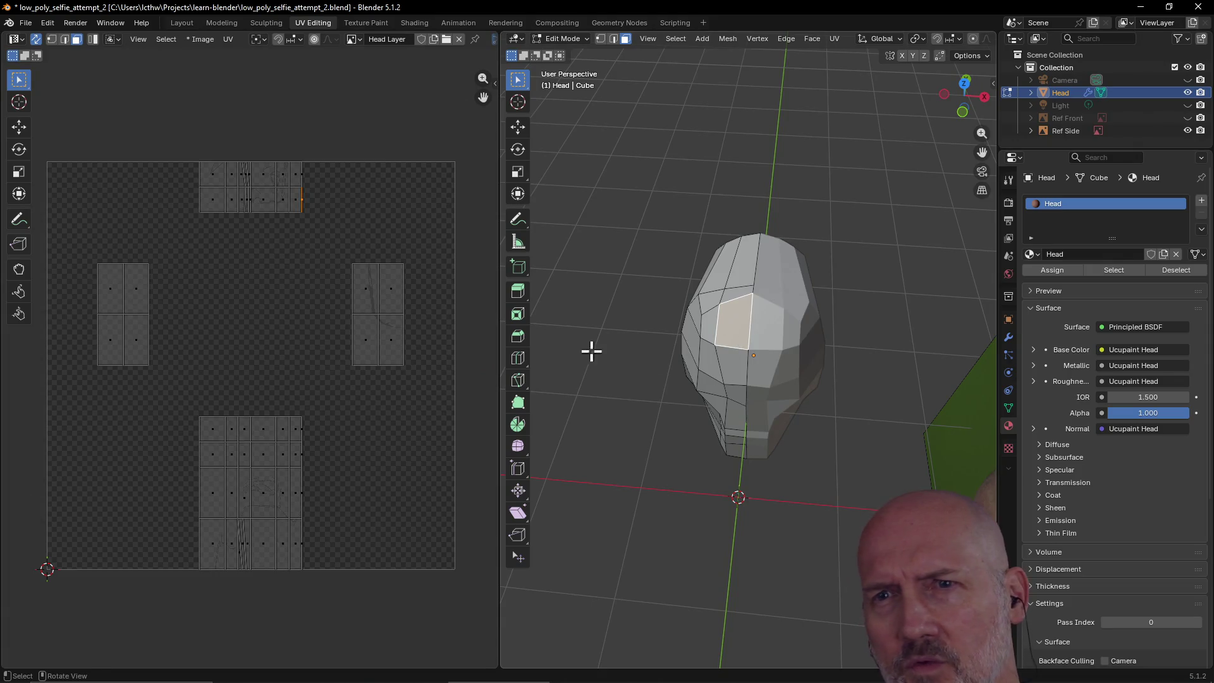
- Click through faces in the top and right UV islands to match them to forehead faces
click(298, 205)
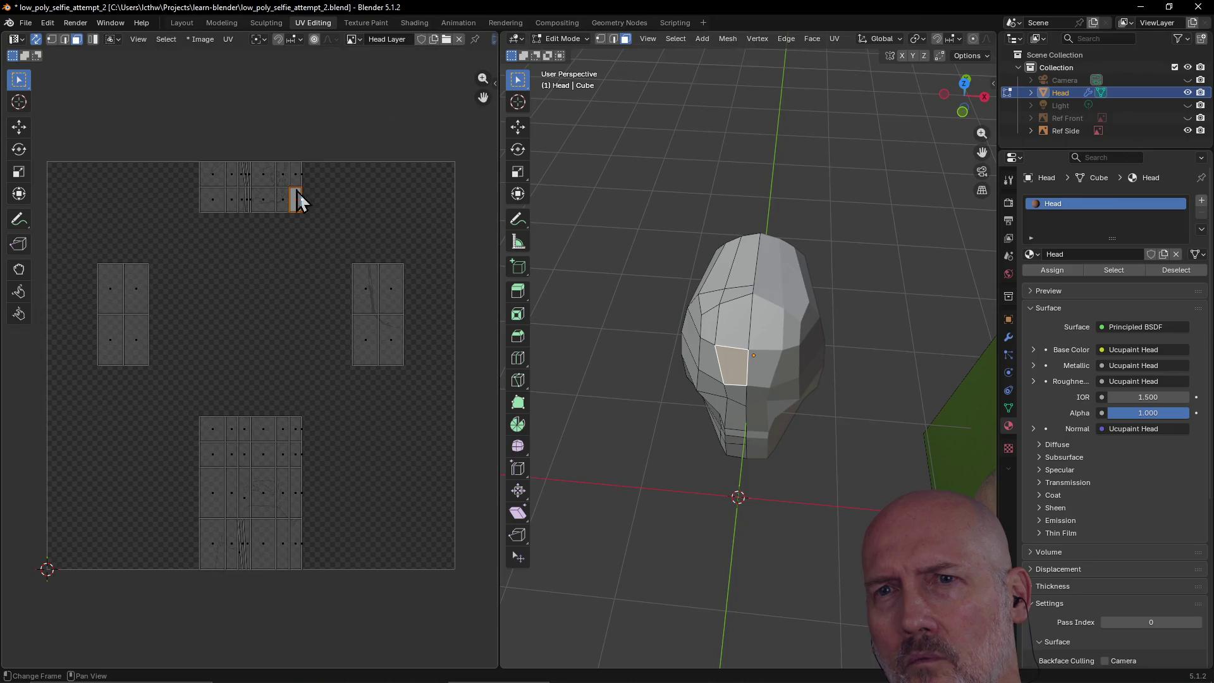
click(296, 180)
click(281, 178)
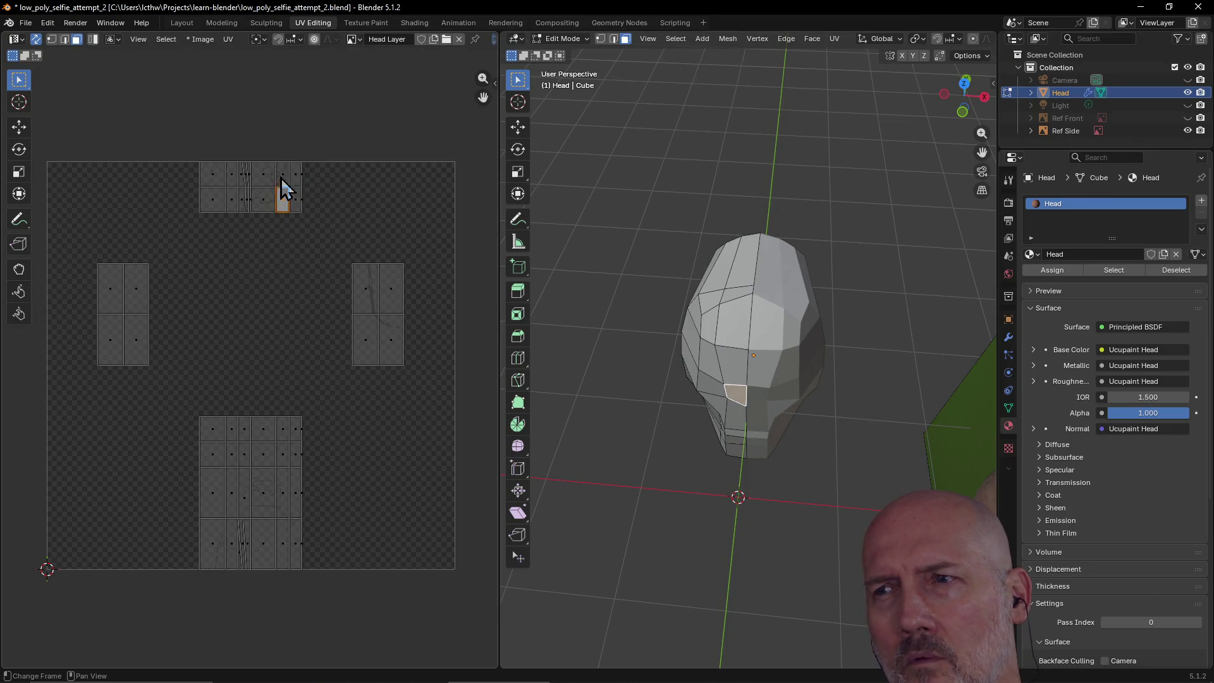
click(265, 184)
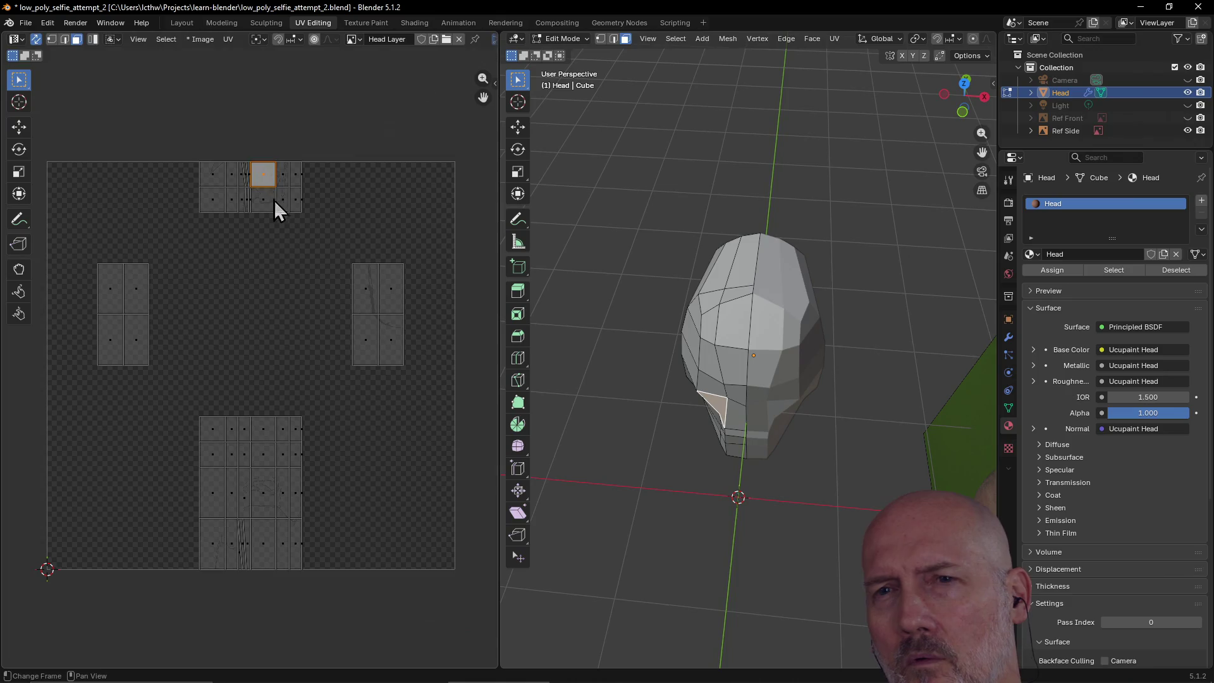
click(288, 203)
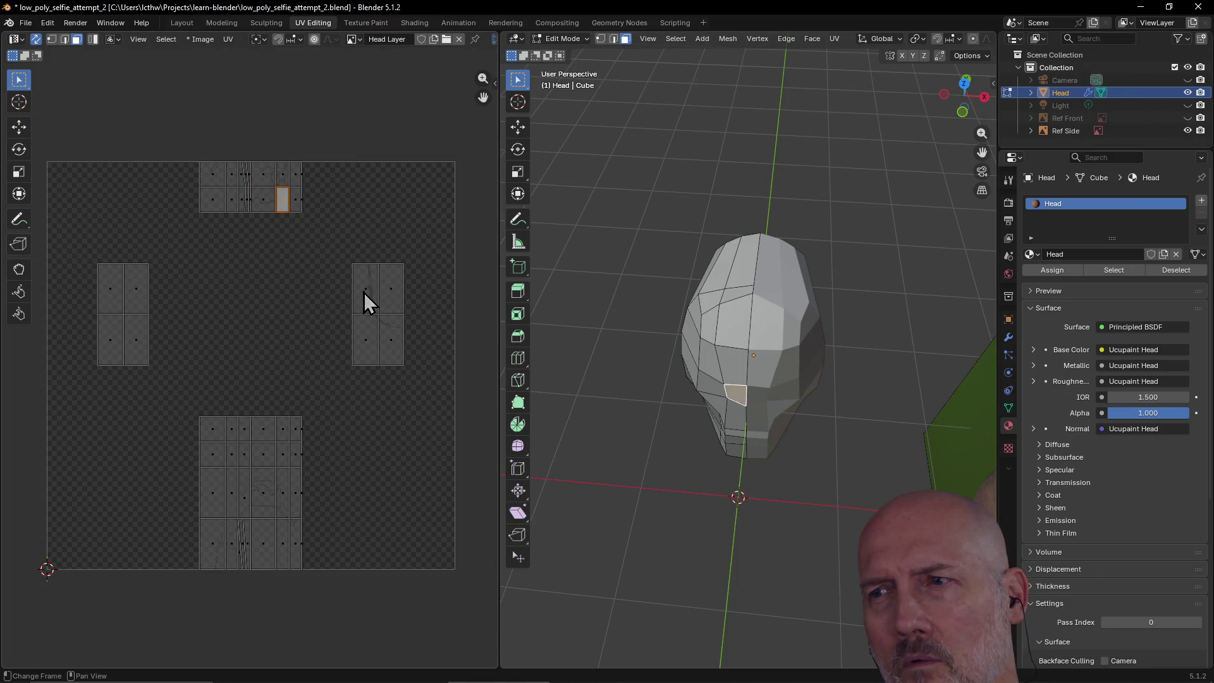
click(365, 297)
click(397, 298)
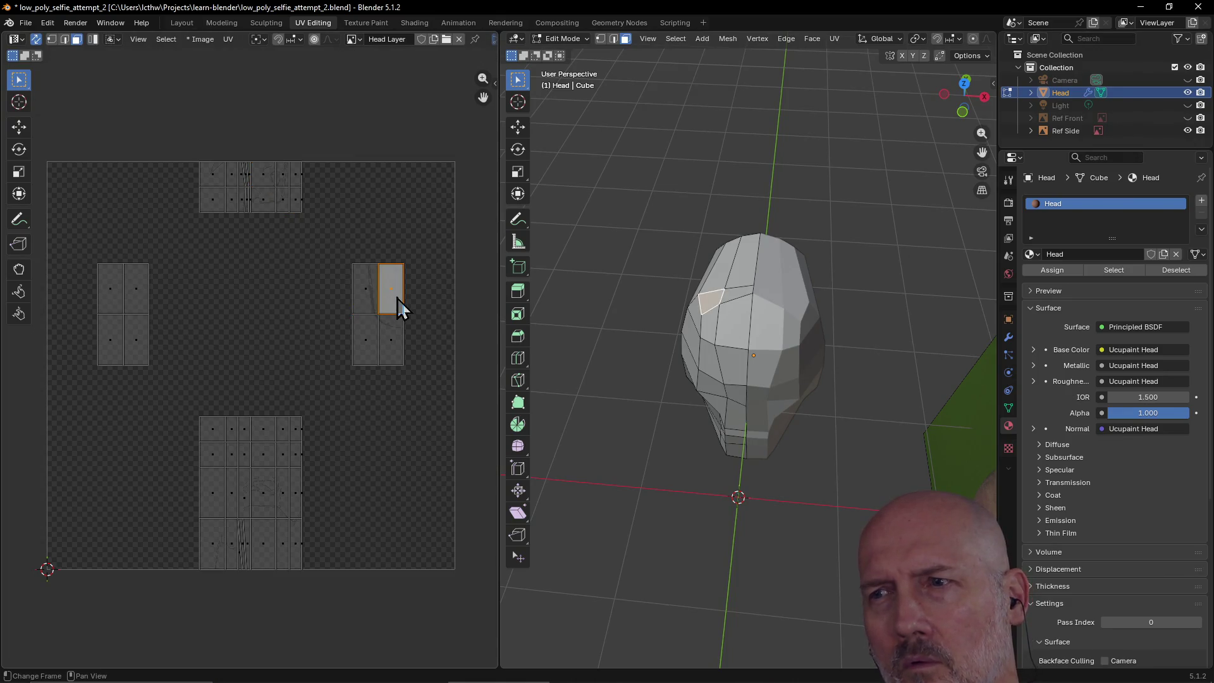
click(394, 337)
click(360, 344)
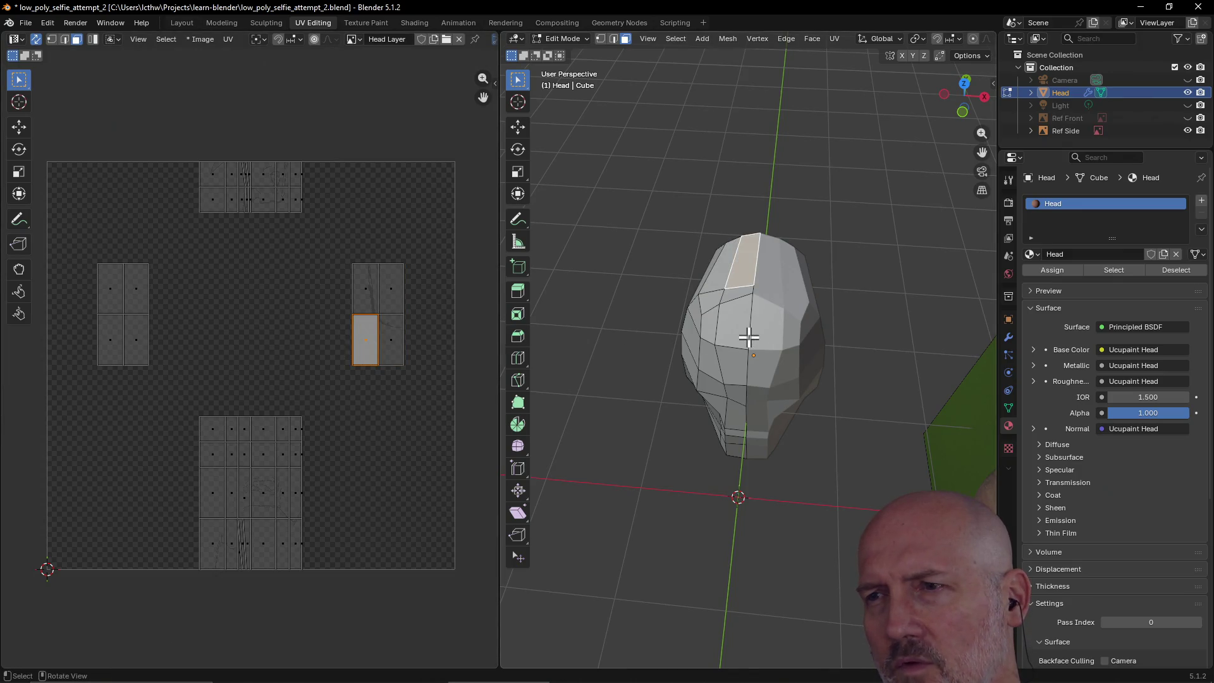
click(741, 329)
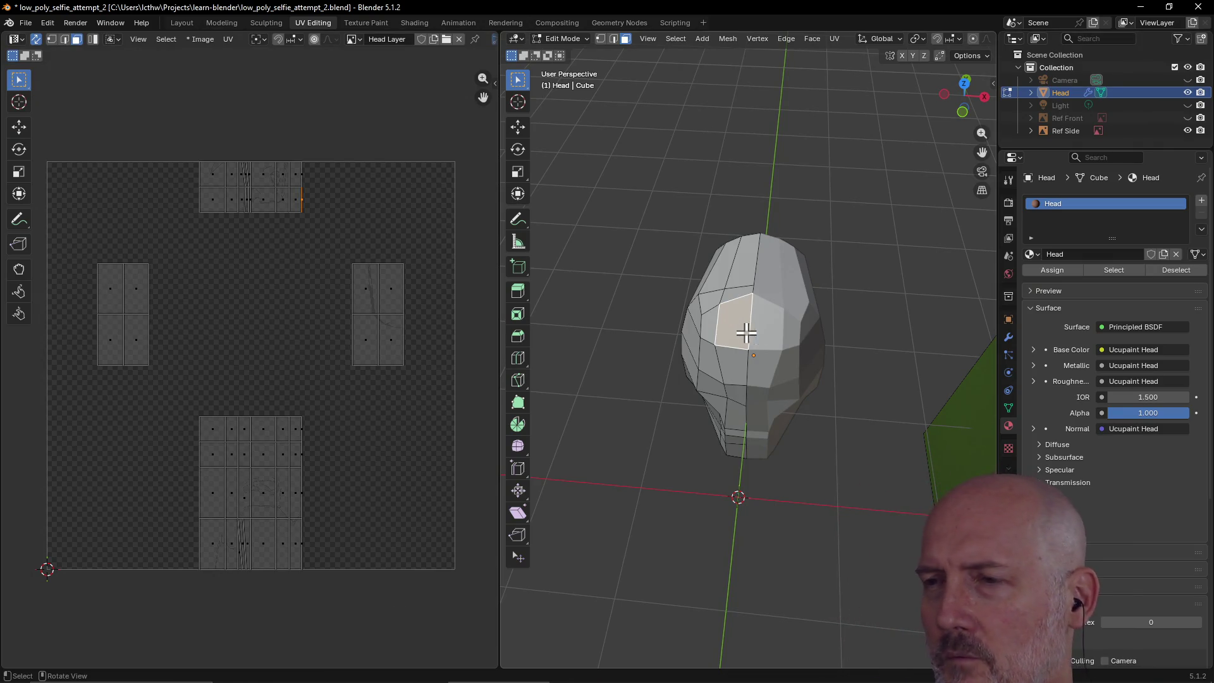
- Zoom in and select individual forehead faces, including the small left and narrow edge faces
scroll(818, 313, up, 2)
scroll(818, 312, up, 1)
click(734, 384)
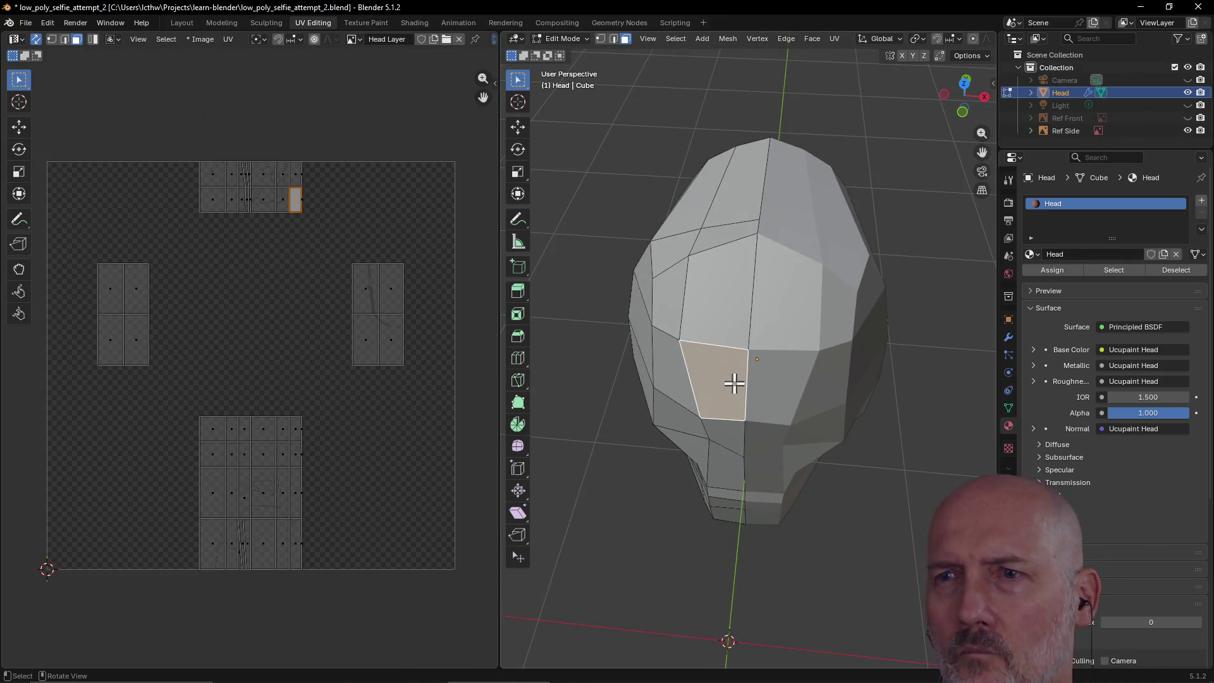
click(725, 301)
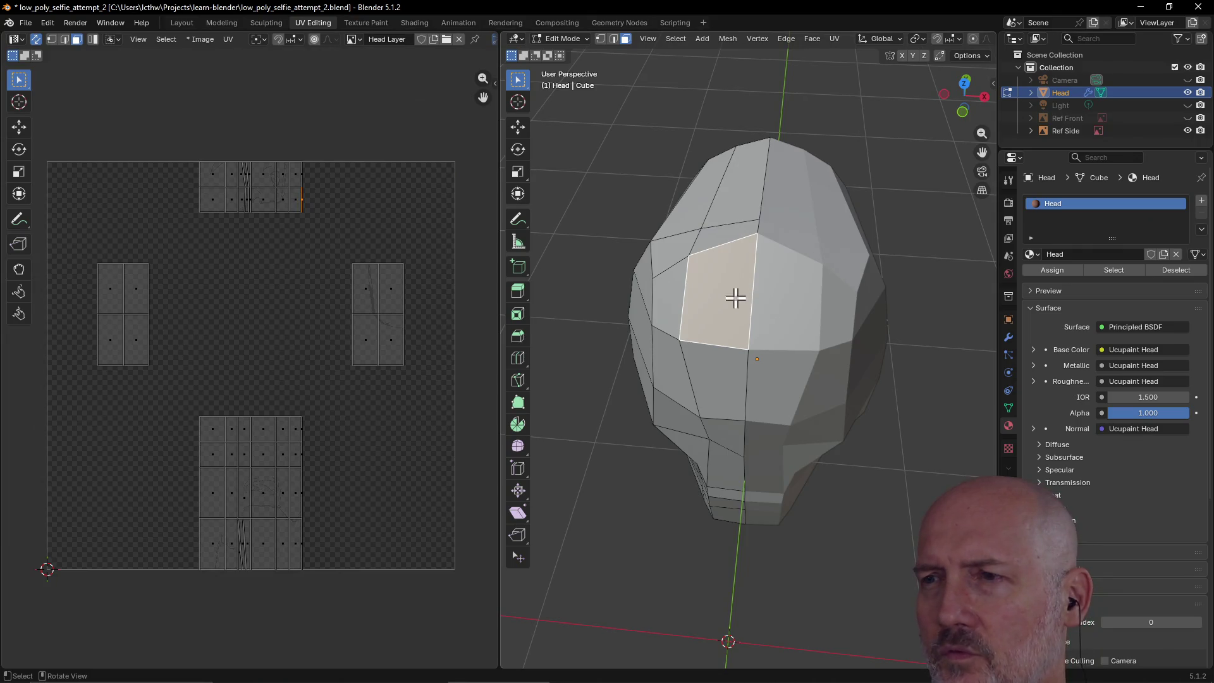
click(719, 387)
click(724, 297)
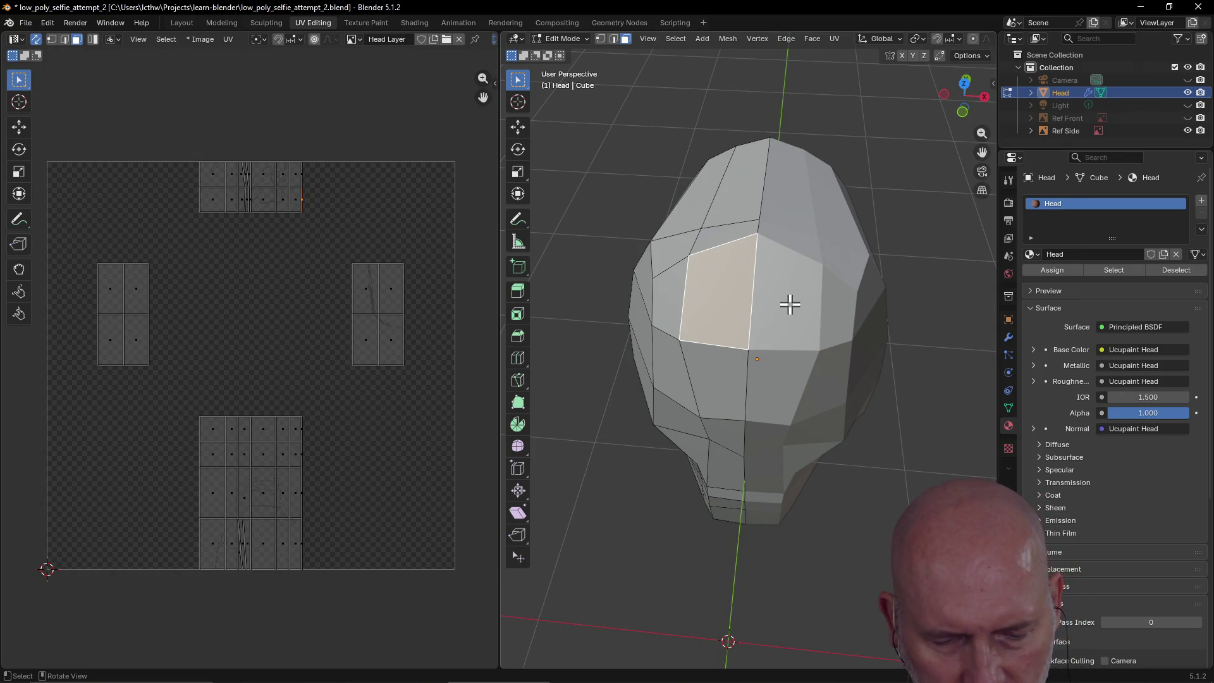
mouse_move(790, 304)
middle_down()
mouse_move(702, 293)
mouse_move(792, 296)
mouse_move(762, 260)
mouse_move(713, 259)
mouse_move(802, 260)
mouse_move(819, 273)
mouse_move(803, 282)
middle_up()
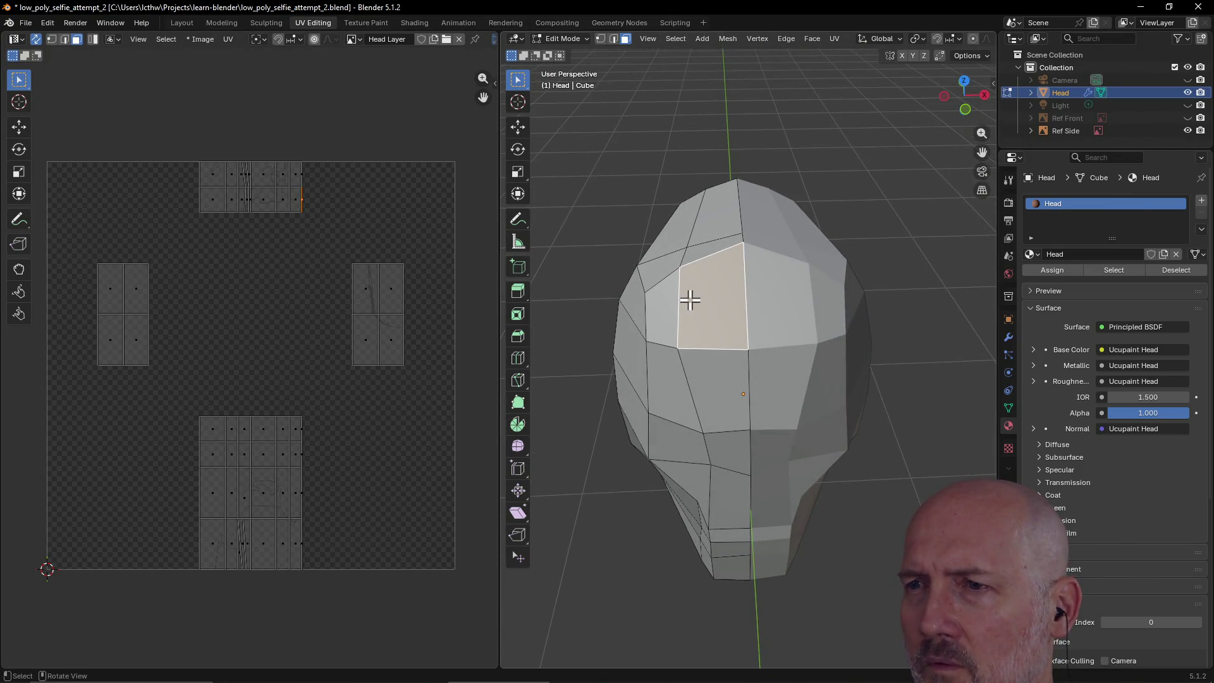
click(664, 308)
click(705, 259)
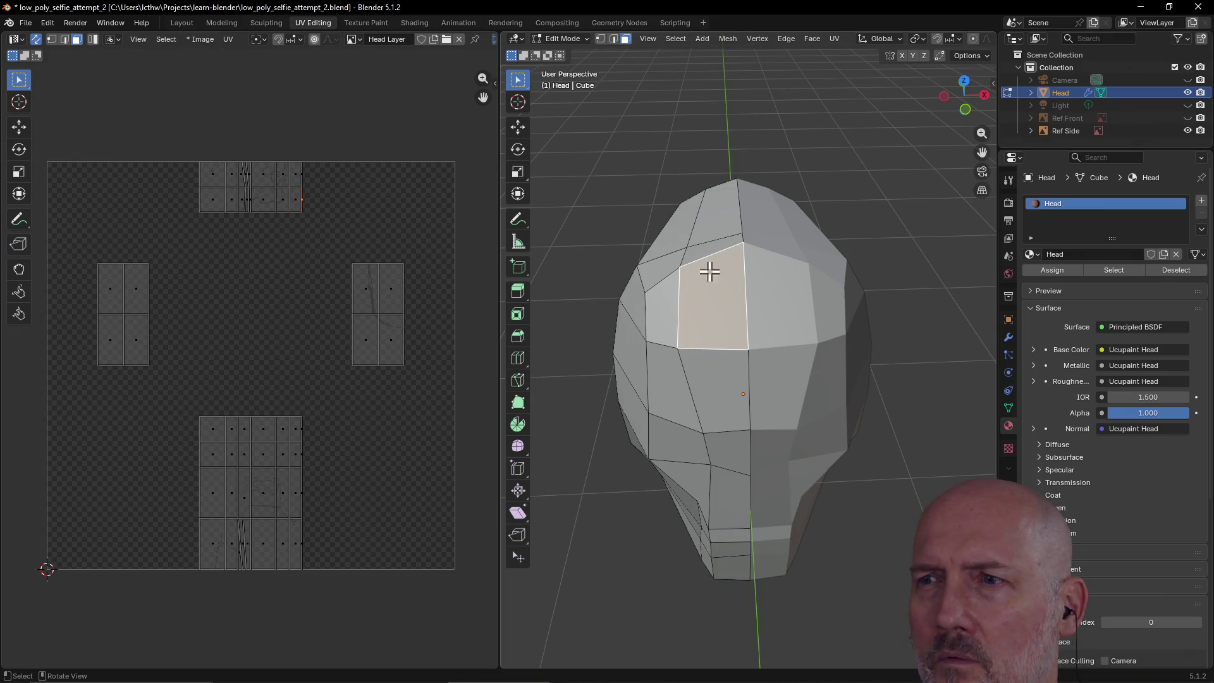
click(673, 302)
mouse_move(669, 301)
middle_down()
mouse_move(776, 293)
mouse_move(664, 290)
mouse_move(773, 279)
mouse_move(679, 281)
middle_up()
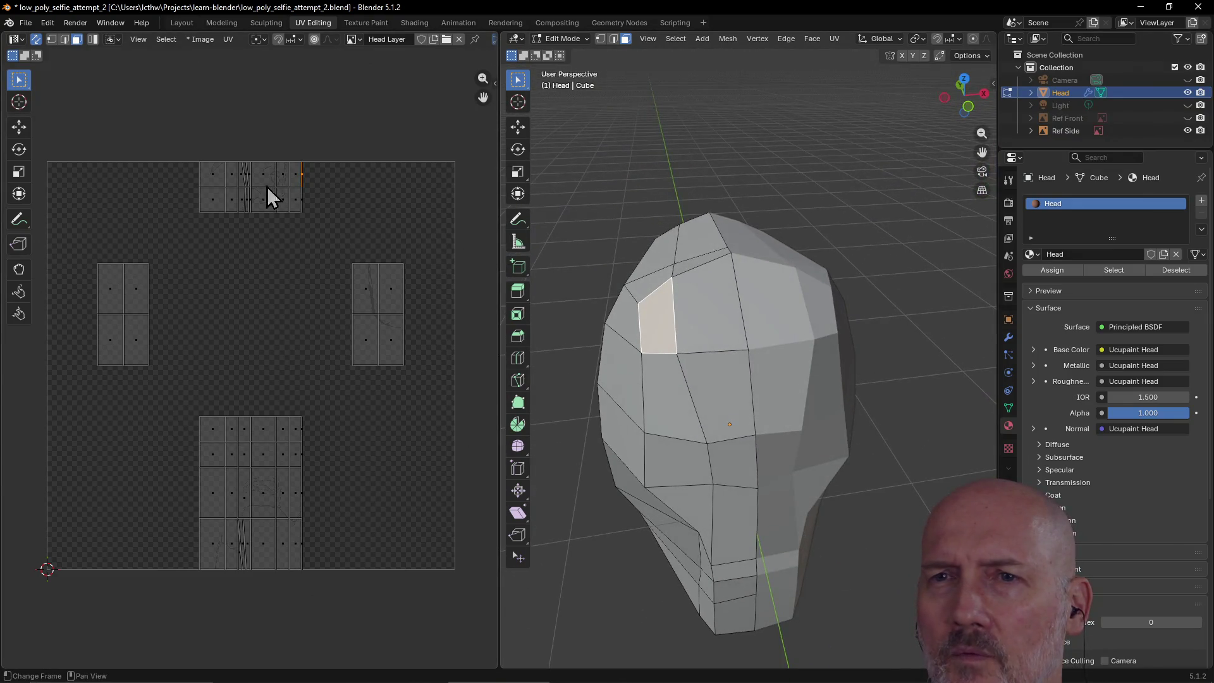
- Enlarge the UV view and compare the centre and small left forehead faces before returning to Texture Paint
scroll(261, 182, up, 6)
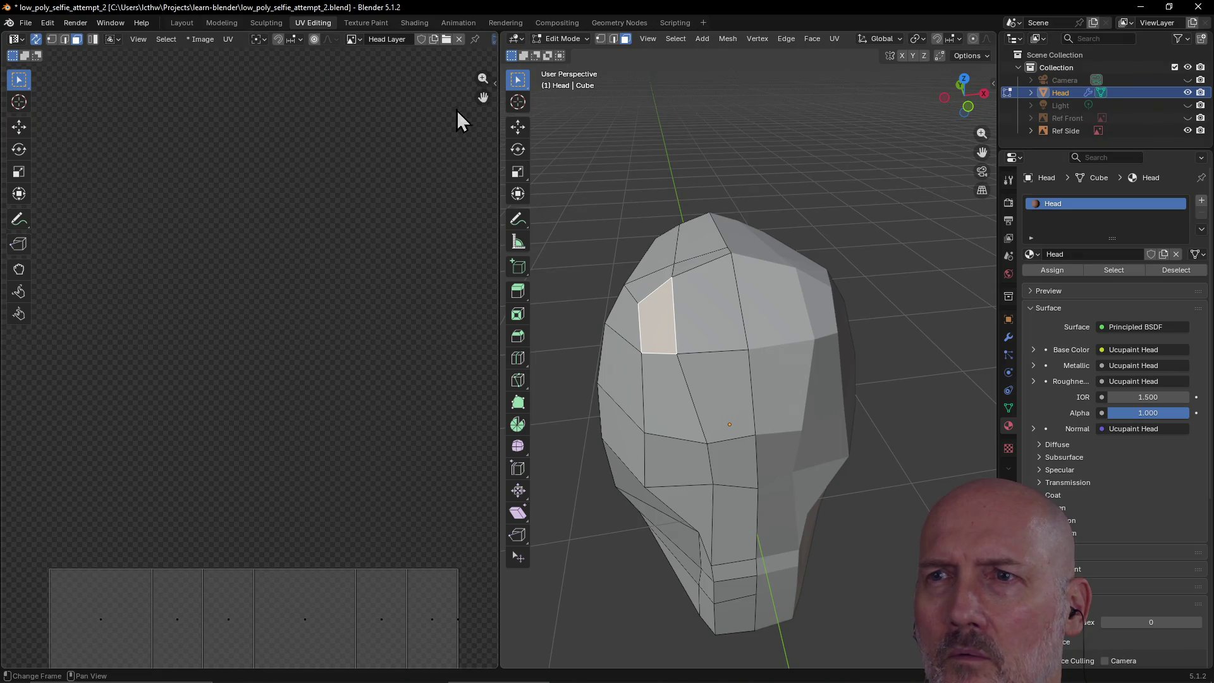
mouse_move(484, 97)
mouse_down()
mouse_move(471, 3)
mouse_move(322, 82)
mouse_up()
drag(483, 97, 562, 95)
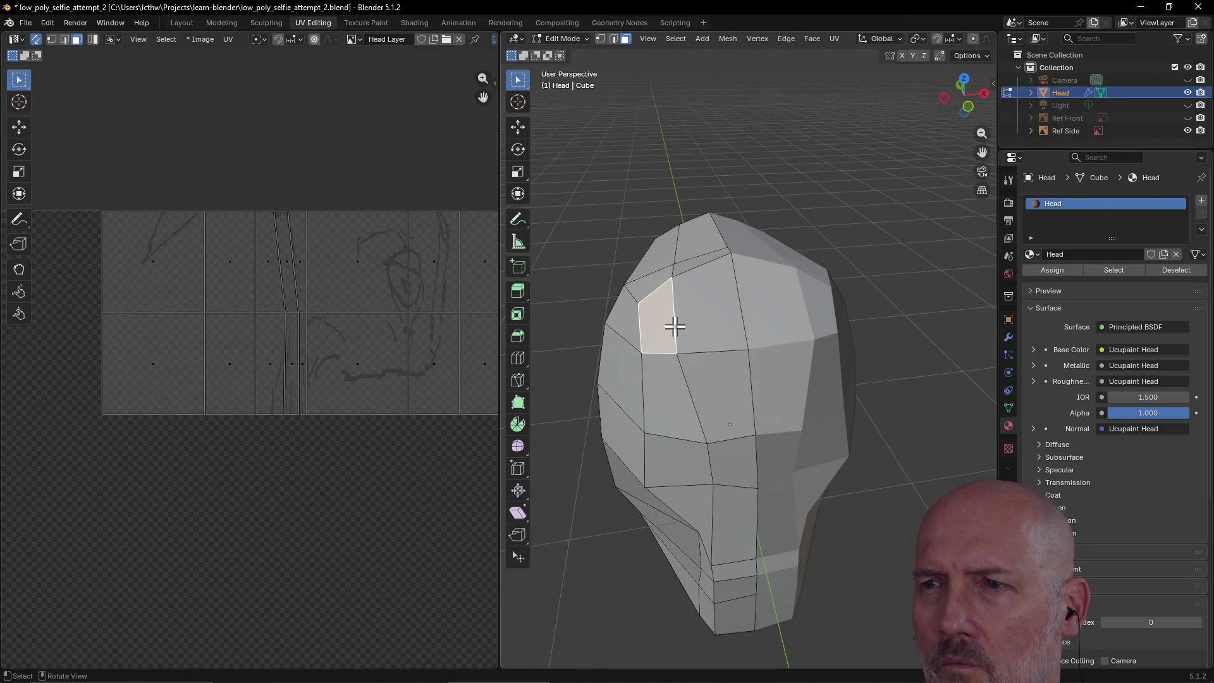
drag(484, 97, 389, 96)
click(723, 316)
click(658, 320)
click(713, 314)
click(659, 320)
click(681, 317)
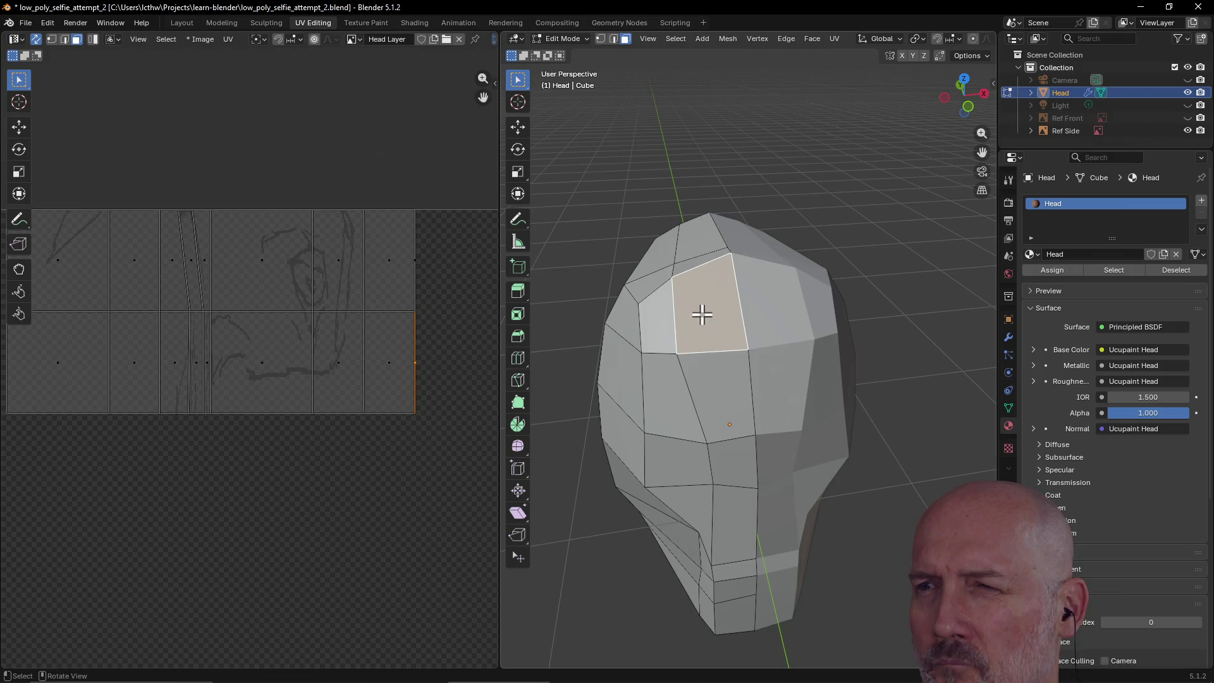
click(656, 314)
click(700, 315)
click(656, 319)
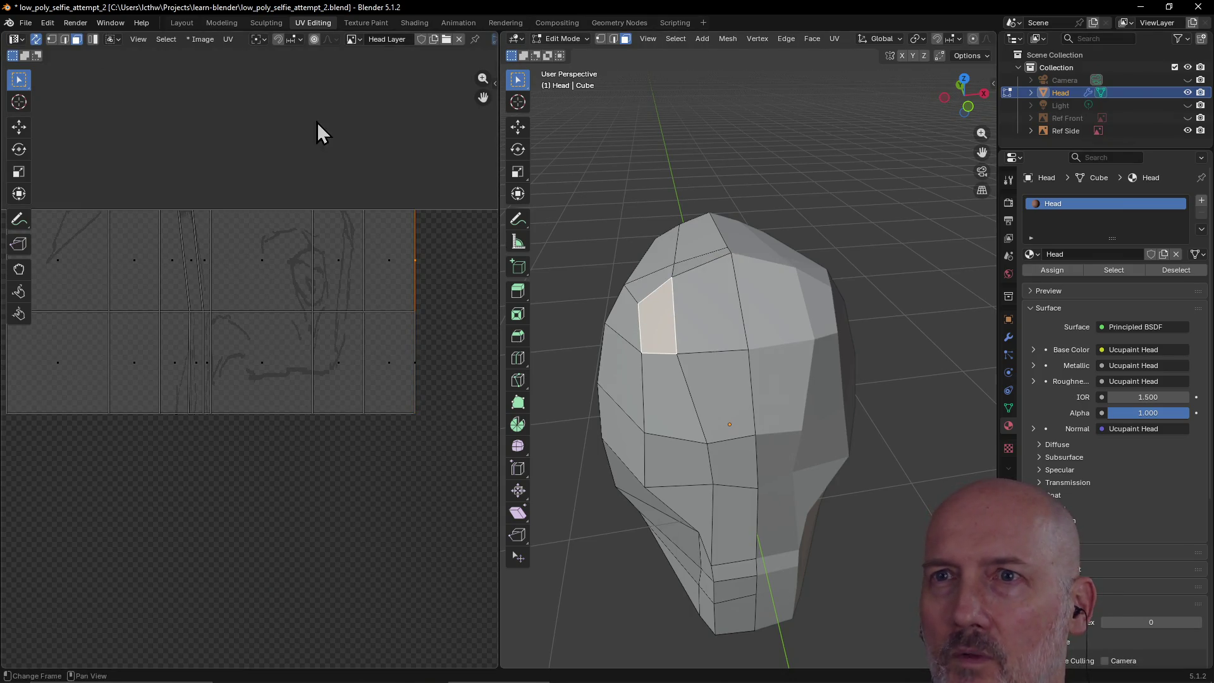
click(371, 20)
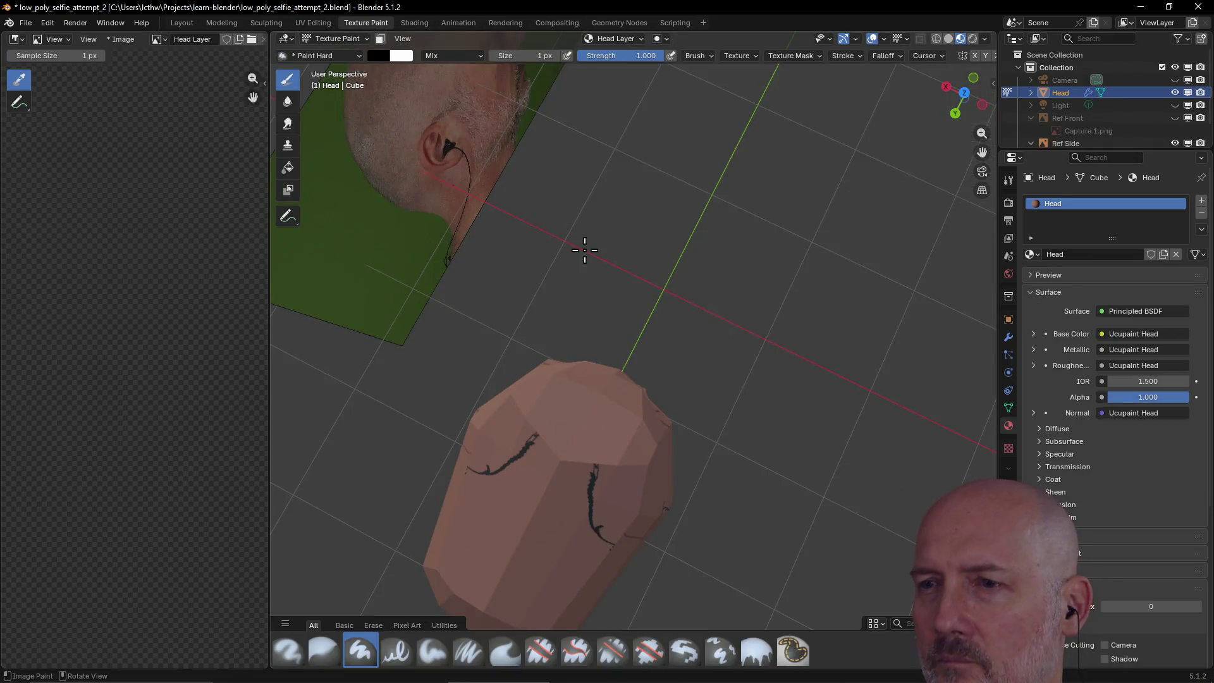
- Cancel a stray paint stroke, return to UV Editing, and toggle between the small and large forehead faces
click(609, 426)
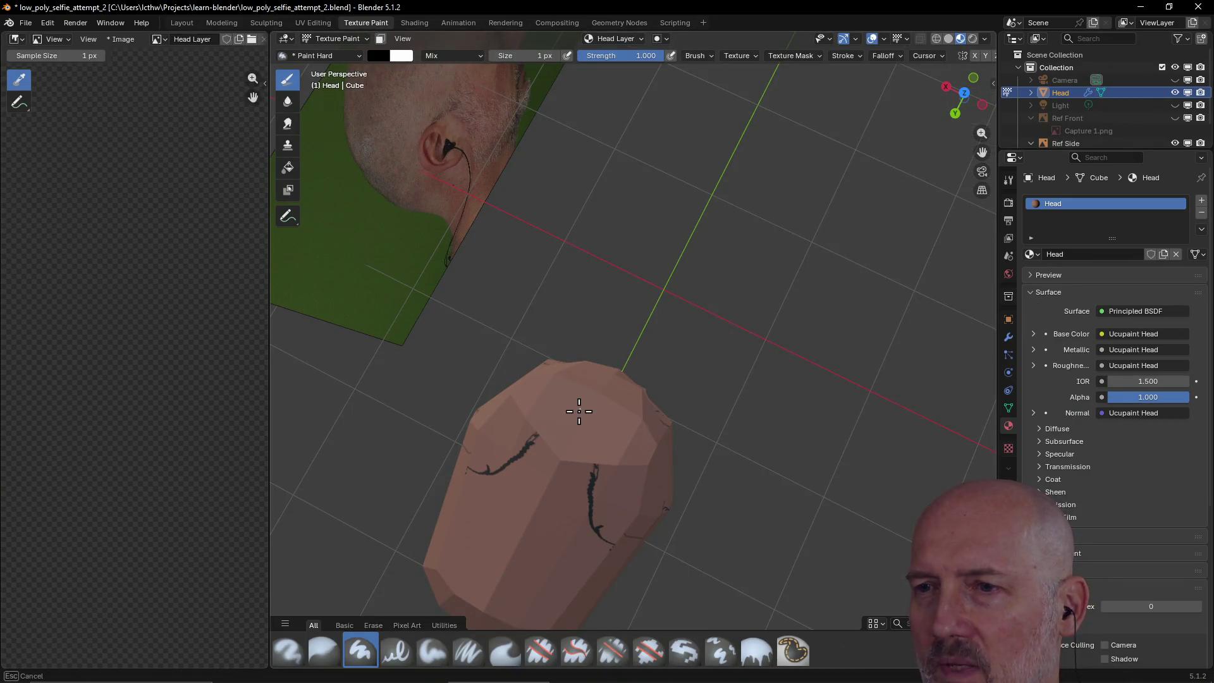
key(Escape)
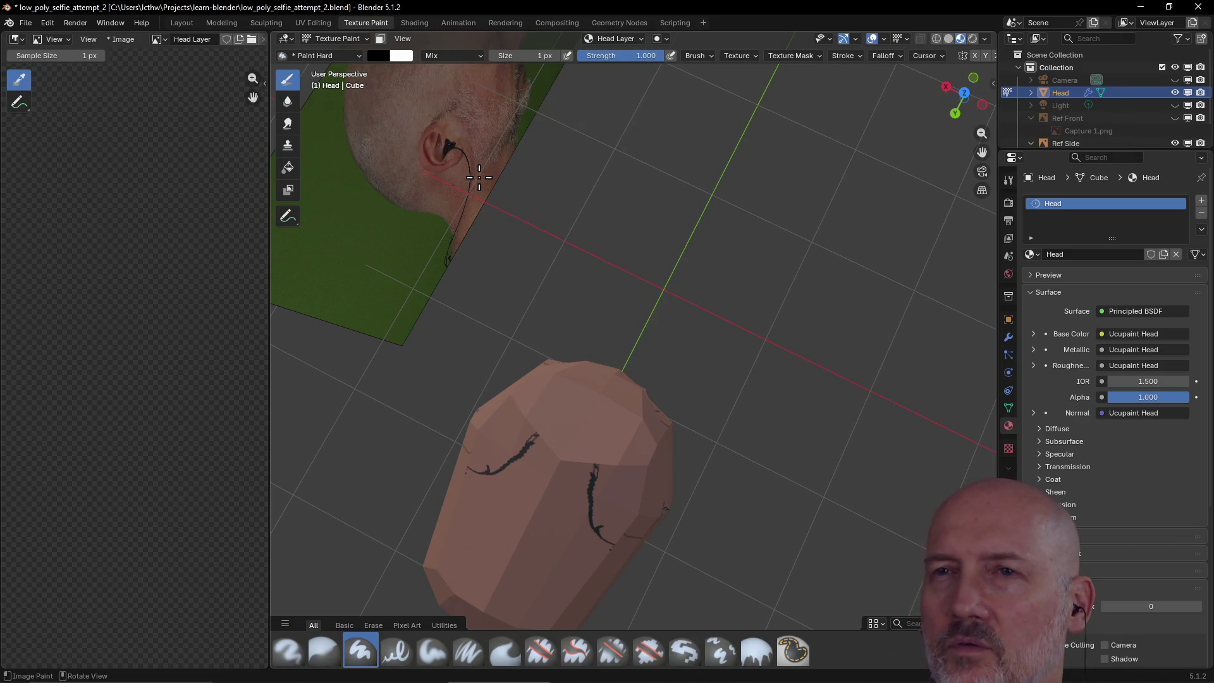
click(313, 23)
click(667, 320)
click(710, 320)
click(661, 321)
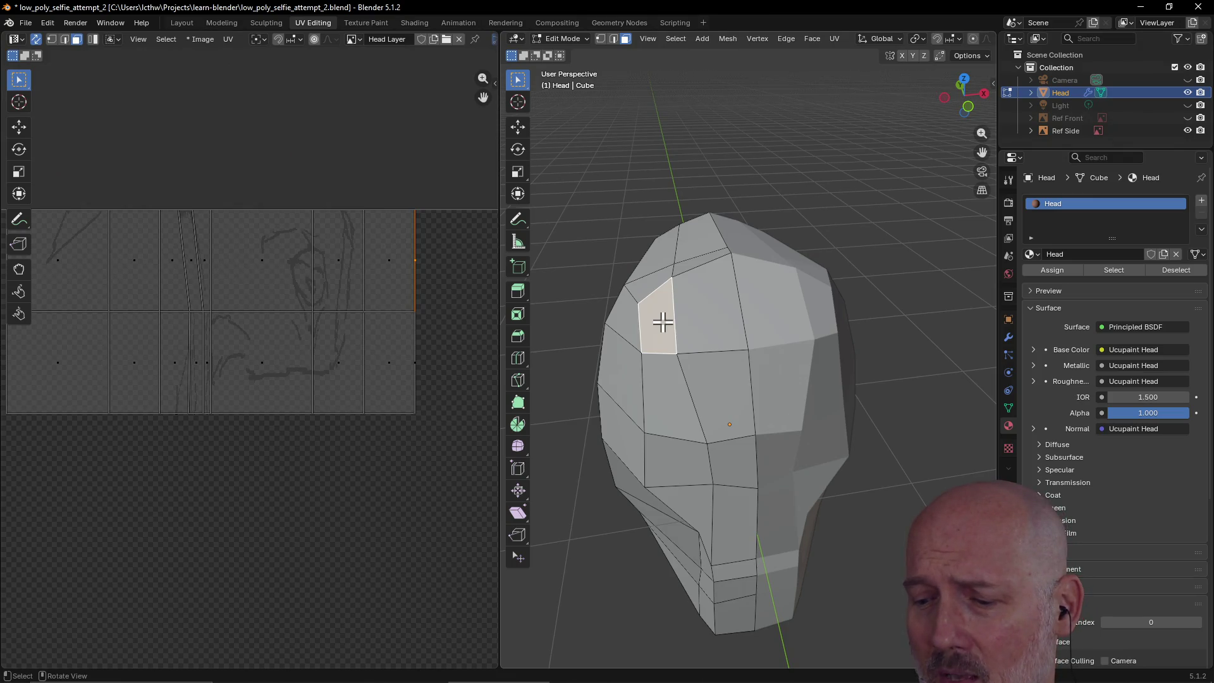
- Select the large forehead face, try a Conformal UV unwrap on it, and undo it
click(710, 323)
click(658, 317)
click(677, 315)
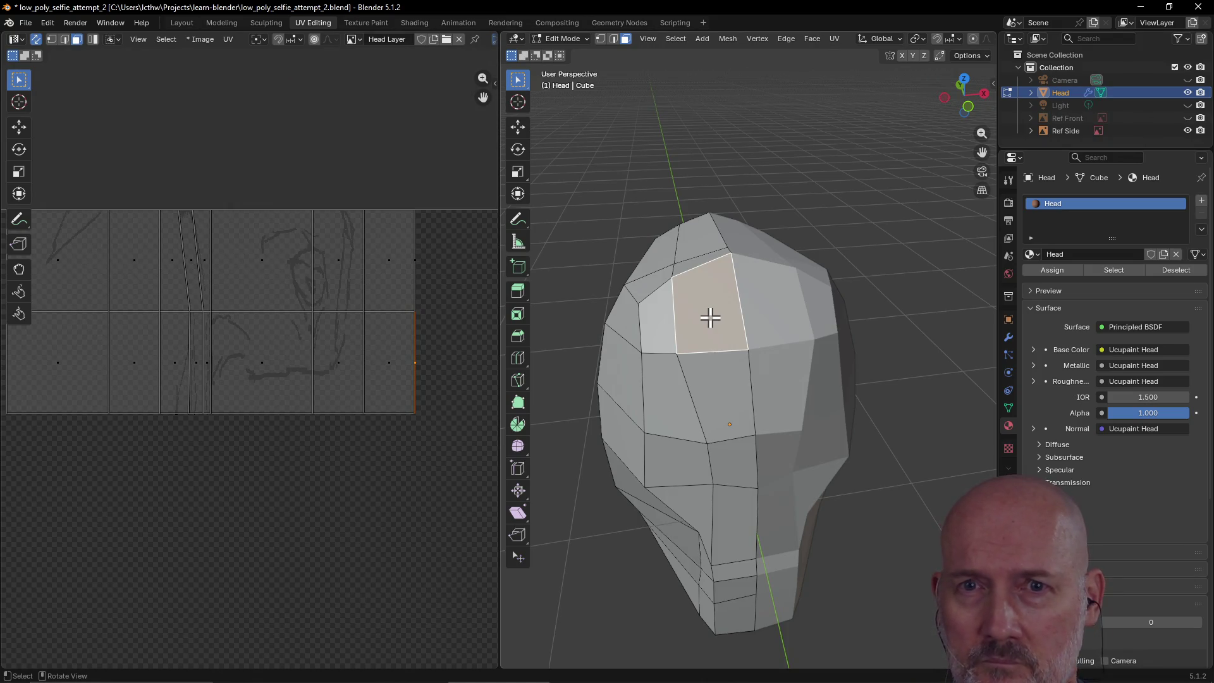
right_click(710, 318)
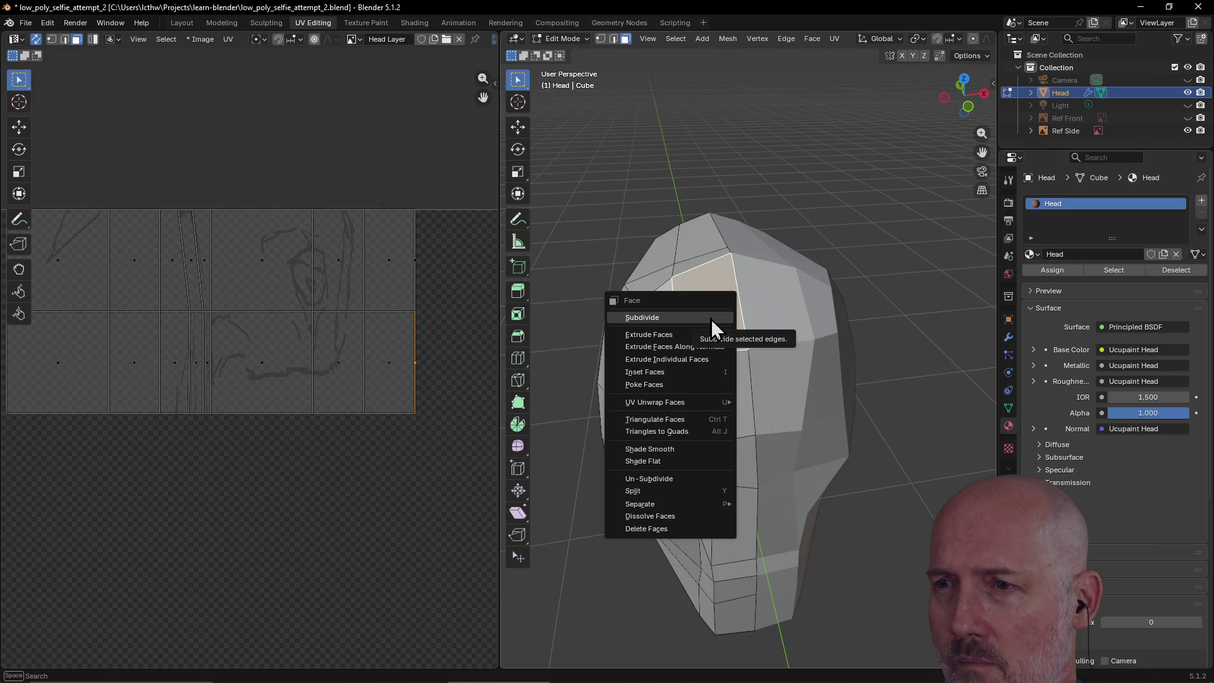
mouse_move(712, 409)
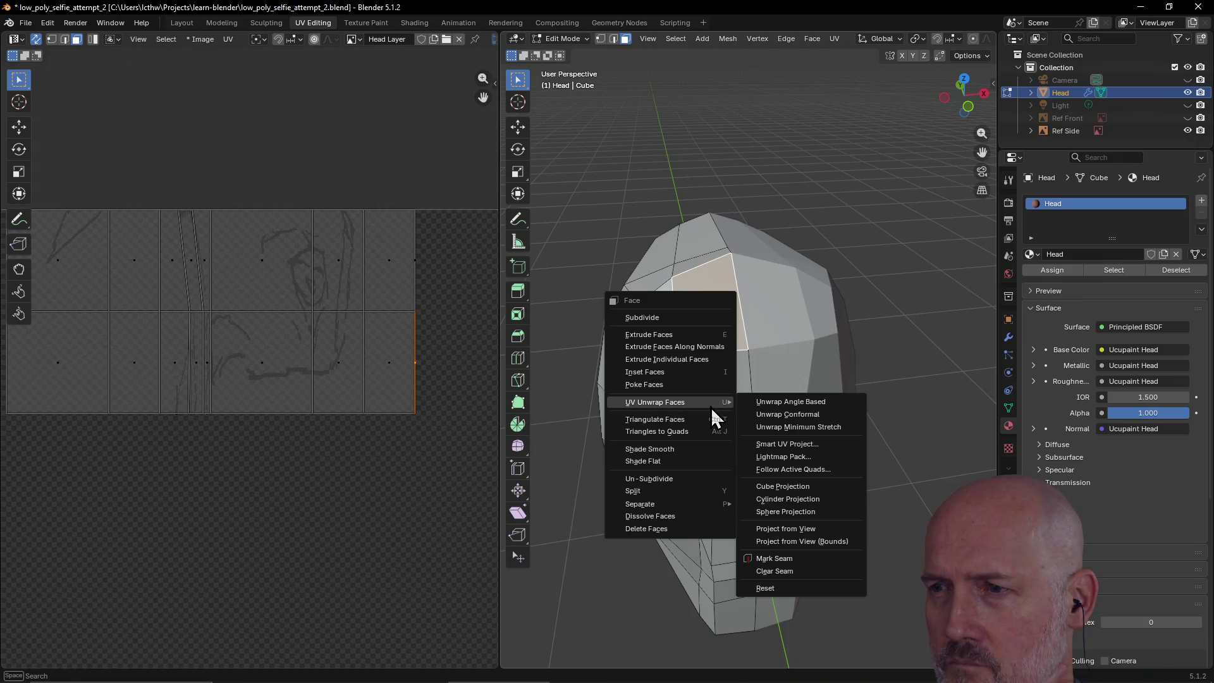
click(768, 404)
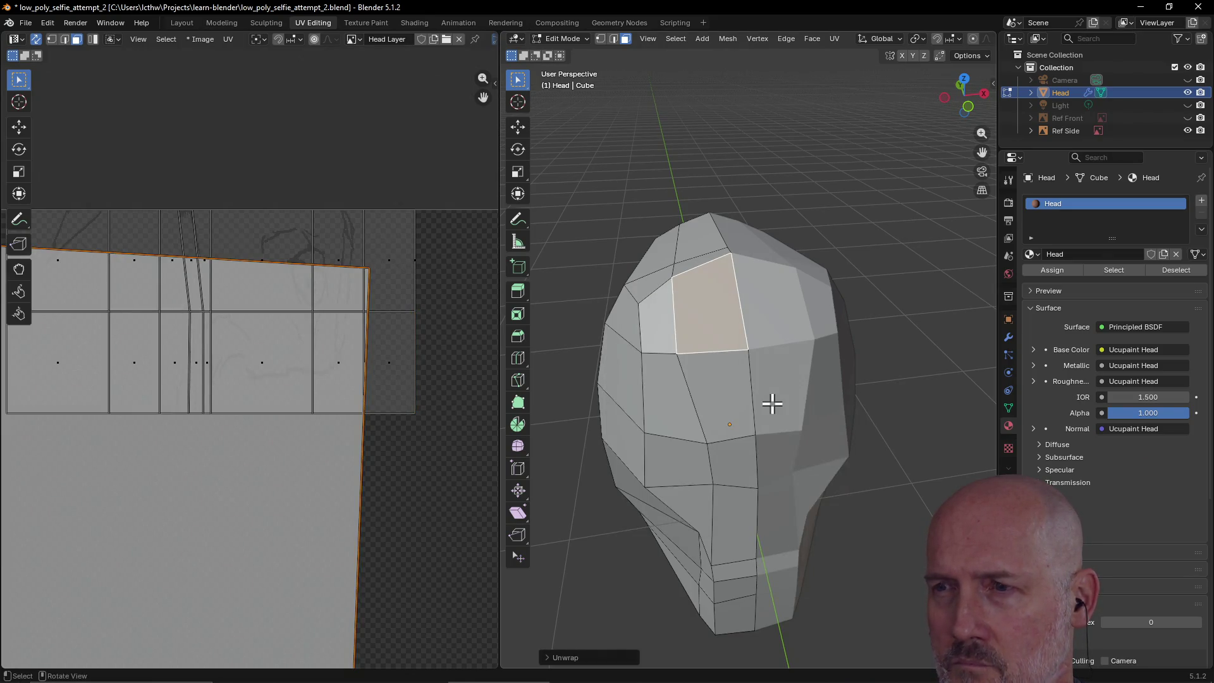
scroll(402, 411, down, 5)
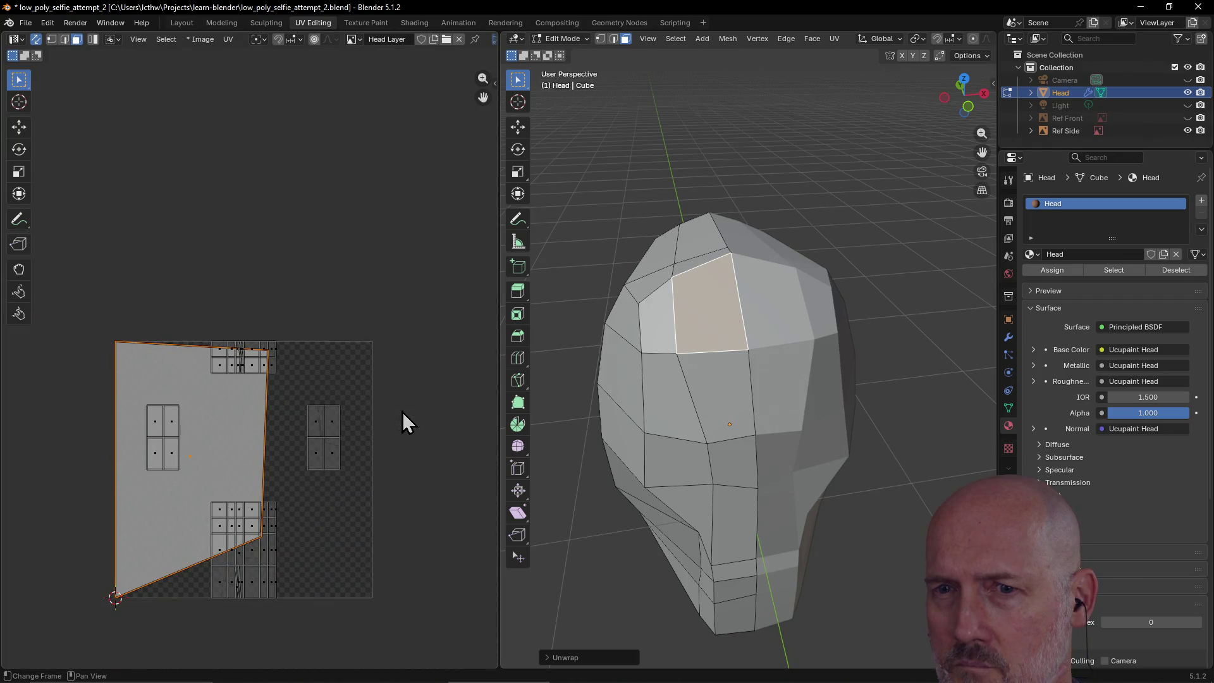
scroll(403, 412, up, 6)
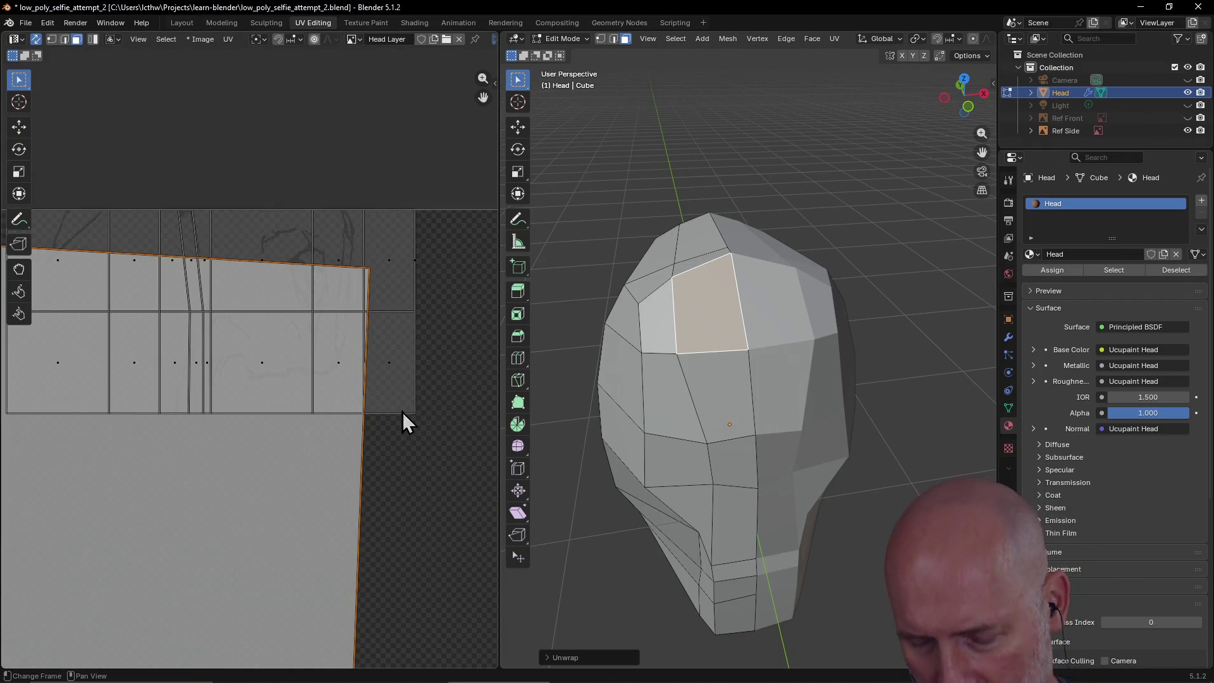
key(ctrl+z)
- Try two more unwrap methods on the face, including Minimum Stretch, undoing each
scroll(704, 330, up, 1)
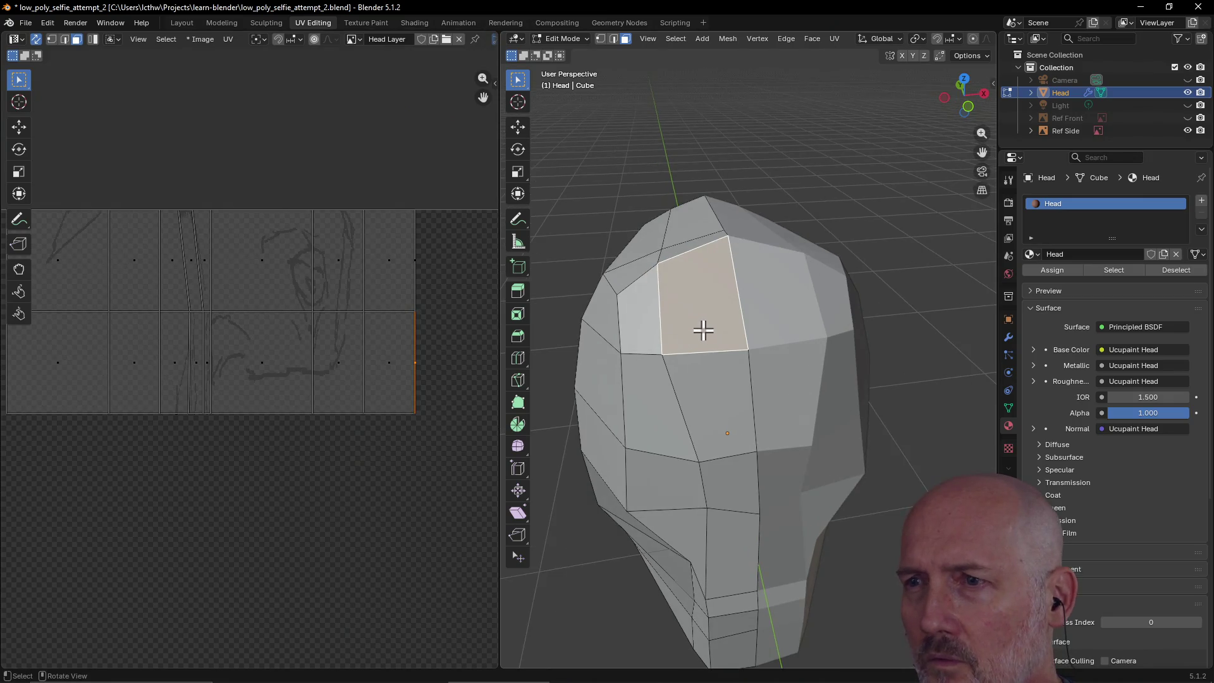
key(ctrl+f)
mouse_move(677, 334)
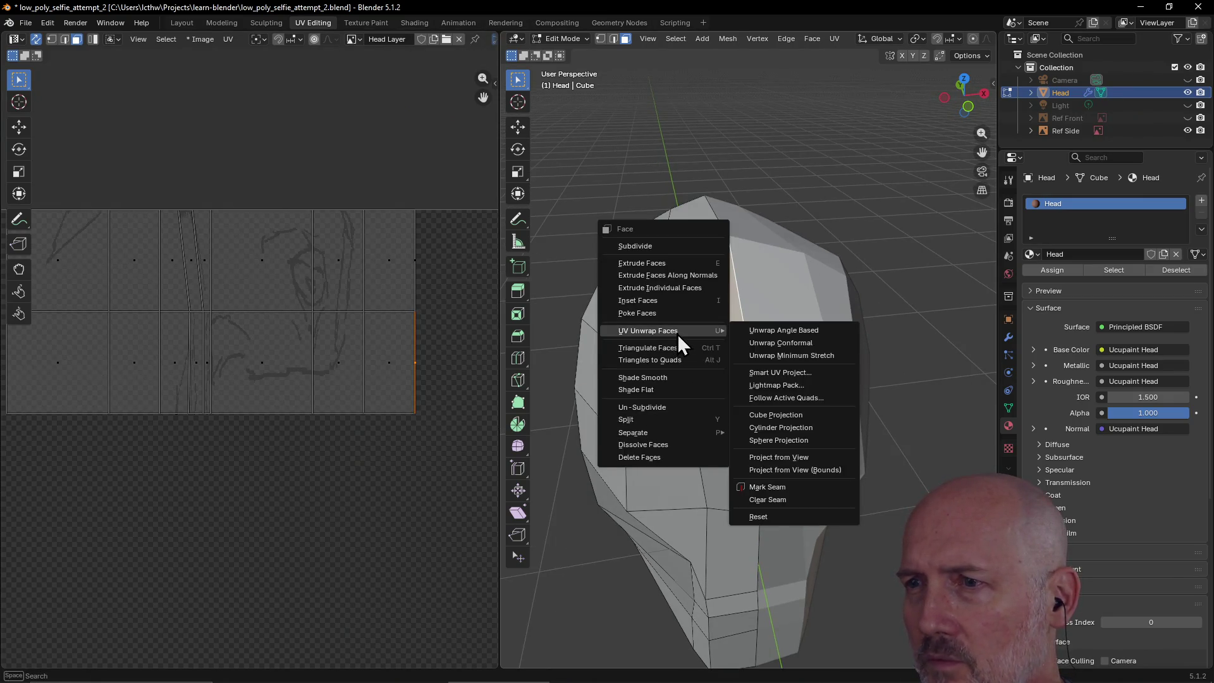
click(791, 341)
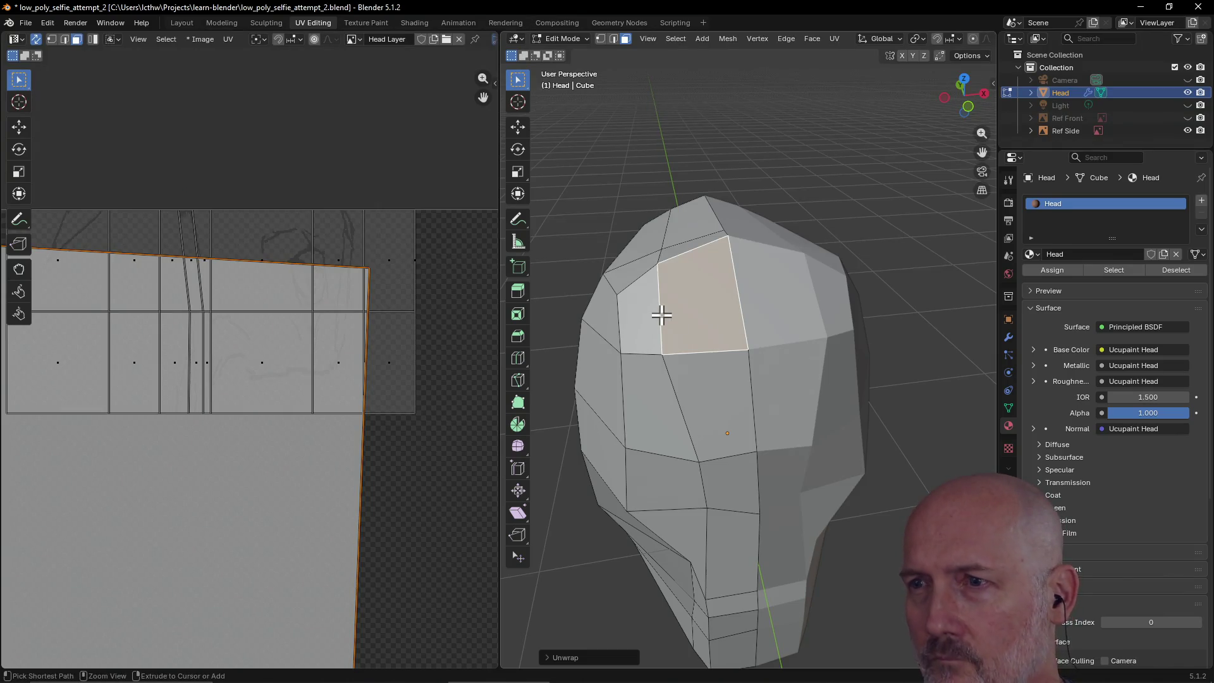
key(ctrl+z)
key(ctrl+f)
mouse_move(698, 320)
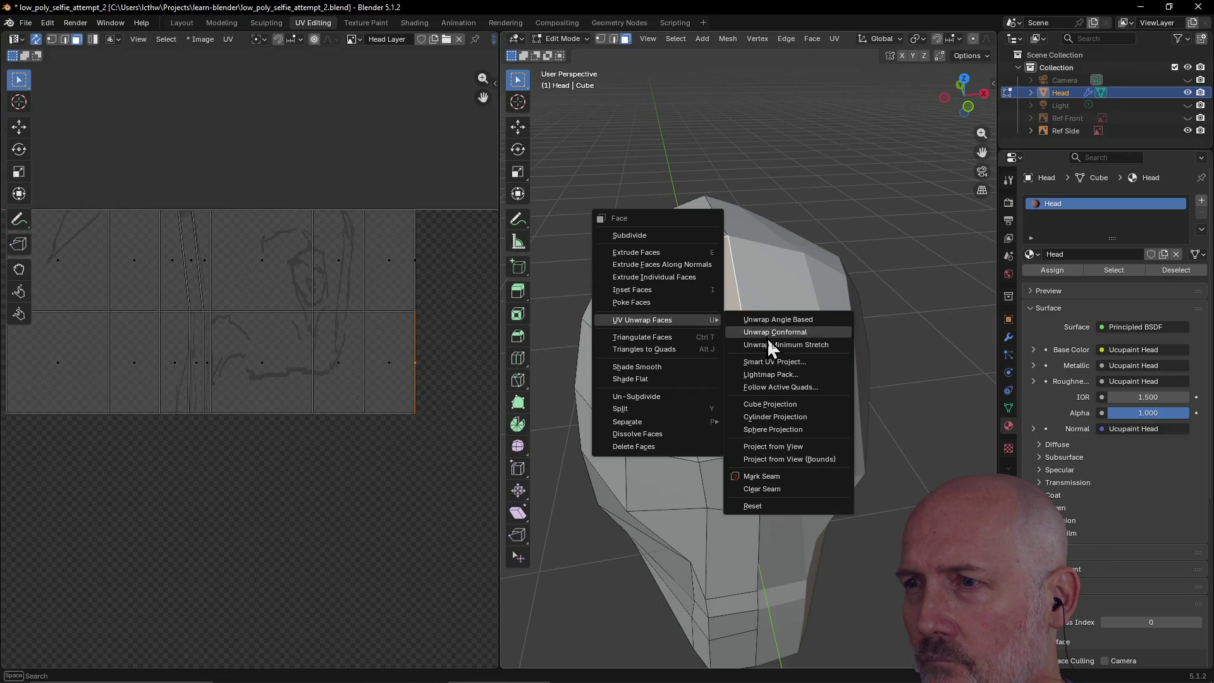
click(771, 345)
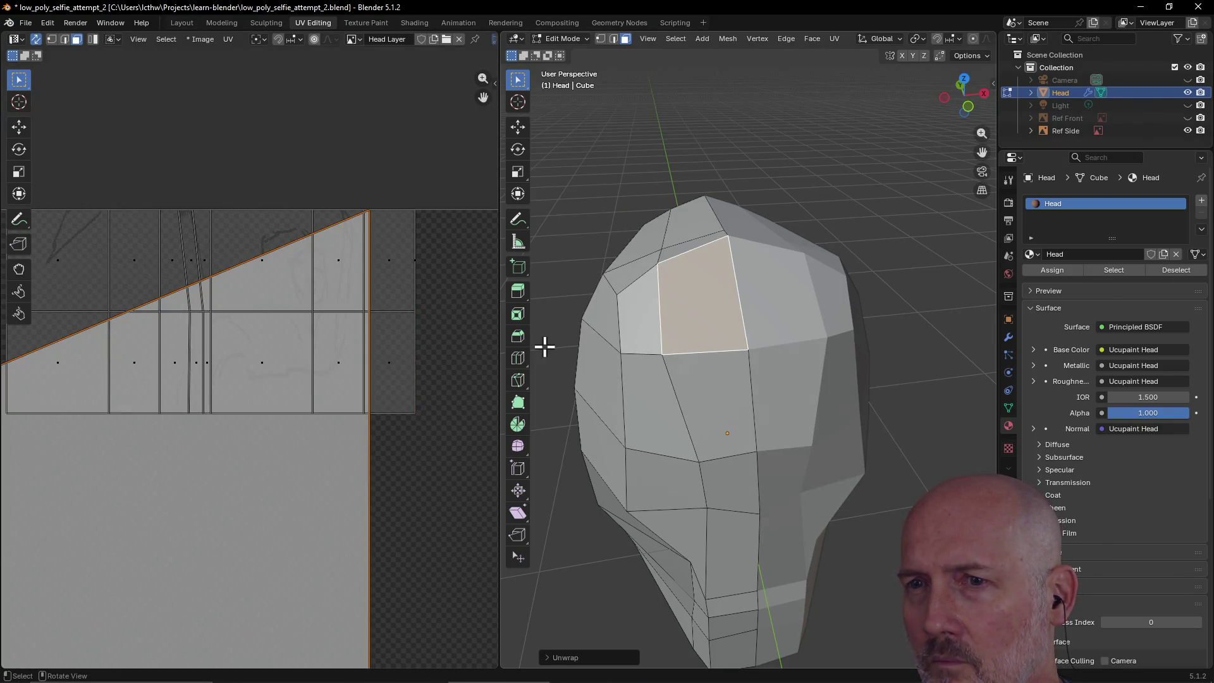
scroll(321, 378, down, 5)
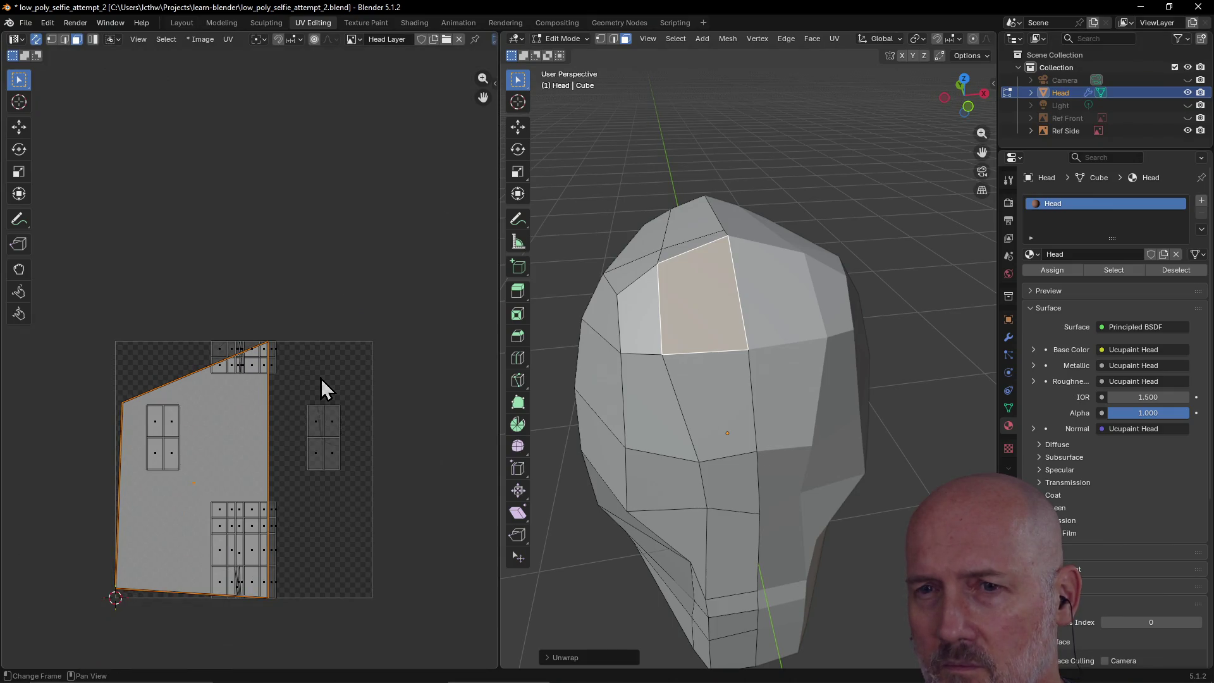
scroll(320, 378, up, 3)
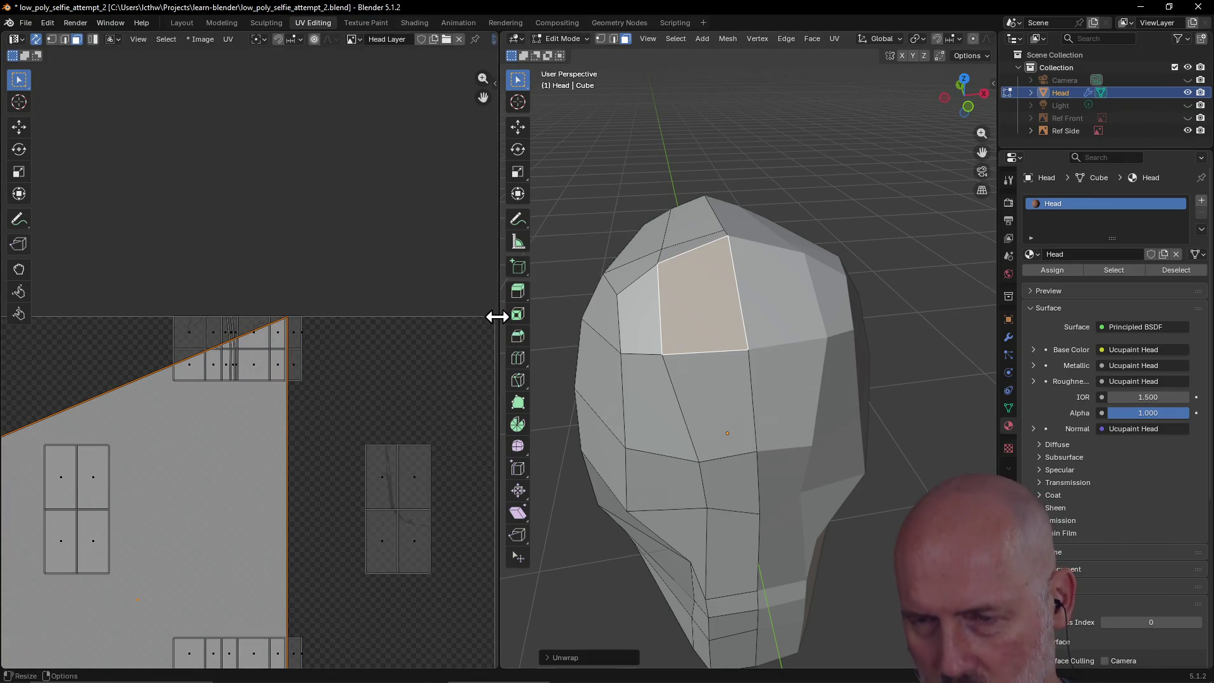
key(ctrl+z)
- Unwrap the forehead face with Follow Active Quads
right_click(712, 301)
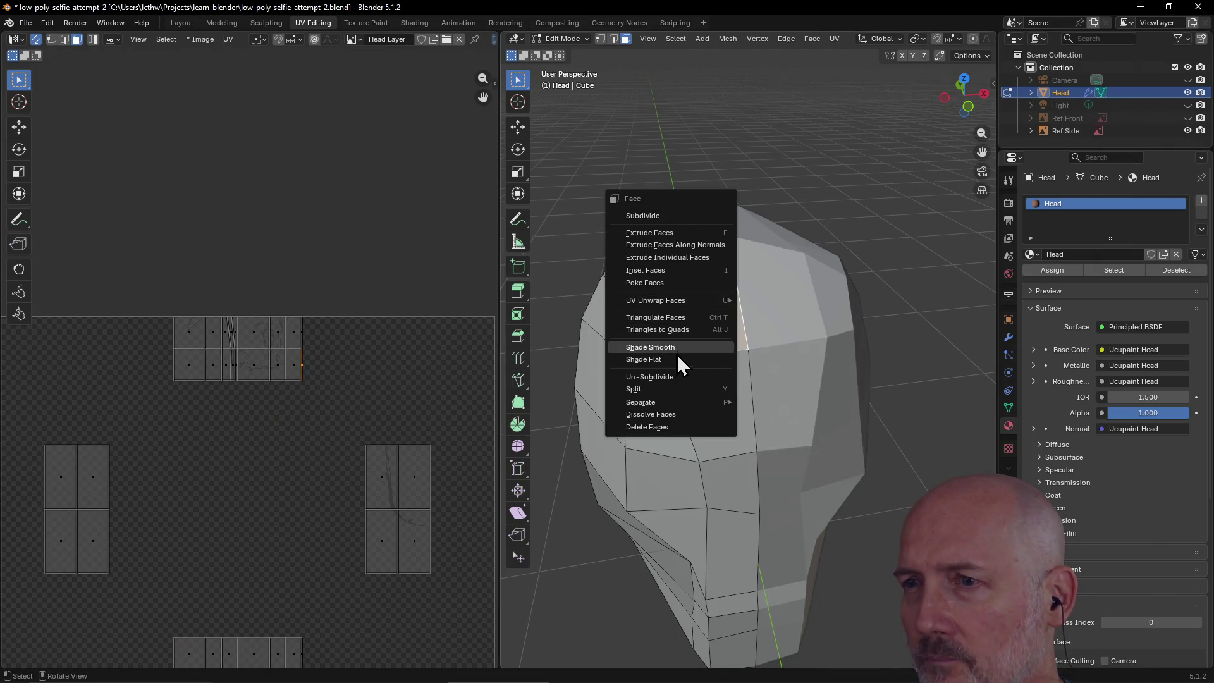
mouse_move(676, 303)
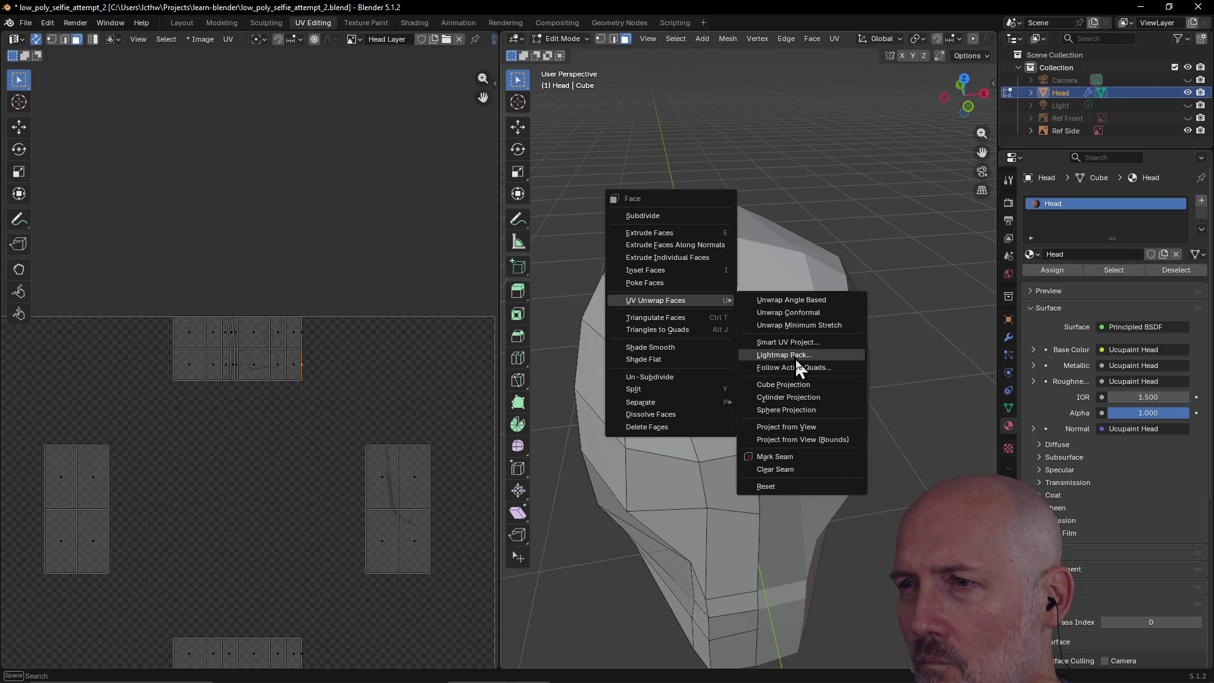
click(797, 373)
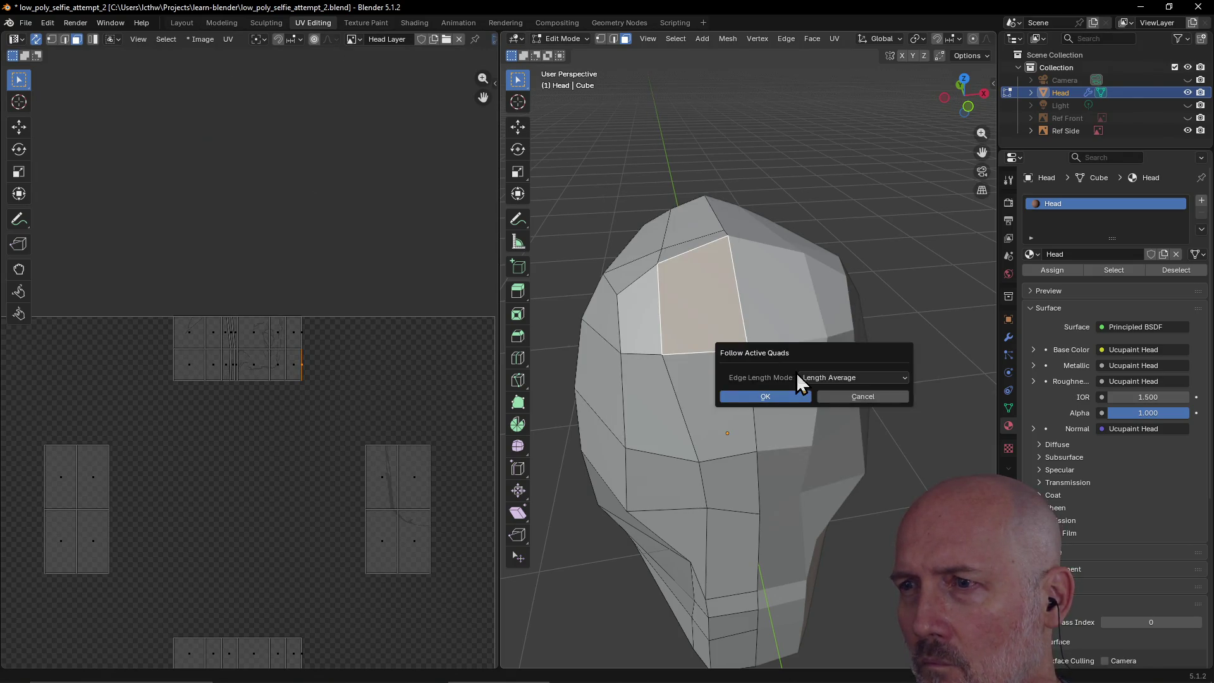
click(765, 398)
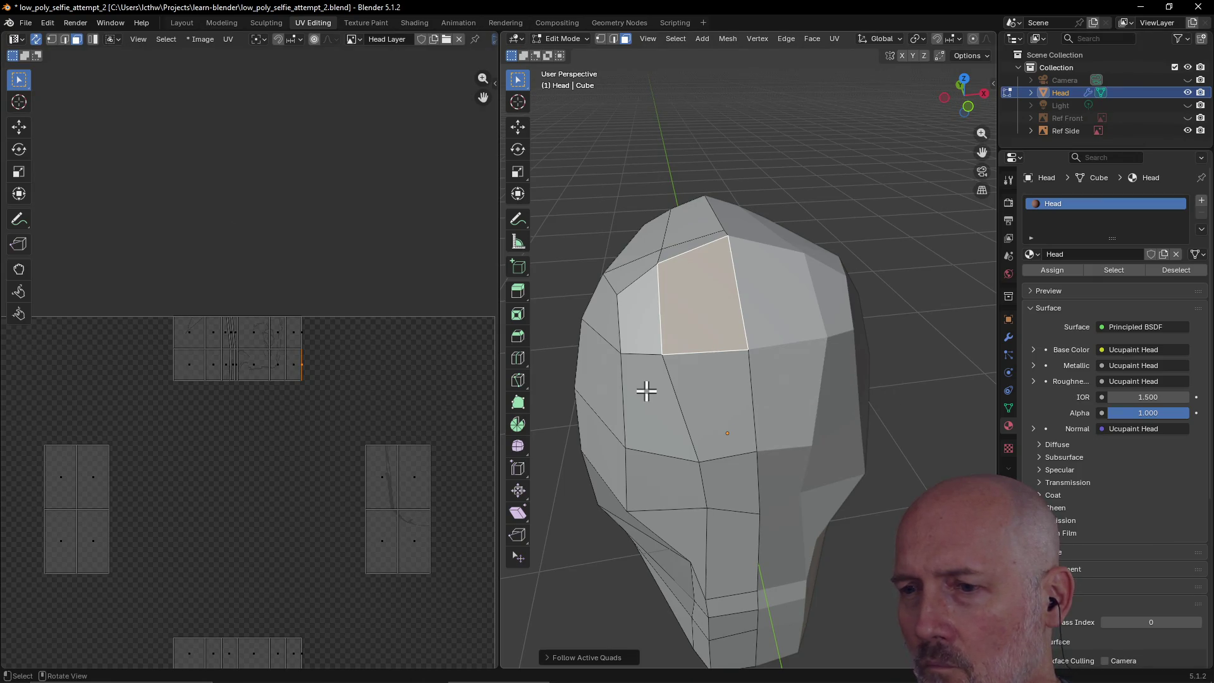
scroll(293, 443, down, 5)
scroll(293, 442, up, 5)
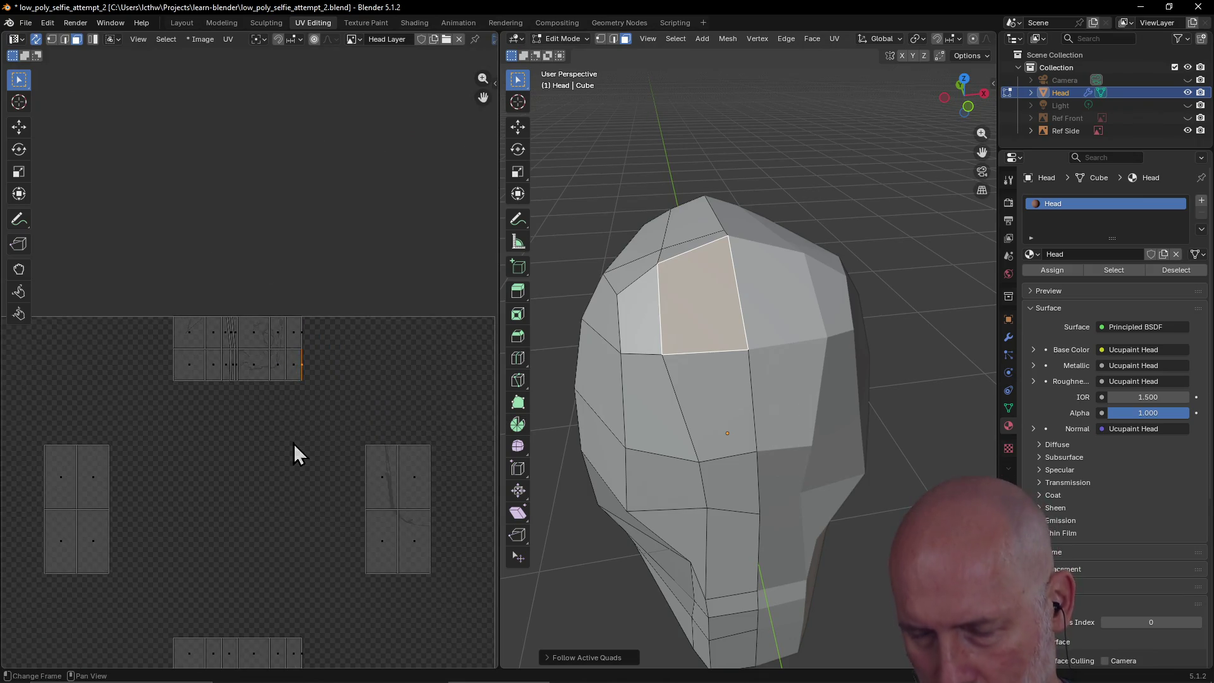
- Try Smart UV Project on the face, then undo it
key(ctrl+f)
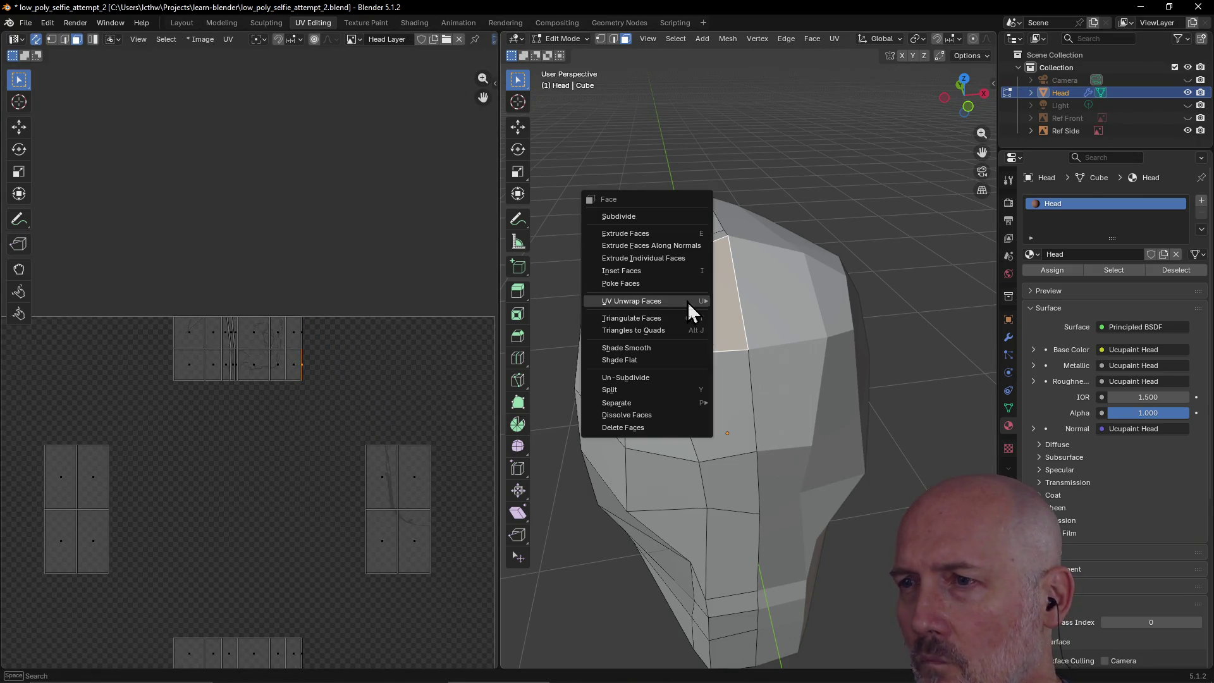
mouse_move(688, 302)
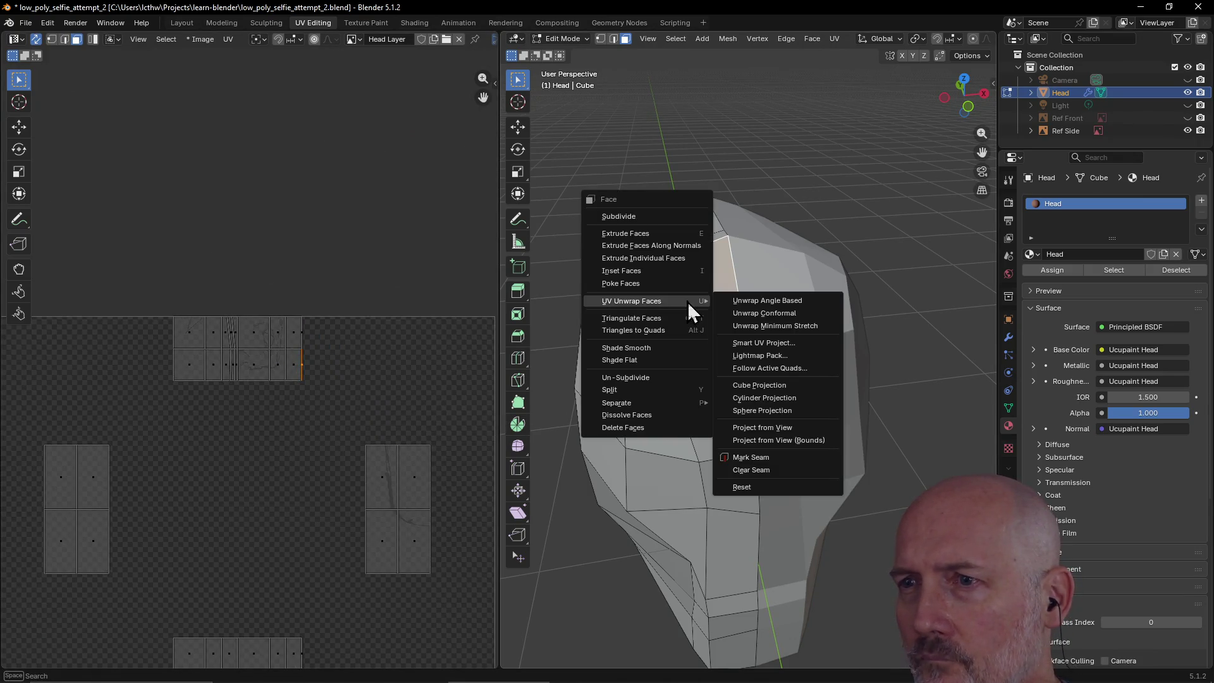
click(802, 345)
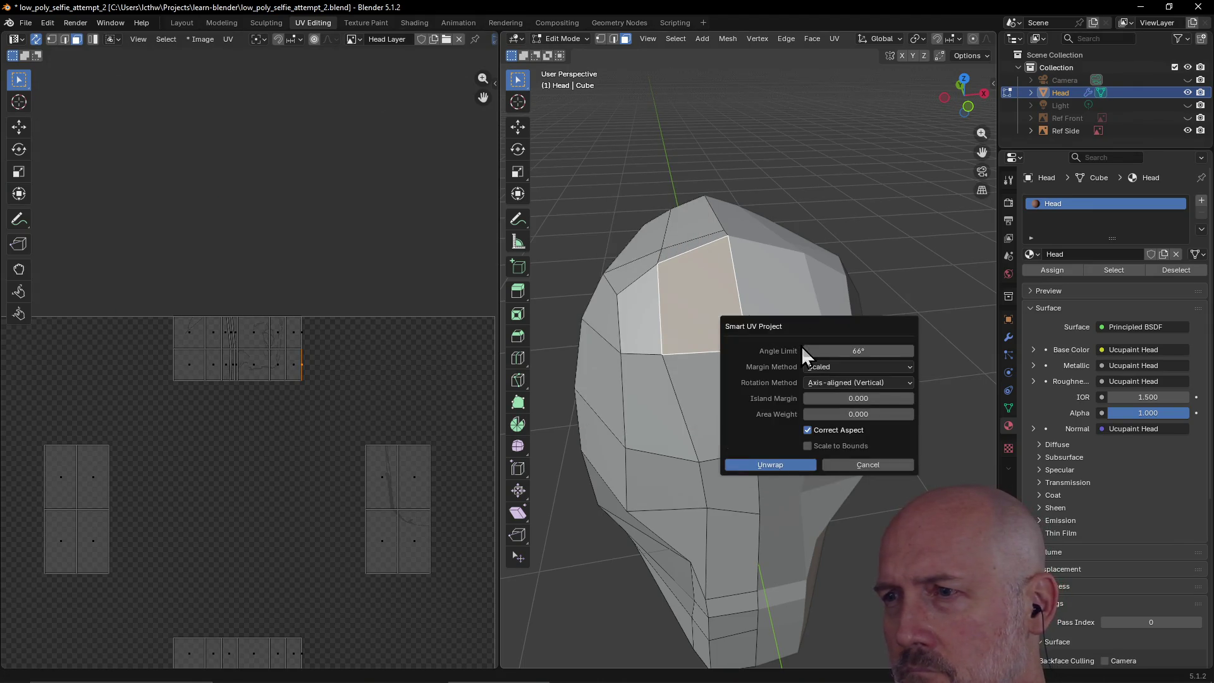
click(777, 467)
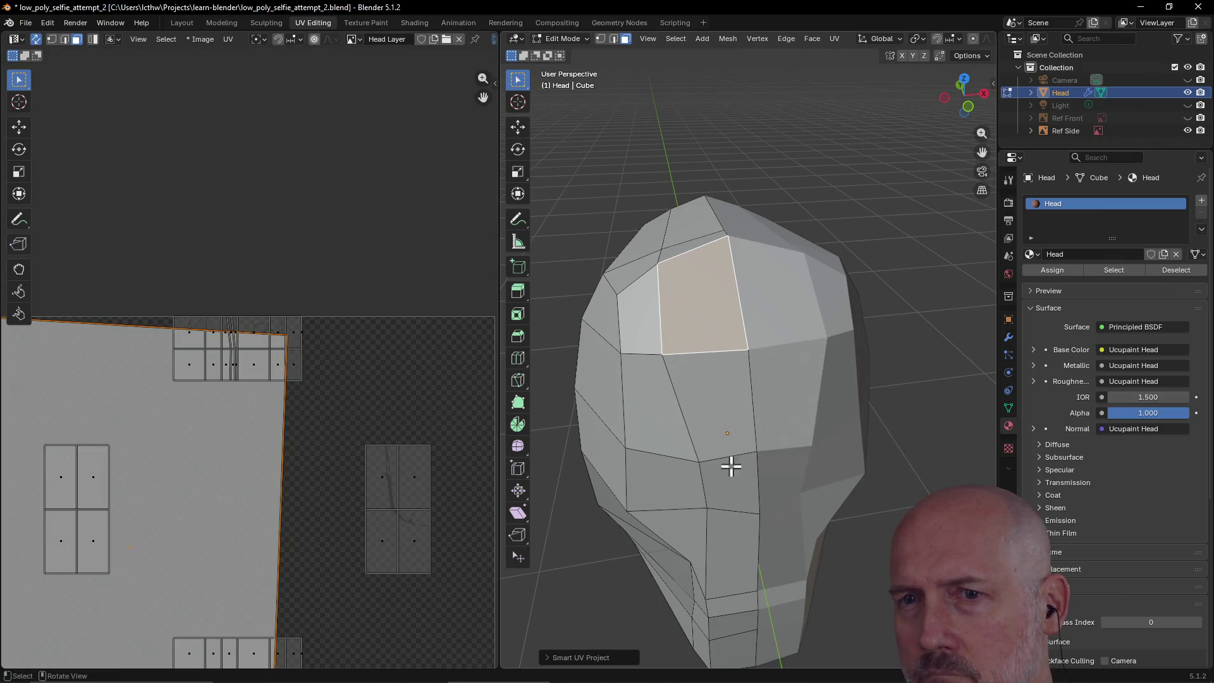
key(ctrl+z)
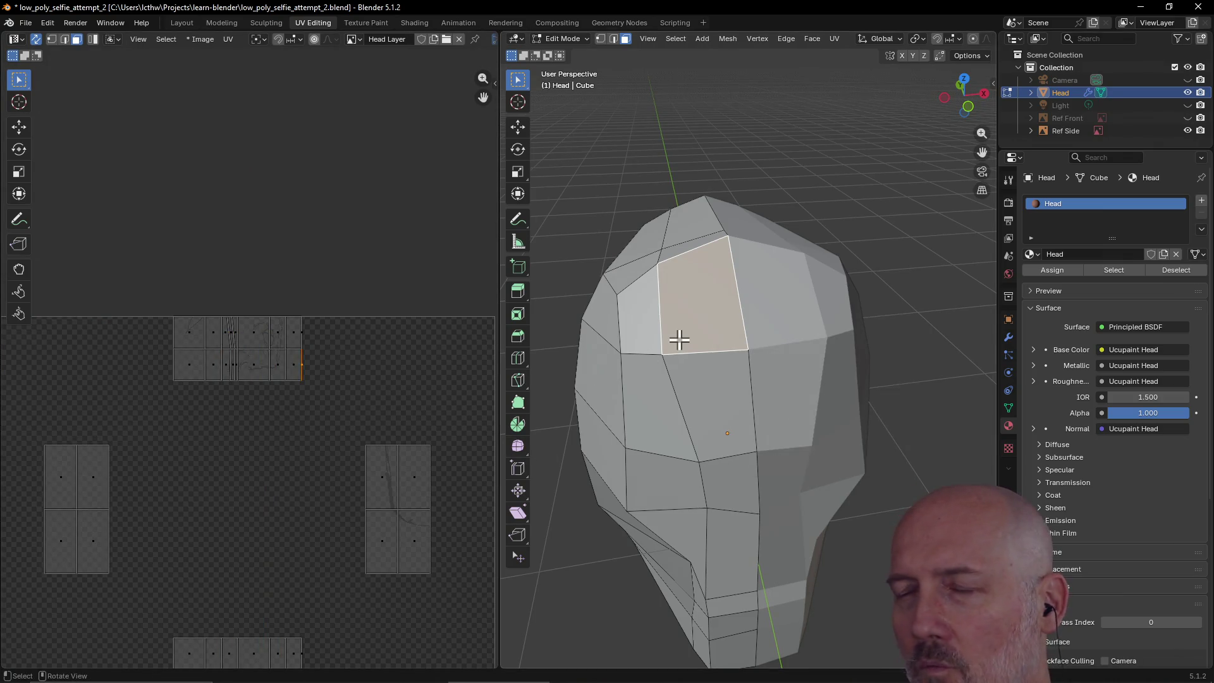
- Unwrap the face Angle Based and reselect its large UV island to move it
key(ctrl+f)
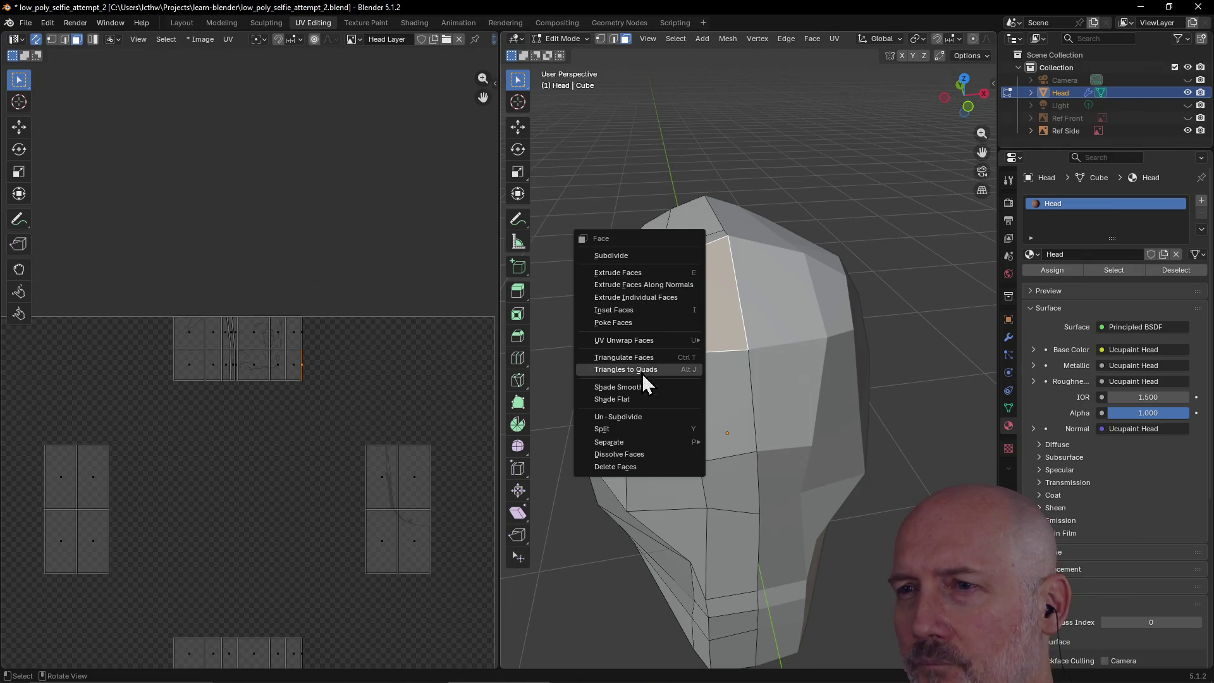
mouse_move(640, 339)
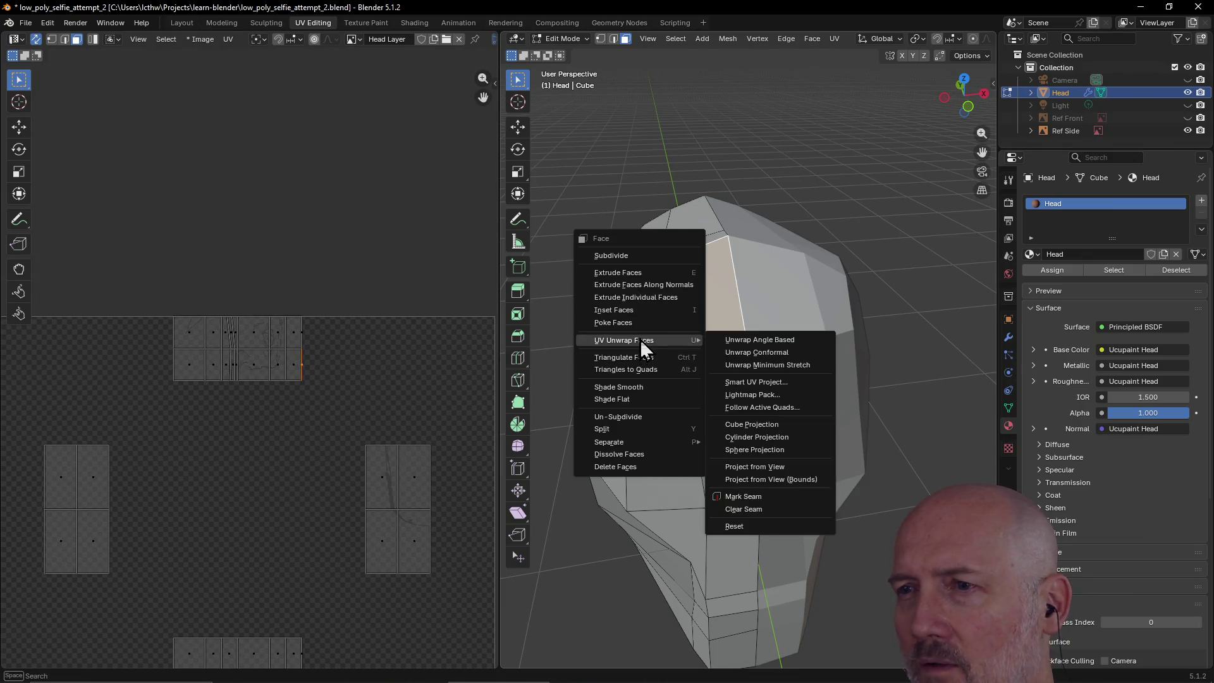
click(764, 340)
scroll(418, 392, down, 3)
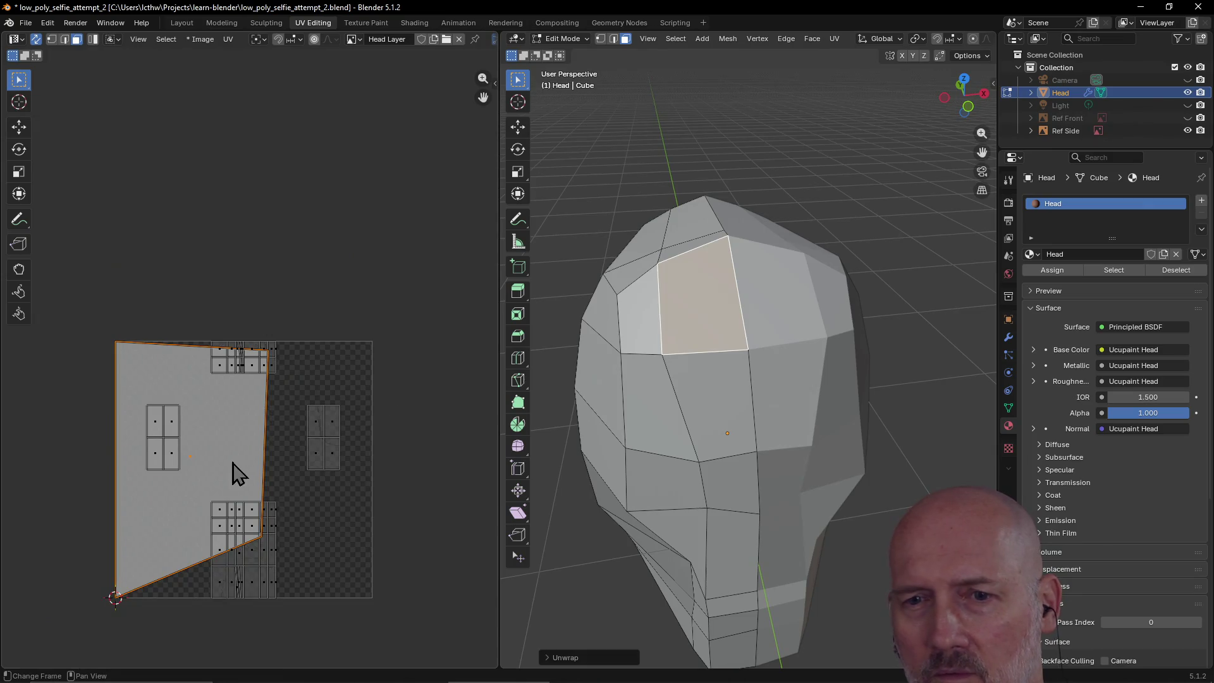
click(182, 530)
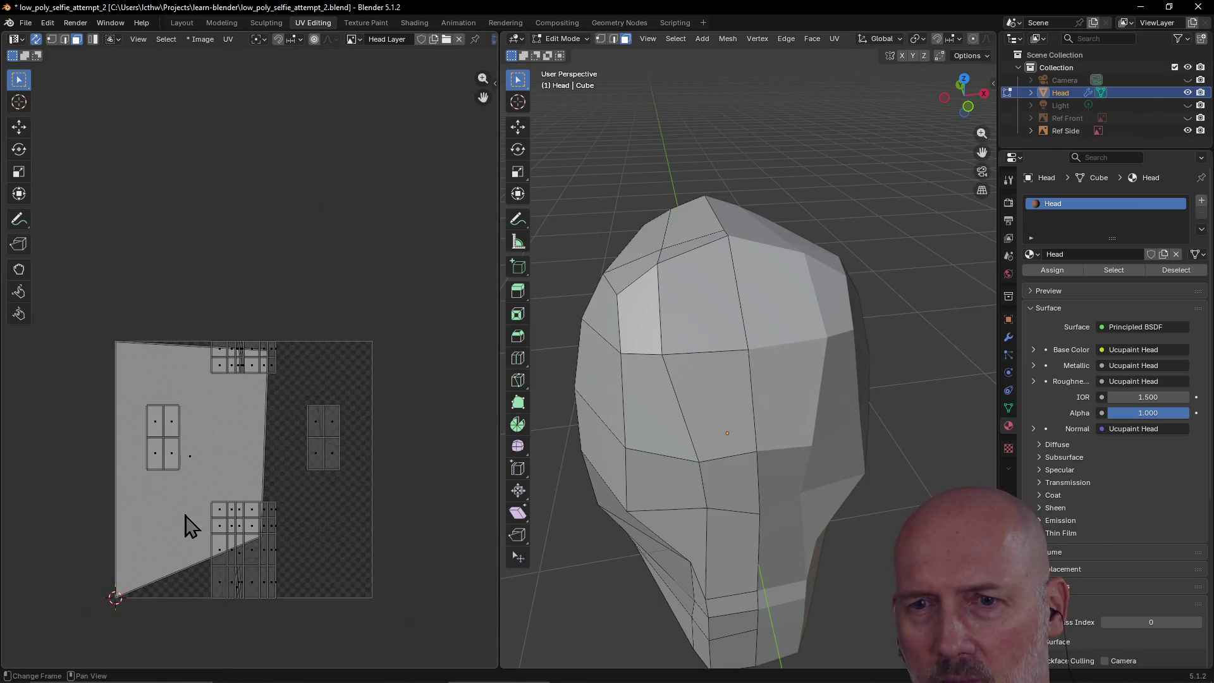
click(199, 469)
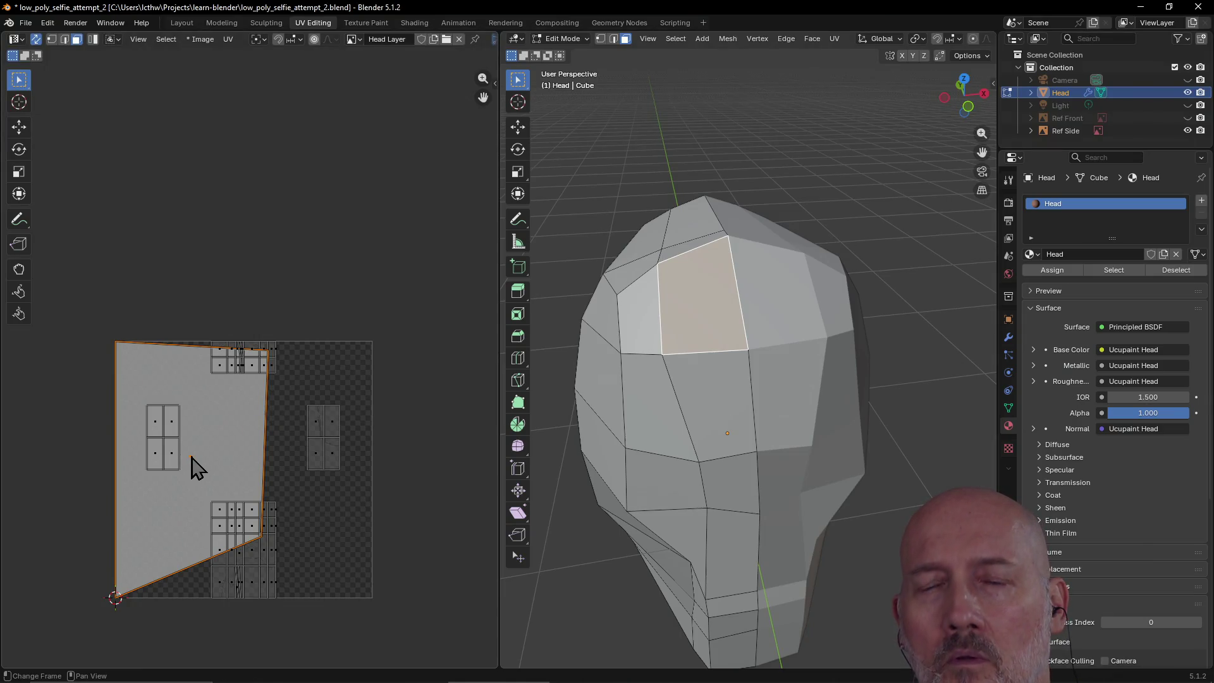
key(g)
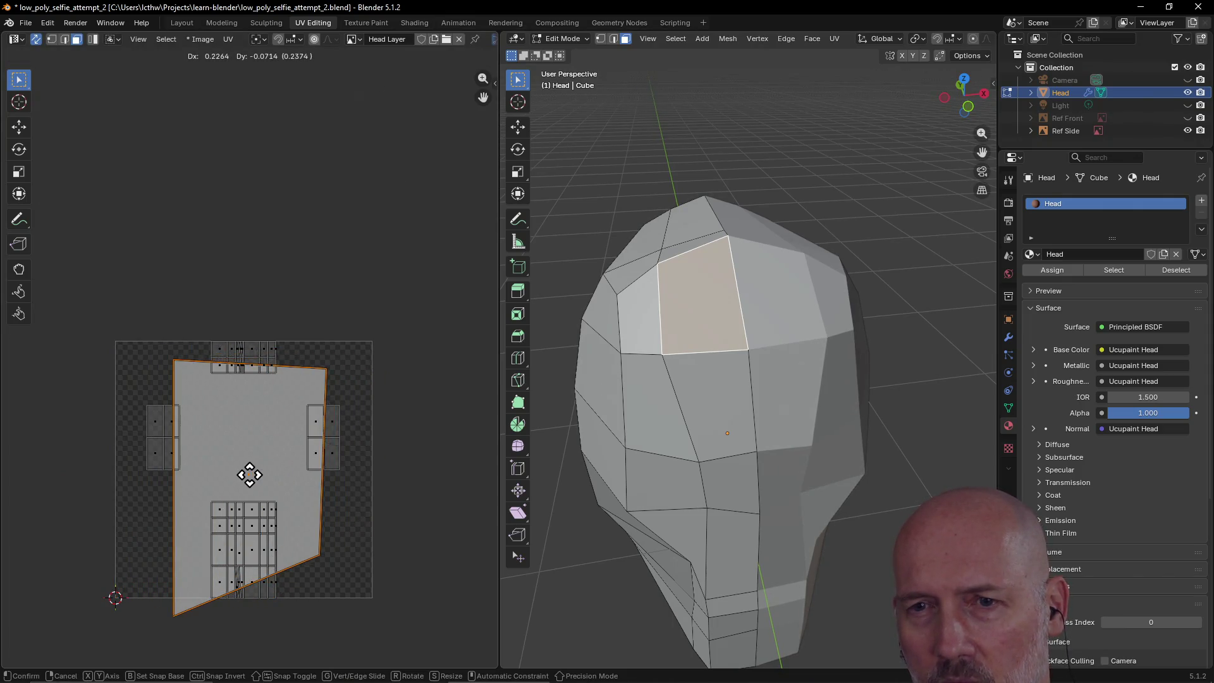
- Place the first forehead island near the UV centre and shrink it to a small quad
click(249, 476)
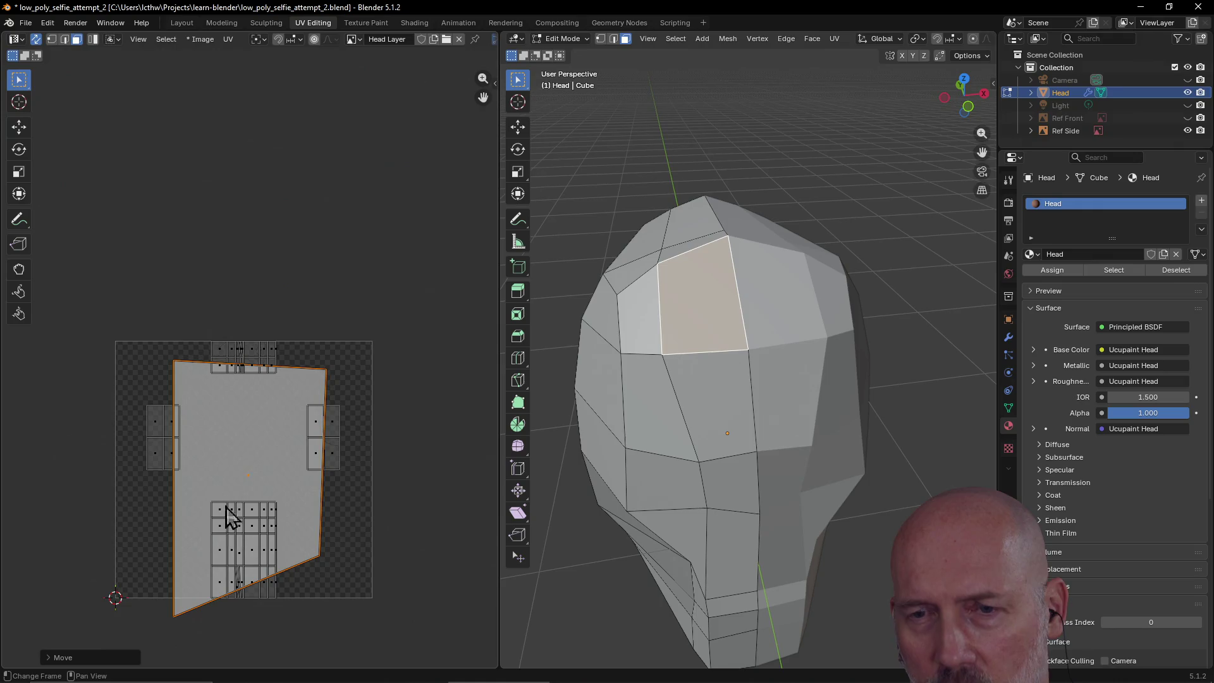
key(s)
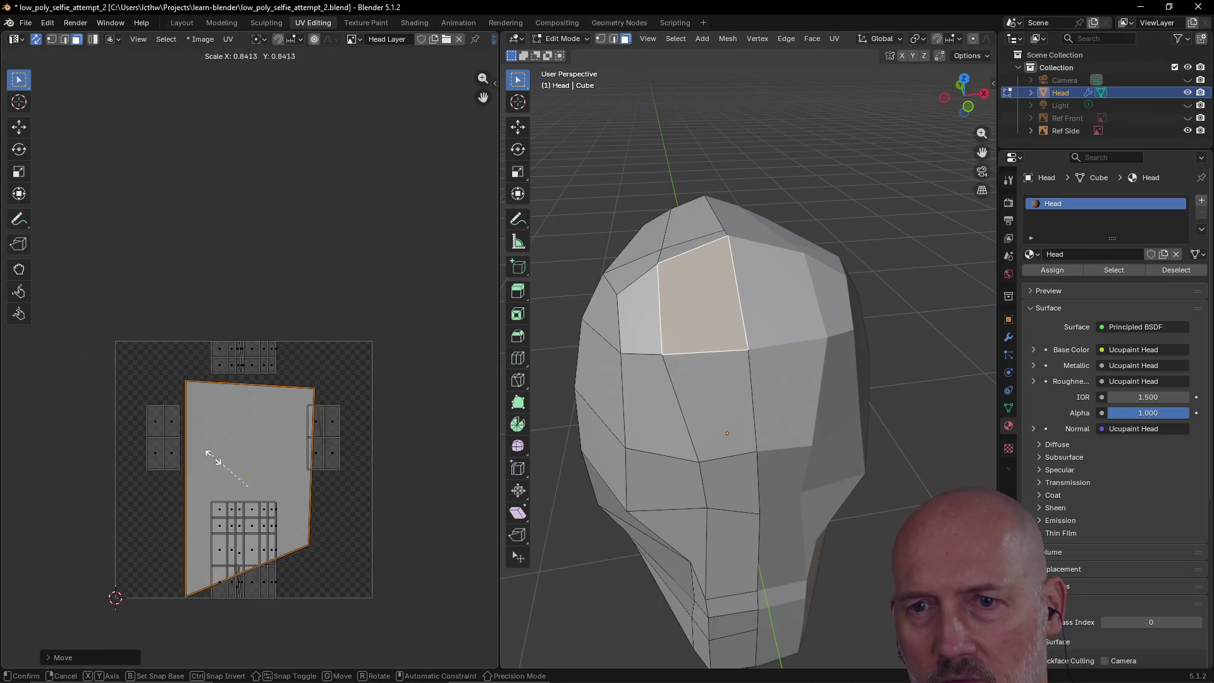
click(247, 480)
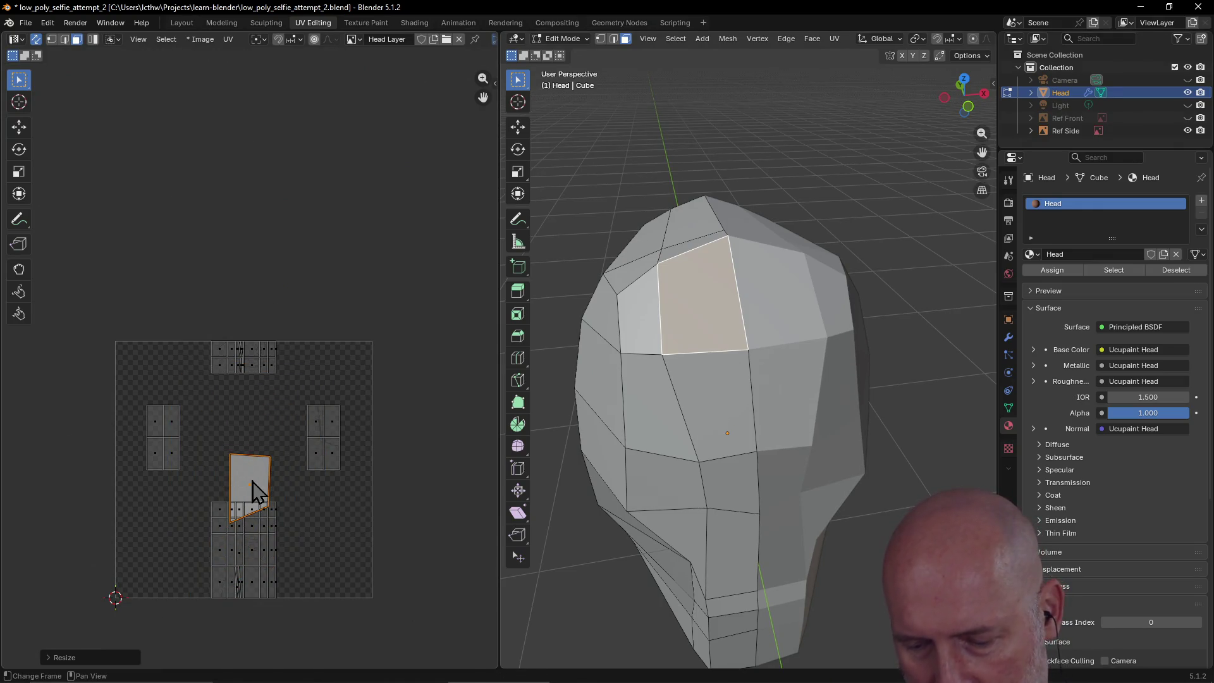
key(g)
click(221, 444)
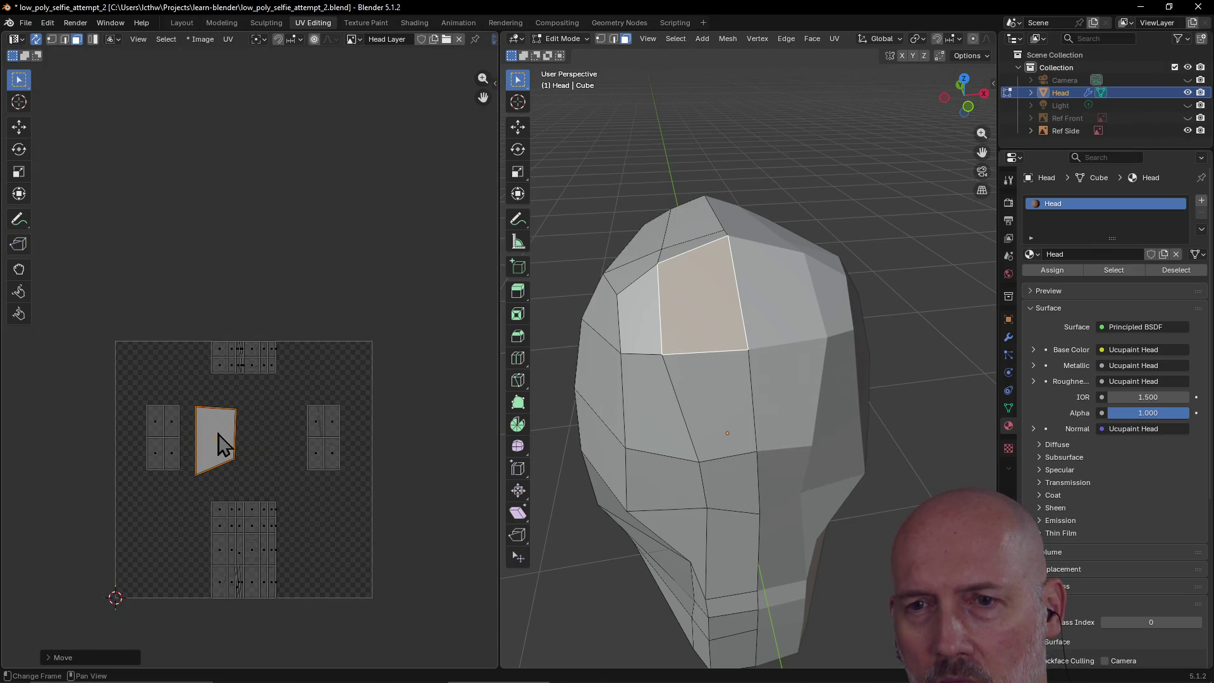
- Unwrap the adjacent forehead face as its own island and move it right
click(645, 328)
key(ctrl+f)
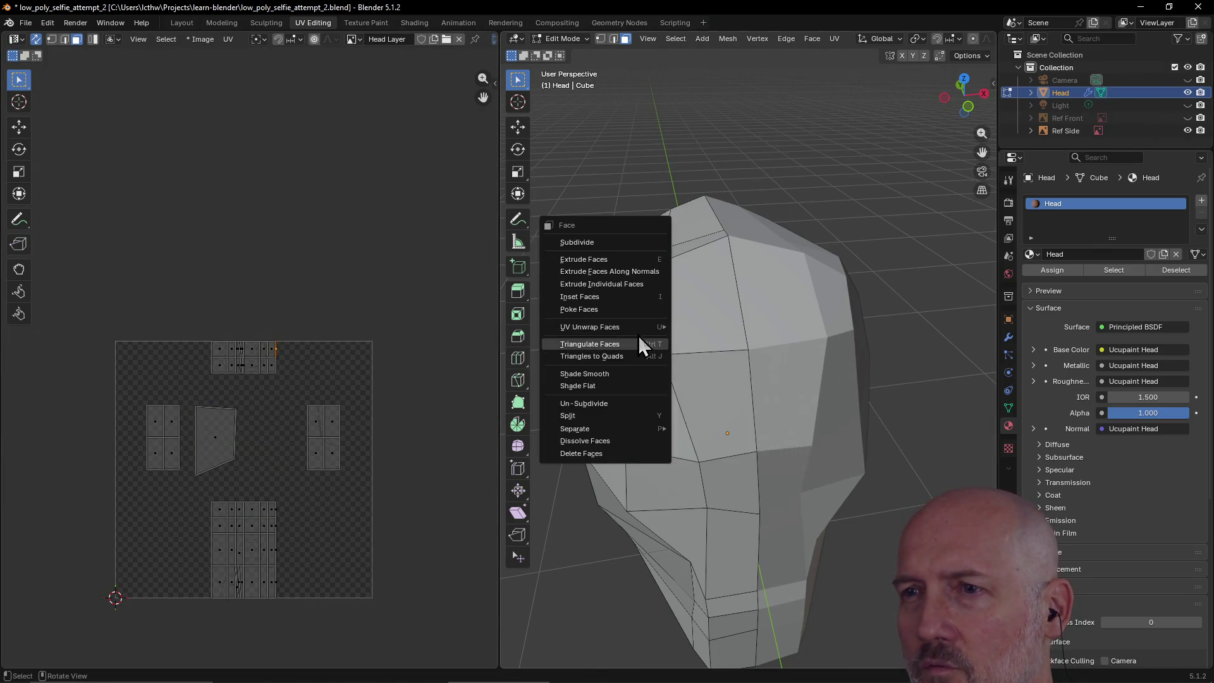
mouse_move(648, 327)
click(758, 331)
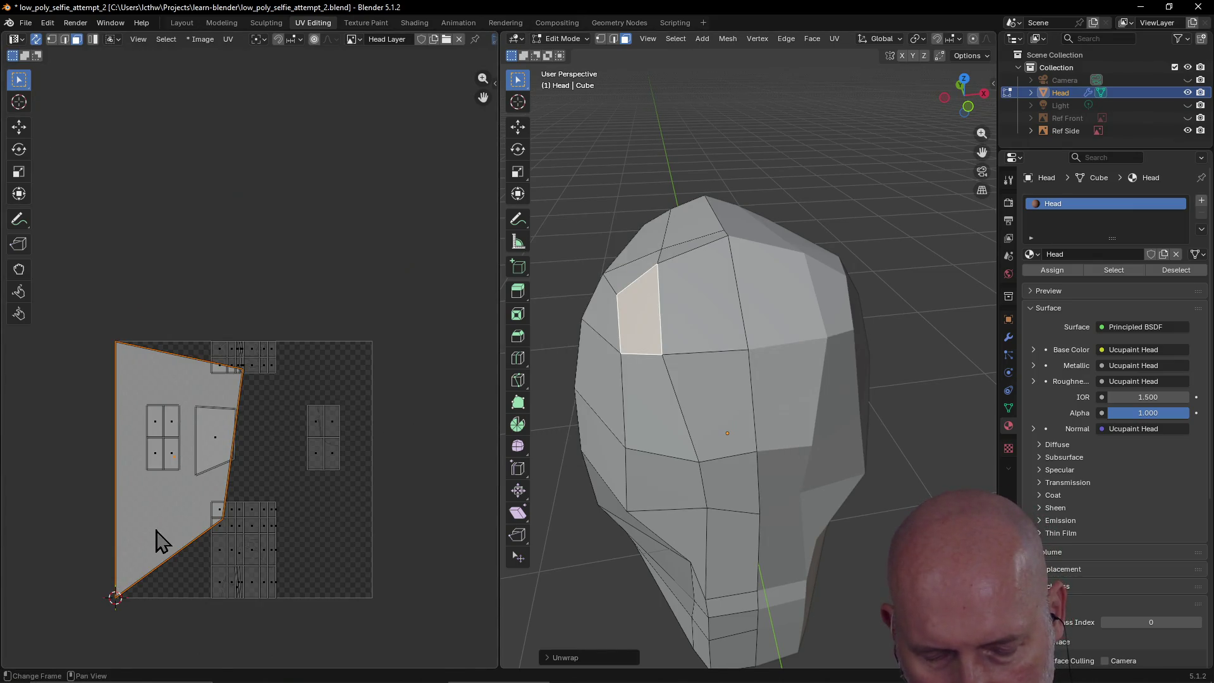
key(g)
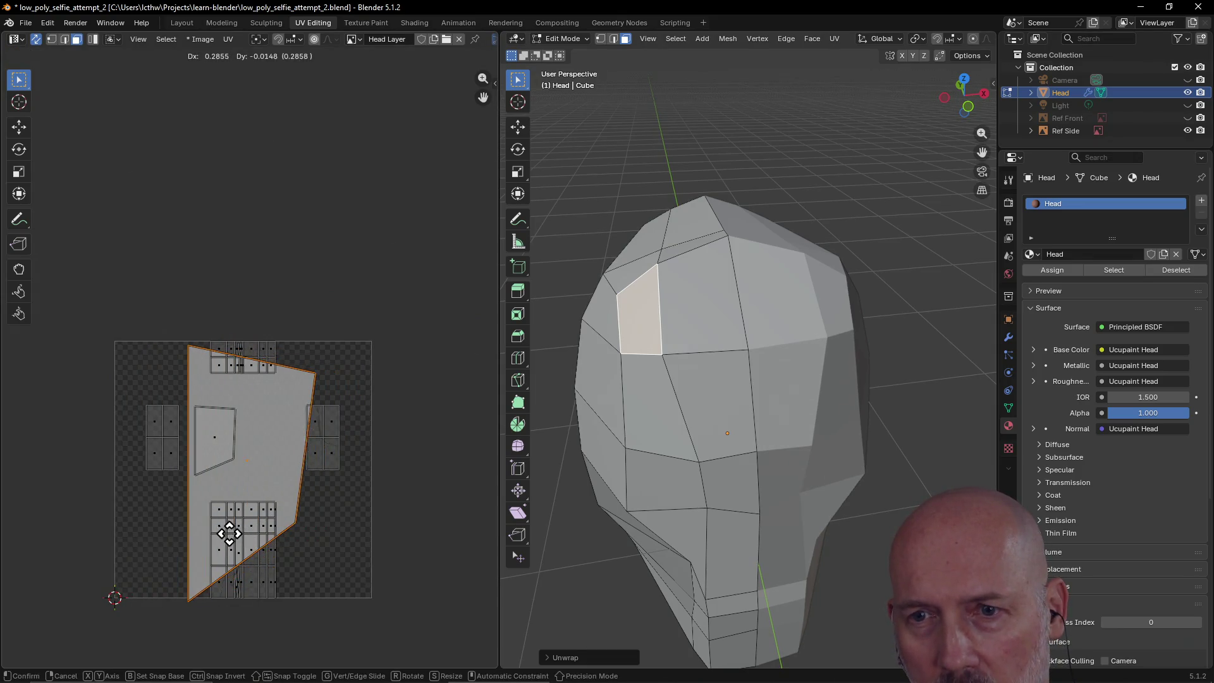
click(229, 533)
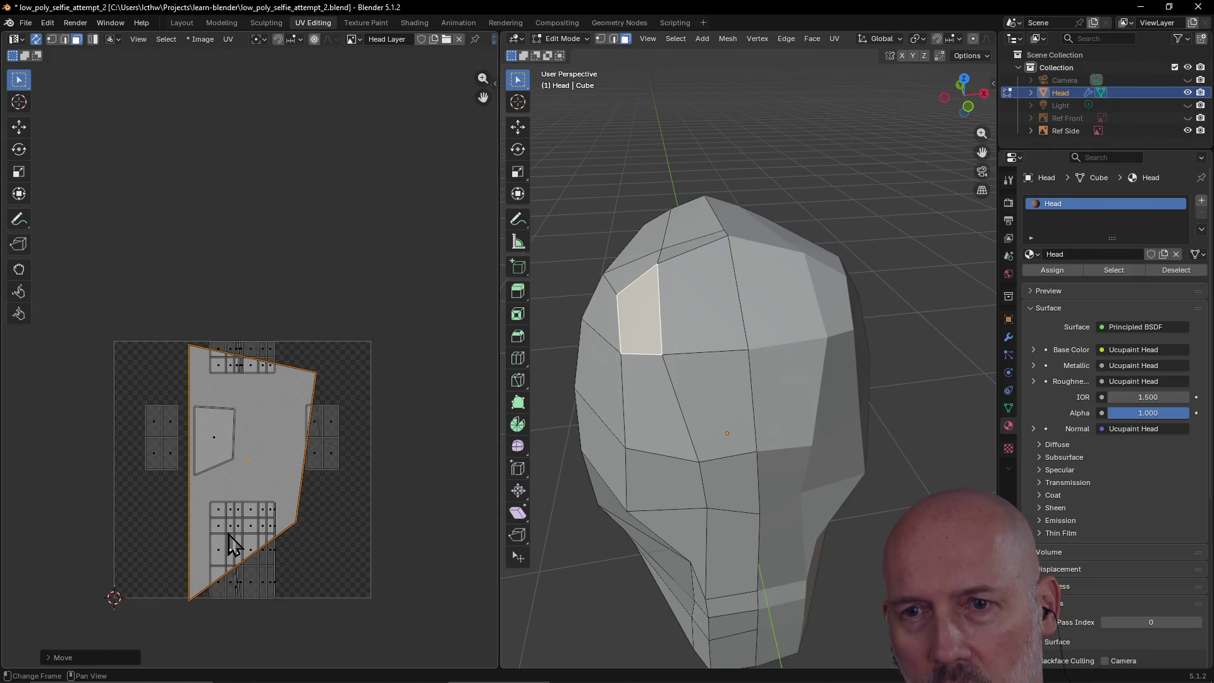
- Shrink the new island and place it beside the first forehead island, then deselect
mouse_move(263, 469)
middle_down()
mouse_move(258, 478)
mouse_move(274, 430)
mouse_move(256, 414)
middle_up()
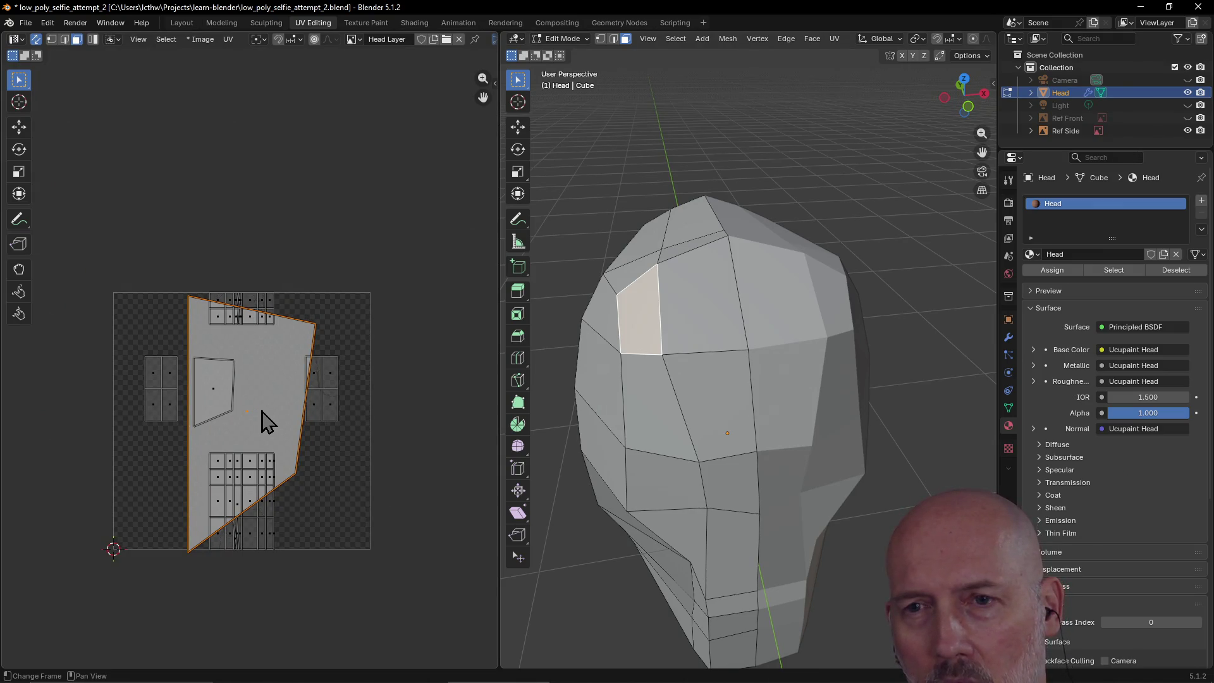
key(s)
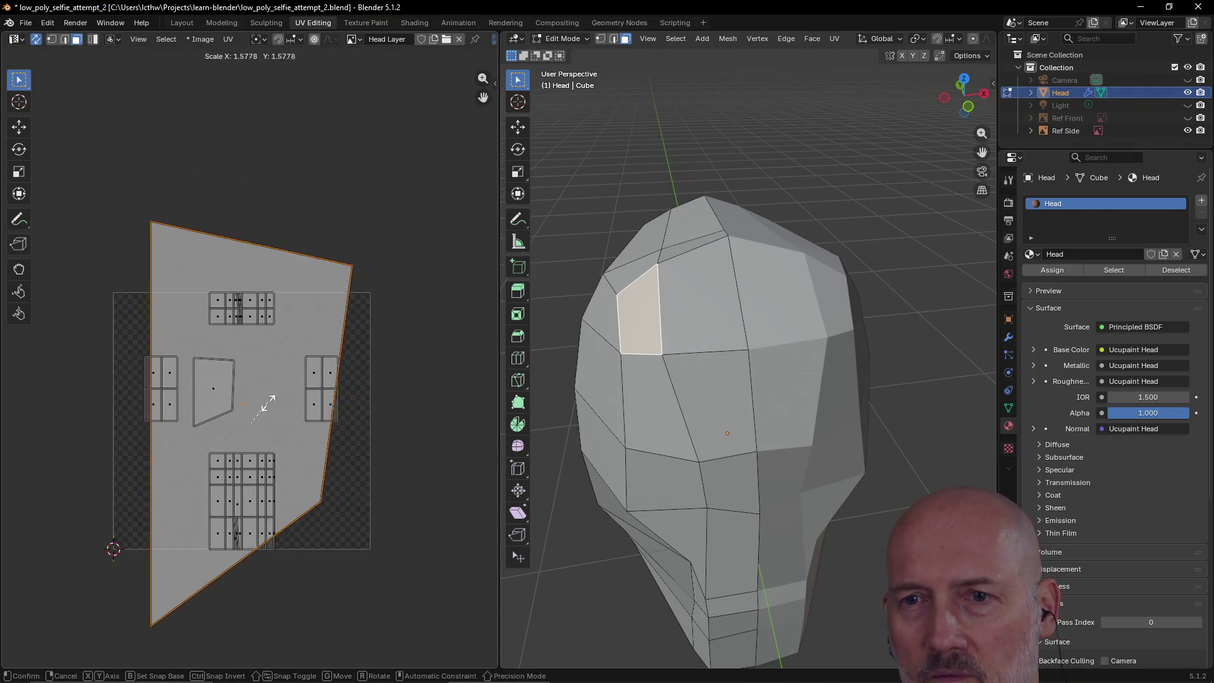
click(254, 430)
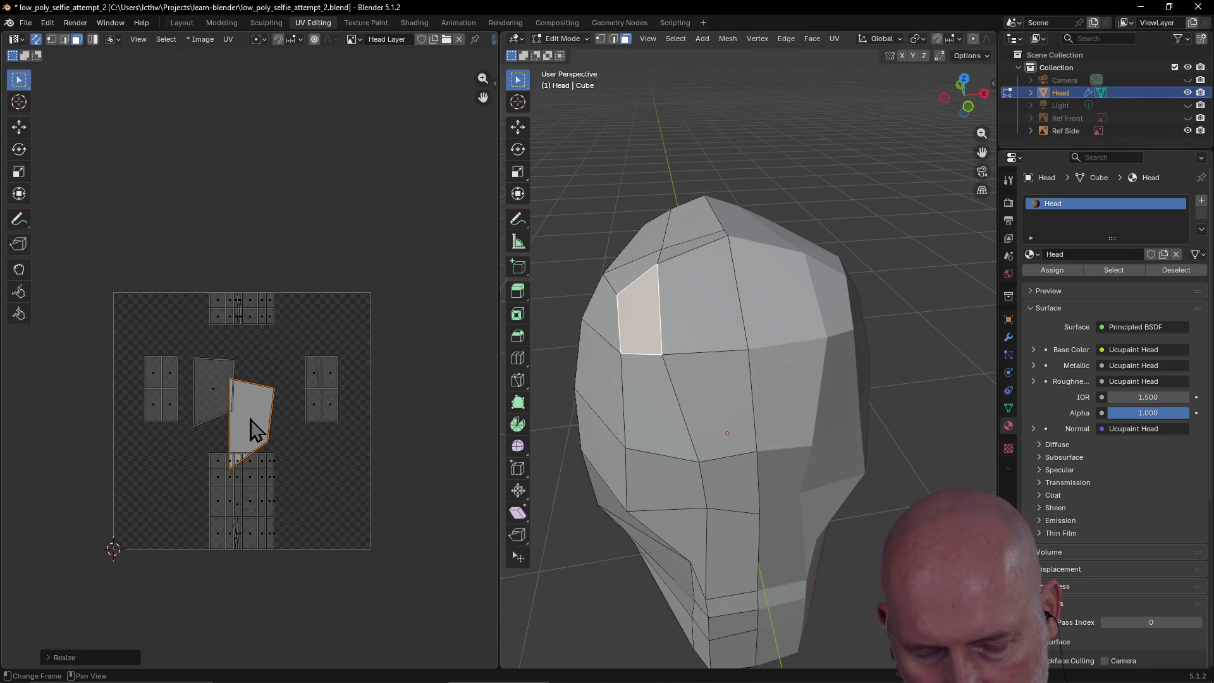
key(g)
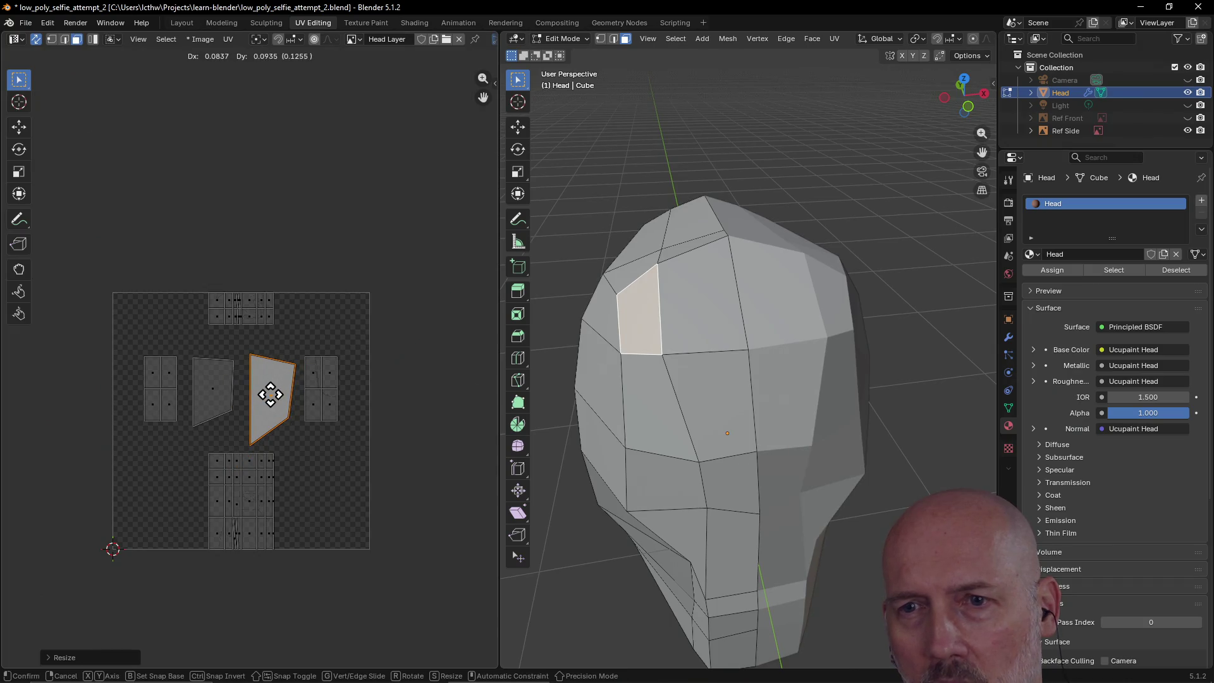
click(271, 395)
key(u)
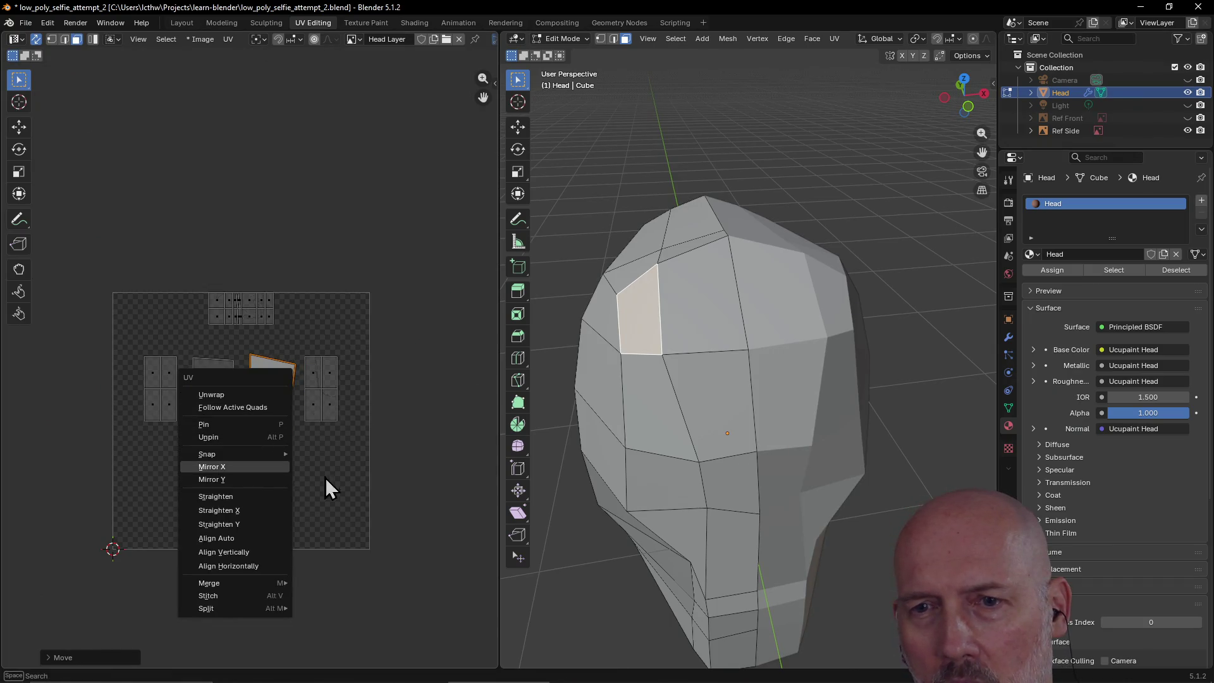
key(Escape)
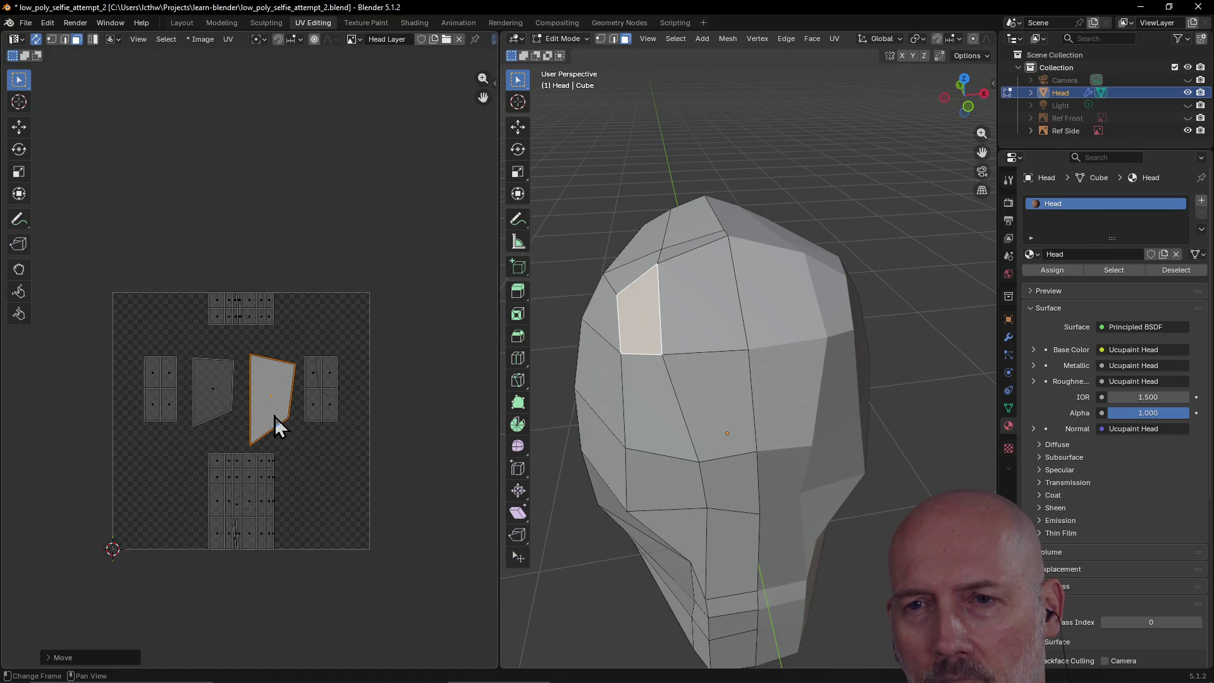
click(309, 461)
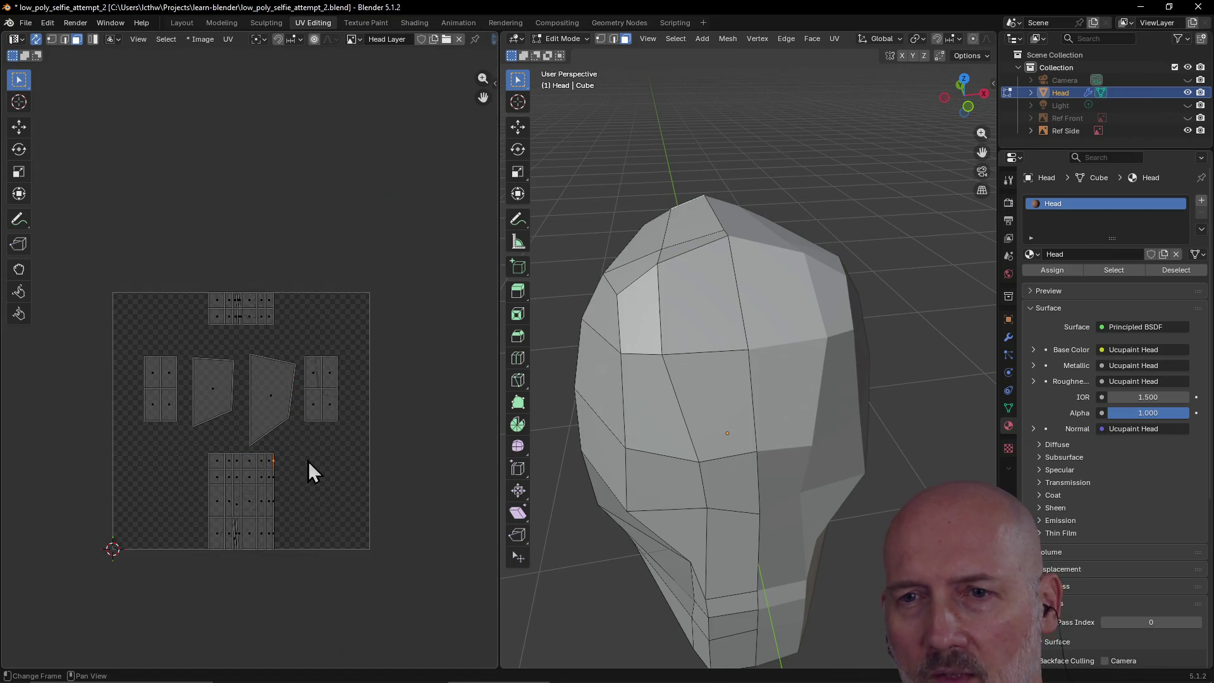
click(698, 390)
click(656, 312)
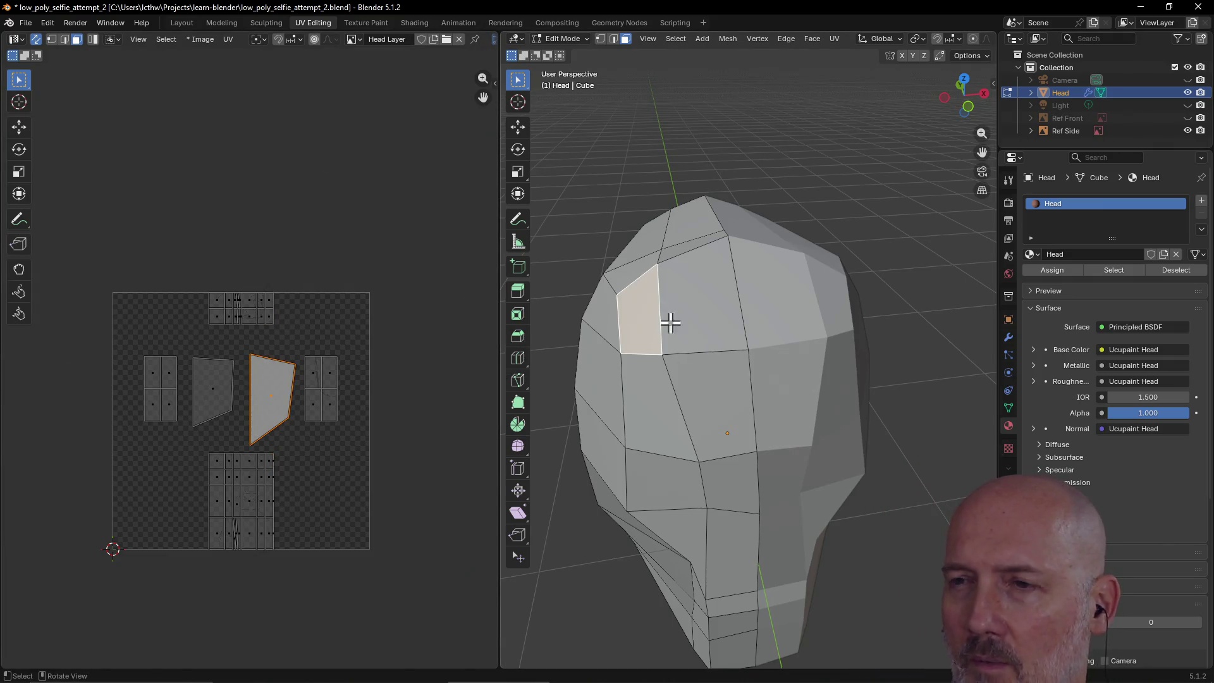
click(714, 310)
scroll(705, 306, down, 2)
mouse_move(710, 306)
middle_down()
mouse_move(833, 293)
mouse_move(669, 296)
mouse_move(813, 271)
mouse_move(678, 293)
mouse_move(713, 333)
mouse_move(774, 345)
mouse_move(691, 342)
mouse_move(697, 400)
mouse_move(732, 442)
mouse_move(651, 436)
mouse_move(731, 401)
mouse_move(860, 436)
mouse_move(616, 428)
mouse_move(653, 406)
middle_up()
click(728, 383)
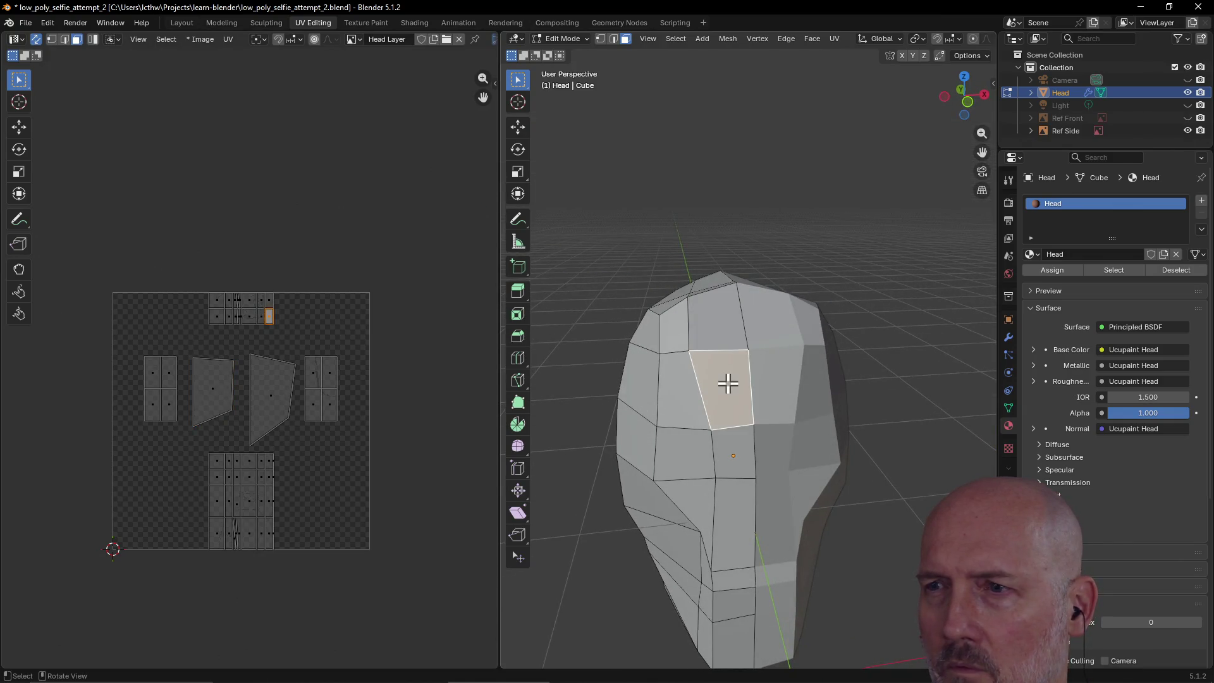
click(676, 399)
click(688, 460)
click(732, 466)
click(727, 506)
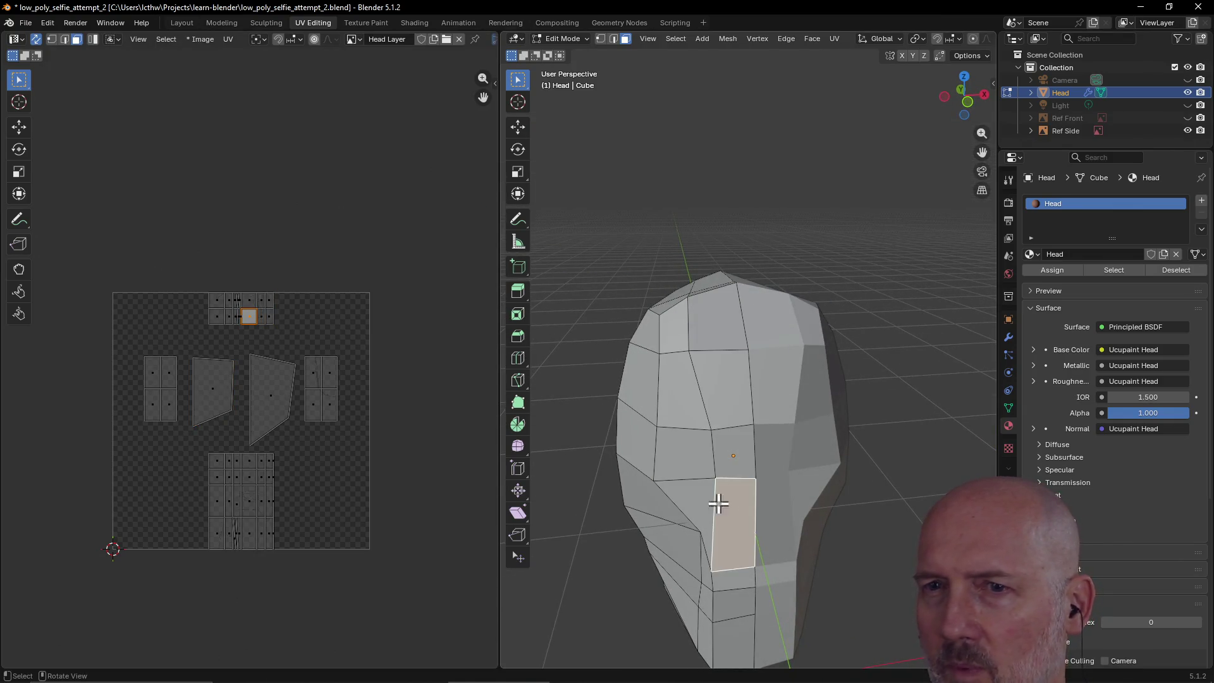
click(704, 528)
click(721, 577)
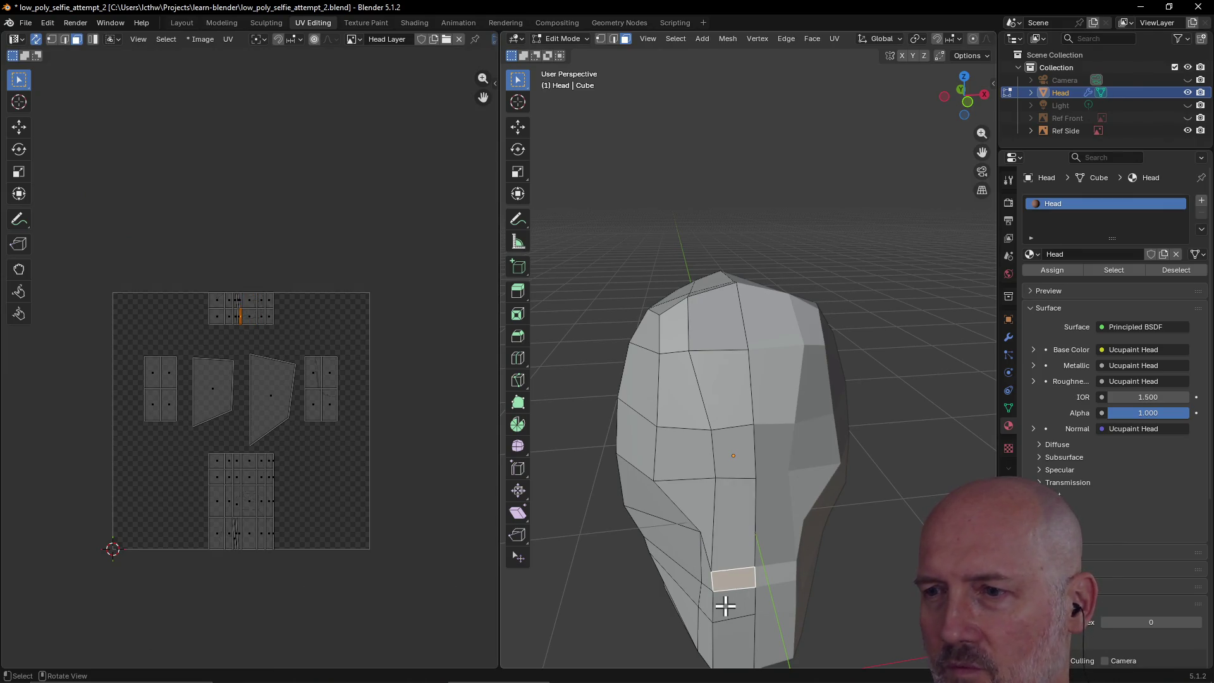
click(725, 606)
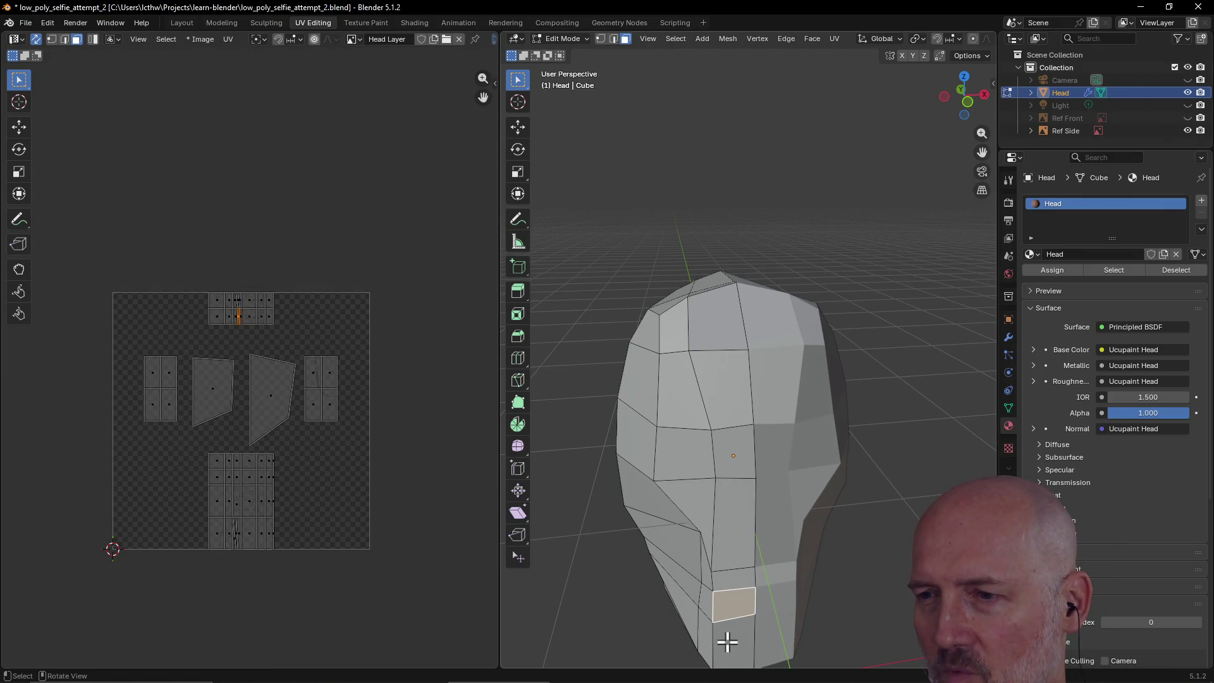
click(701, 627)
mouse_move(721, 488)
middle_down()
mouse_move(864, 504)
mouse_move(762, 491)
middle_up()
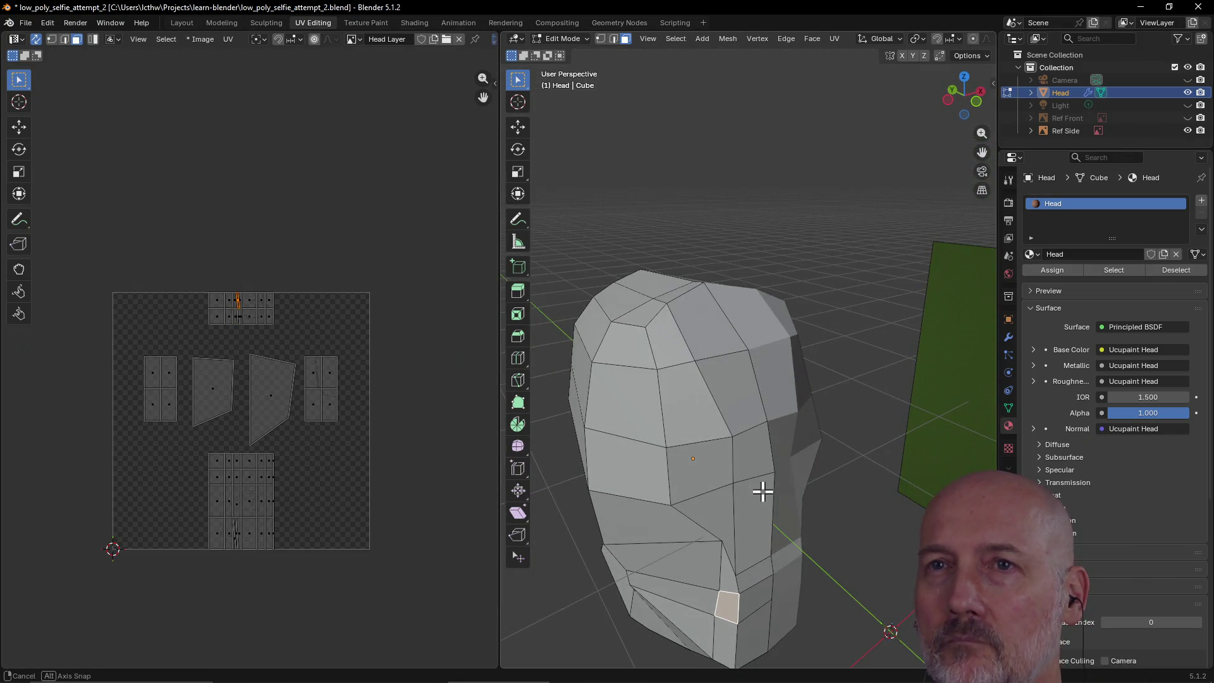
- In the Texture Paint workspace, paint black line strokes on the head
click(366, 22)
mouse_move(595, 462)
mouse_down()
mouse_move(593, 449)
mouse_move(664, 451)
mouse_up()
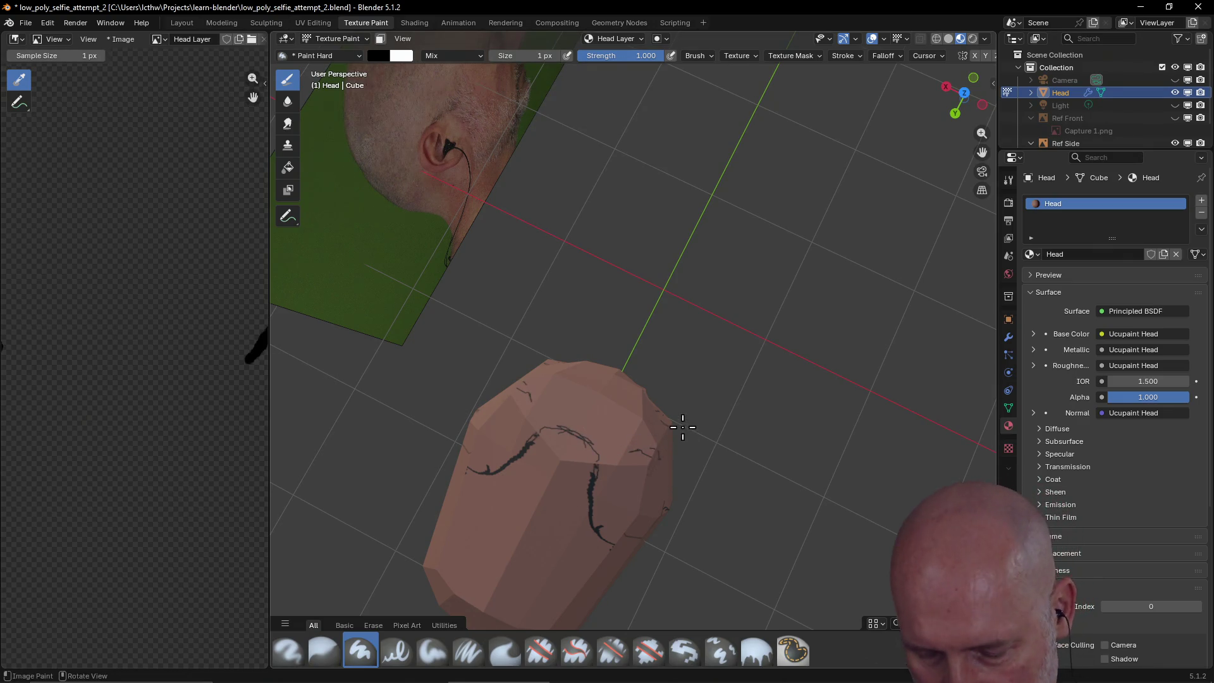
mouse_move(612, 436)
middle_down()
mouse_move(434, 379)
mouse_move(395, 323)
mouse_move(393, 363)
mouse_move(515, 358)
mouse_move(494, 380)
mouse_move(434, 387)
mouse_move(592, 389)
mouse_move(488, 377)
mouse_move(504, 319)
middle_up()
drag(454, 269, 494, 264)
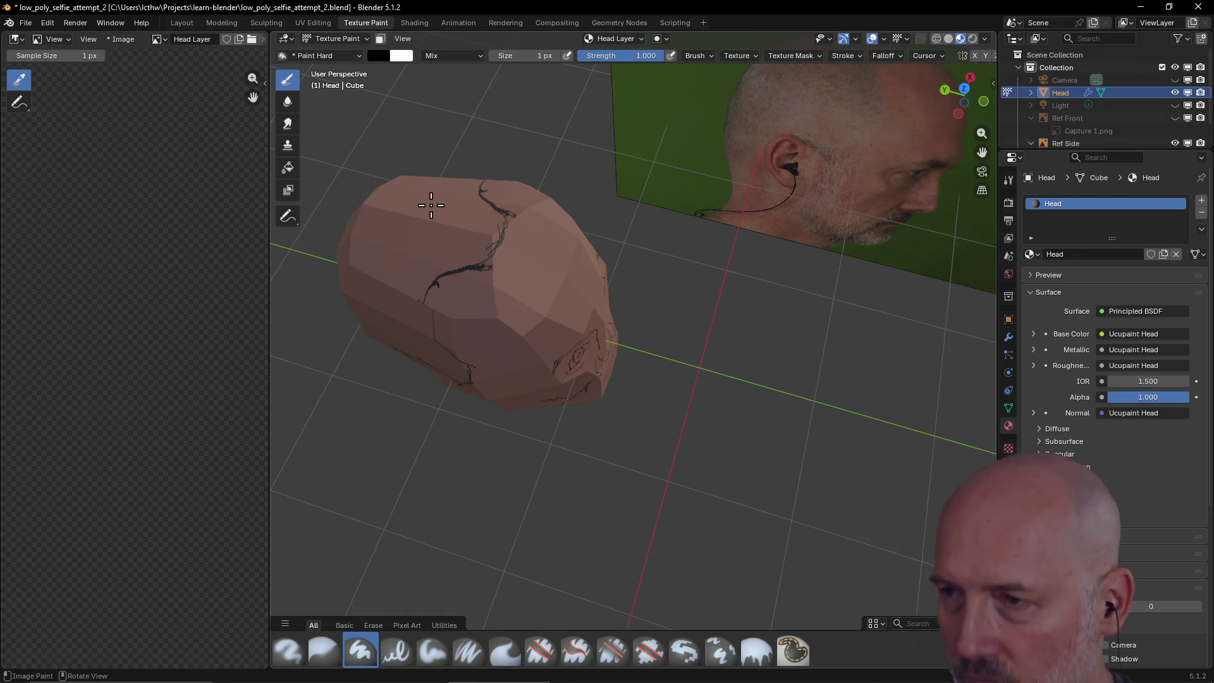
- Erase a painted mark with Ucupaint's eraser at 44 px, then turn erasing off
key(n)
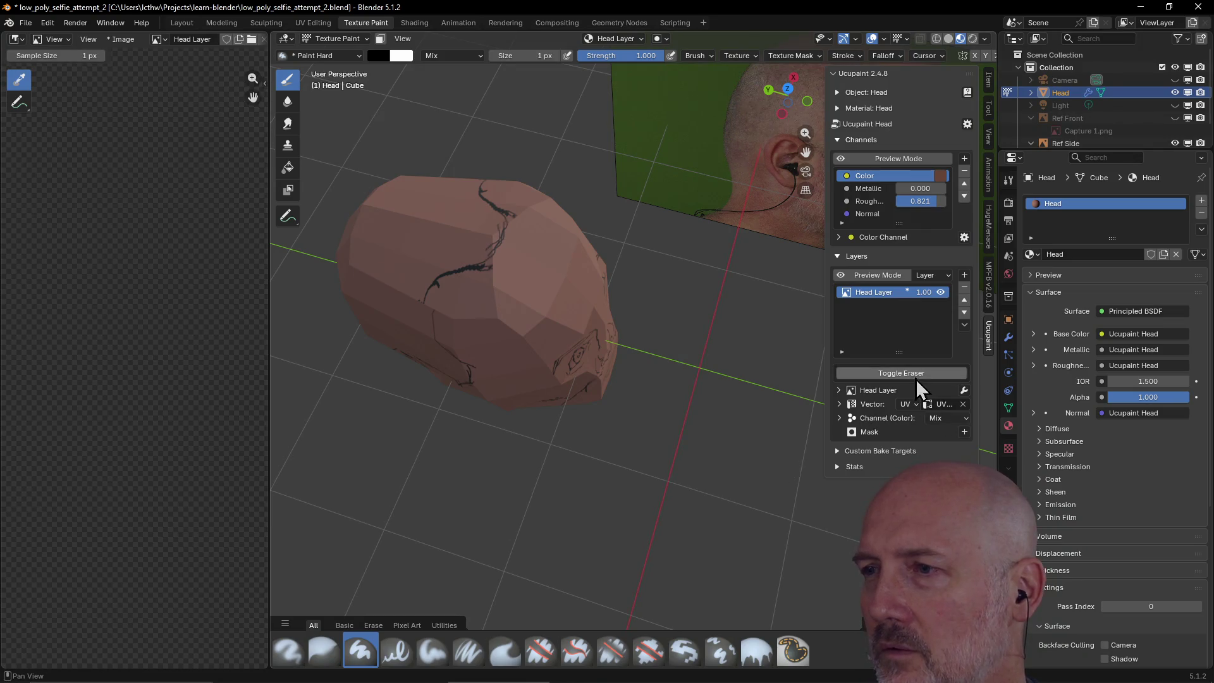
click(918, 380)
key(f)
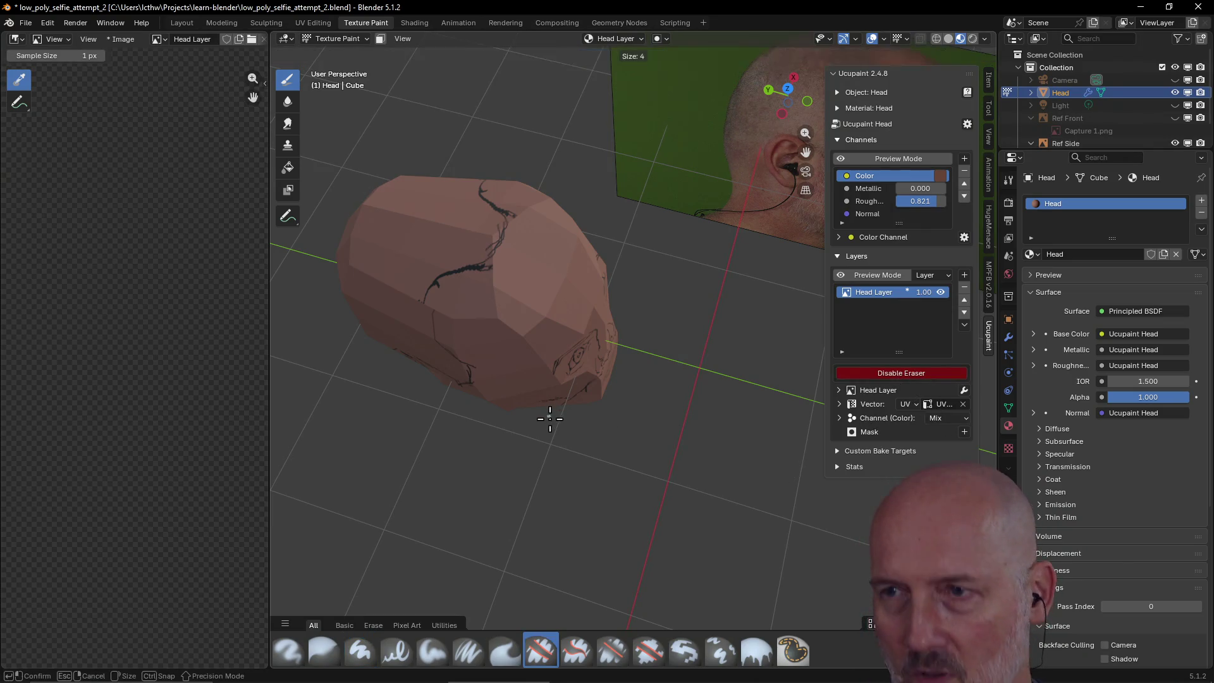
click(563, 392)
mouse_move(492, 272)
mouse_down()
mouse_move(484, 278)
mouse_move(497, 278)
mouse_up()
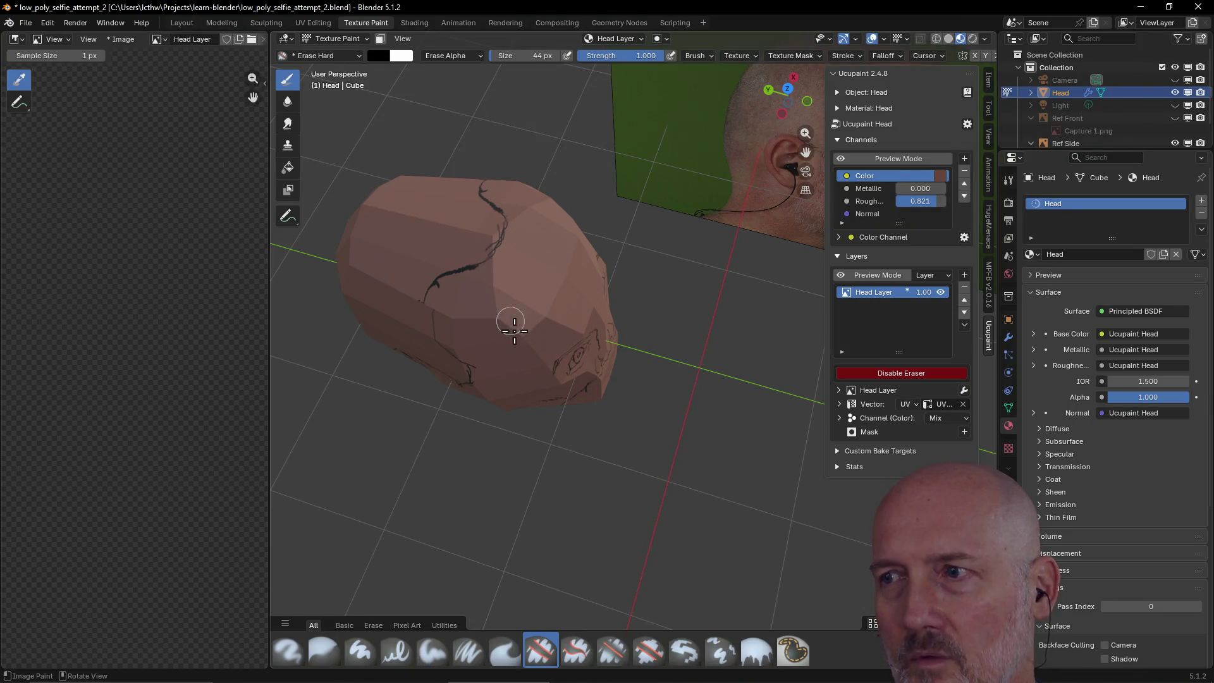
click(910, 379)
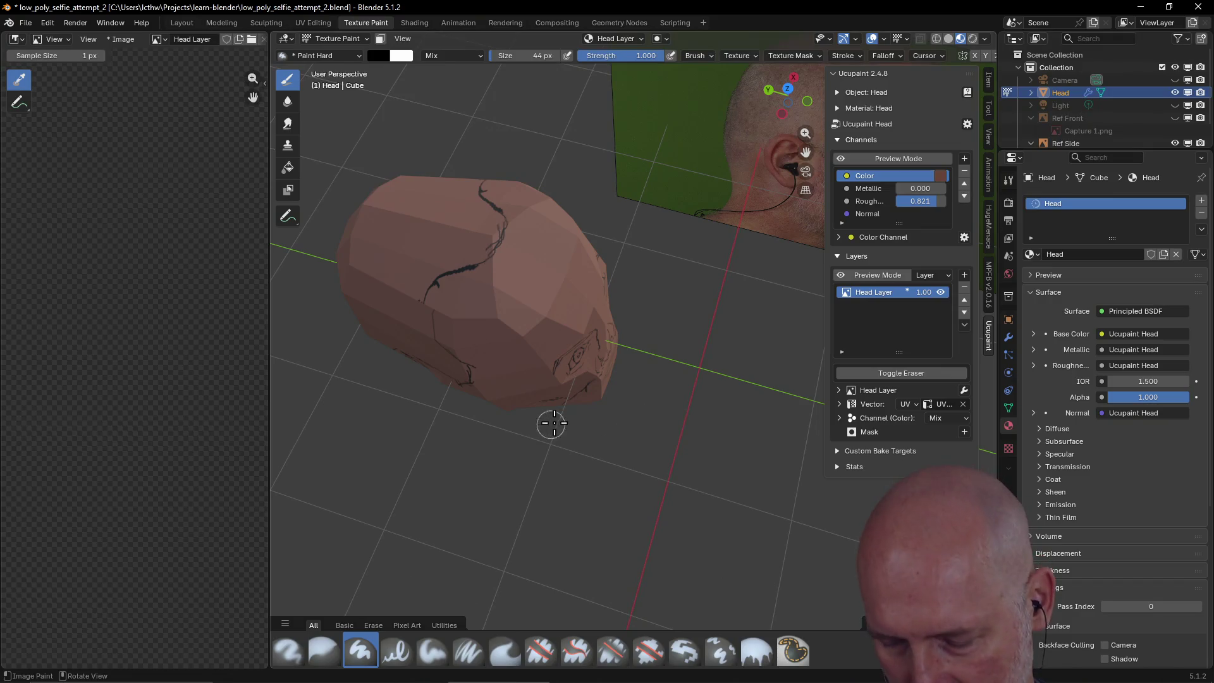
key(n)
- At 1 px brush size, extend and add forehead line strokes, then return to UV Editing
key(f)
click(558, 423)
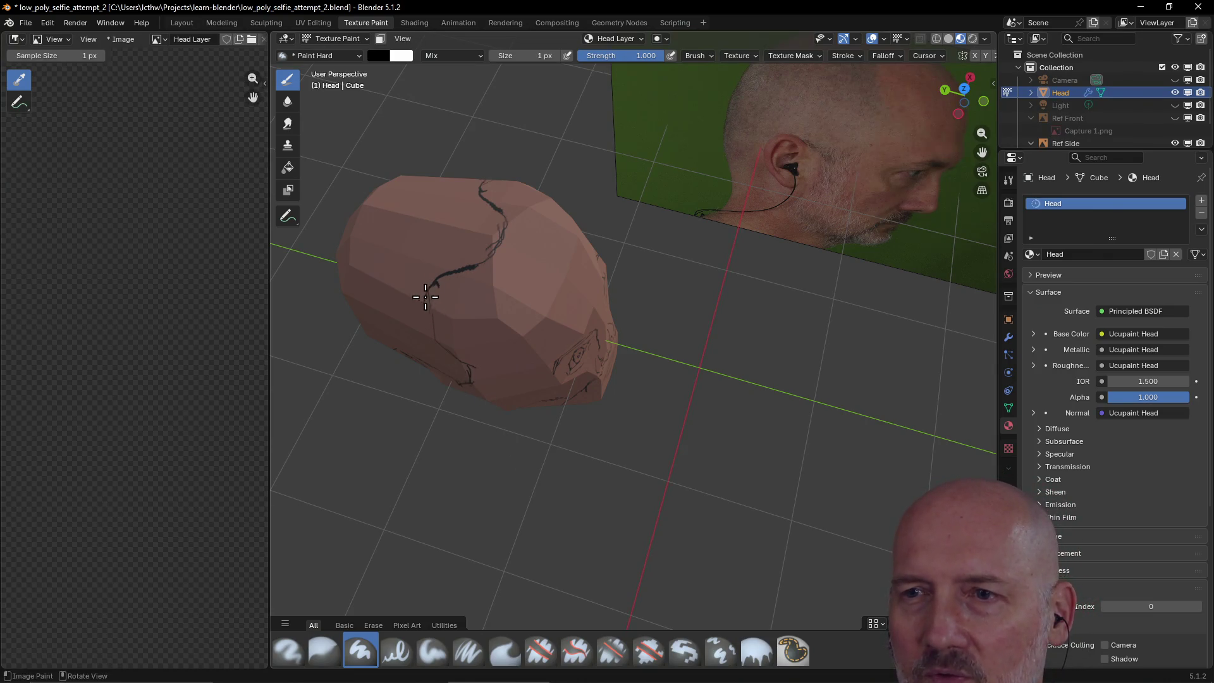
mouse_move(429, 295)
mouse_down()
mouse_move(437, 348)
mouse_move(431, 321)
mouse_up()
mouse_move(431, 321)
middle_down()
mouse_move(426, 358)
mouse_move(471, 300)
middle_up()
mouse_move(457, 255)
mouse_down()
mouse_move(471, 296)
mouse_move(466, 259)
mouse_up()
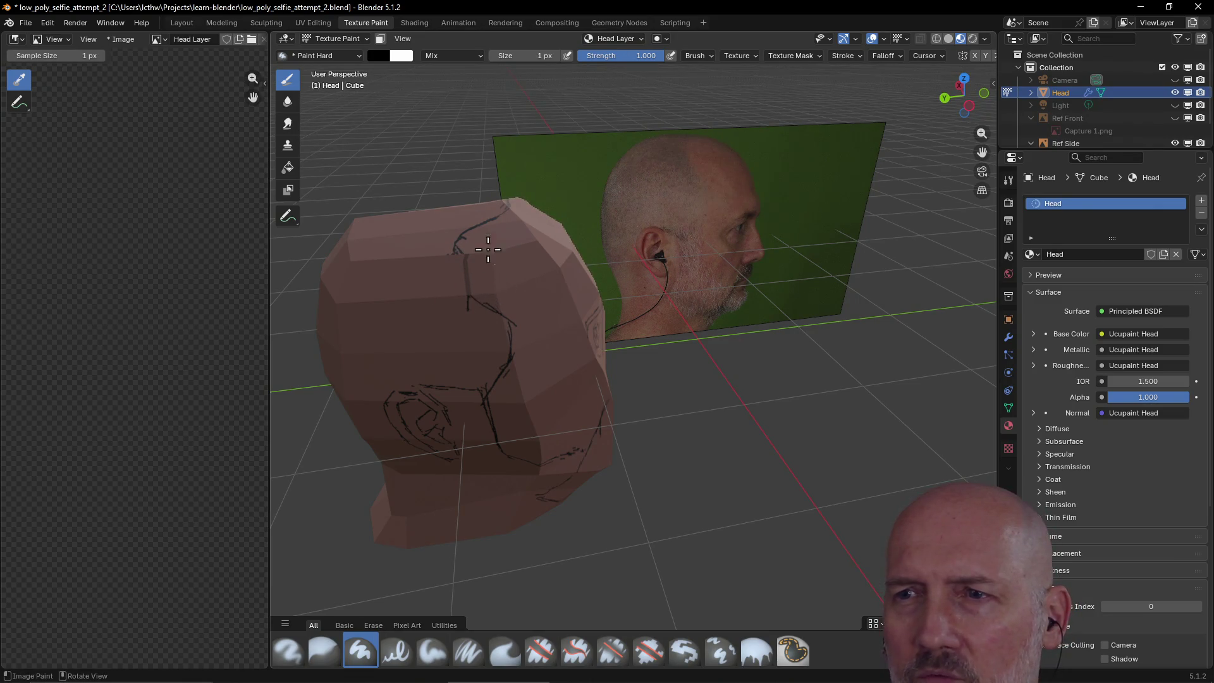
mouse_move(466, 293)
middle_down()
mouse_move(517, 280)
mouse_move(447, 303)
mouse_move(434, 293)
mouse_move(529, 250)
mouse_move(455, 233)
mouse_move(574, 203)
middle_up()
mouse_move(749, 240)
middle_down()
mouse_move(658, 234)
mouse_move(833, 275)
middle_up()
drag(823, 252, 831, 257)
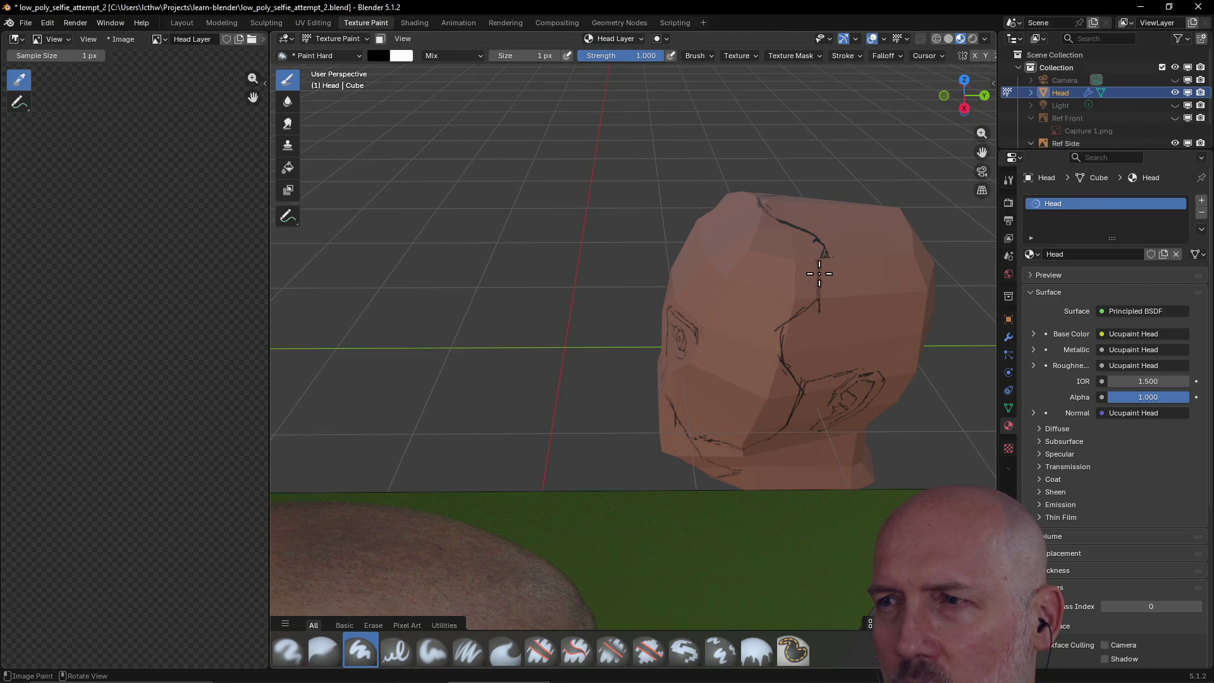
click(316, 23)
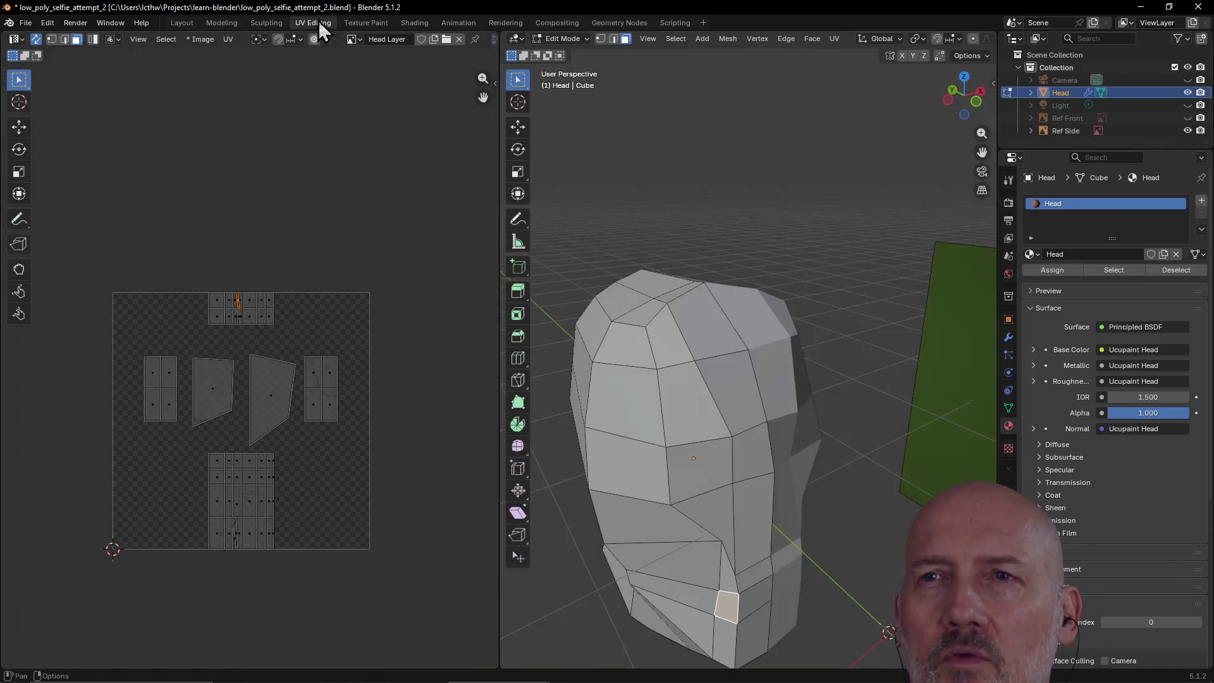
- Select a forehead face on the head's right side and unwrap it
mouse_move(607, 317)
middle_down()
mouse_move(658, 317)
mouse_move(605, 351)
middle_up()
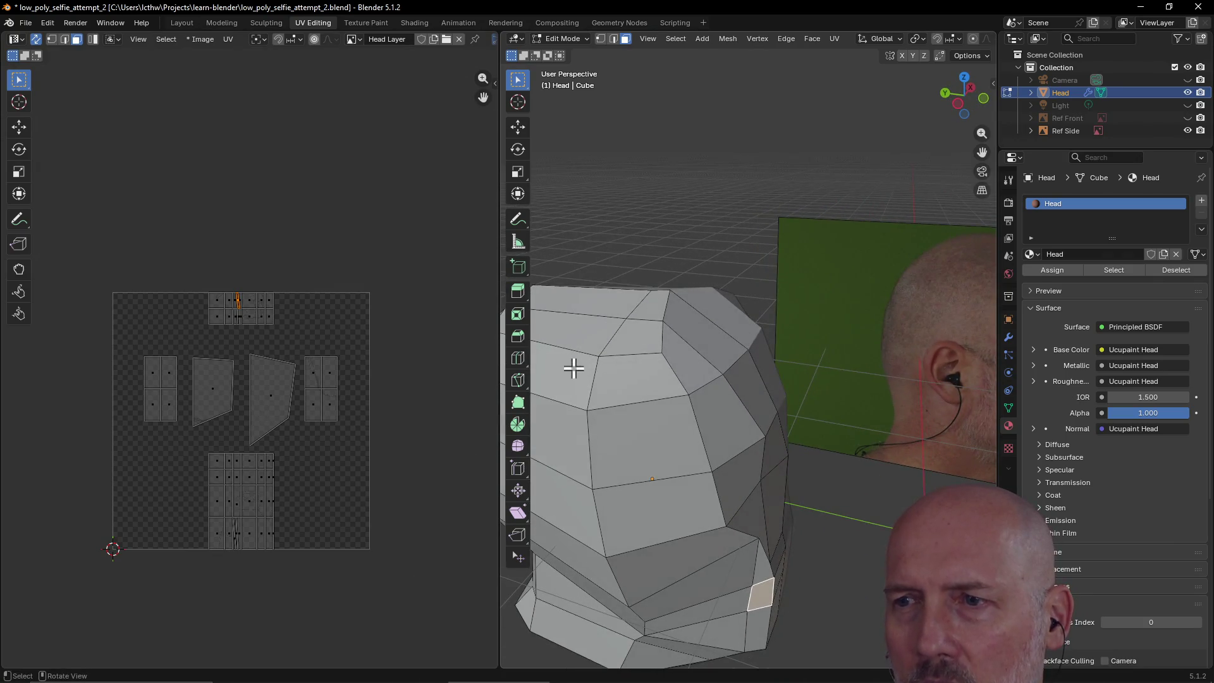
click(572, 376)
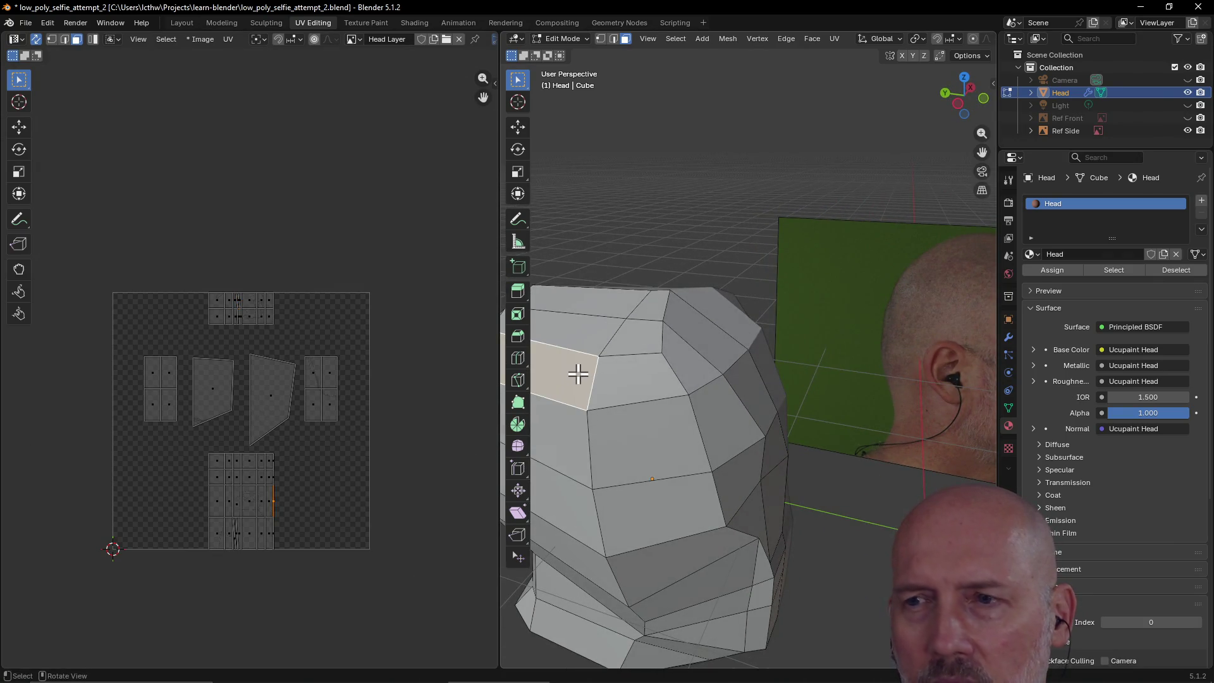
mouse_move(594, 357)
middle_down()
mouse_move(712, 344)
mouse_move(649, 344)
middle_up()
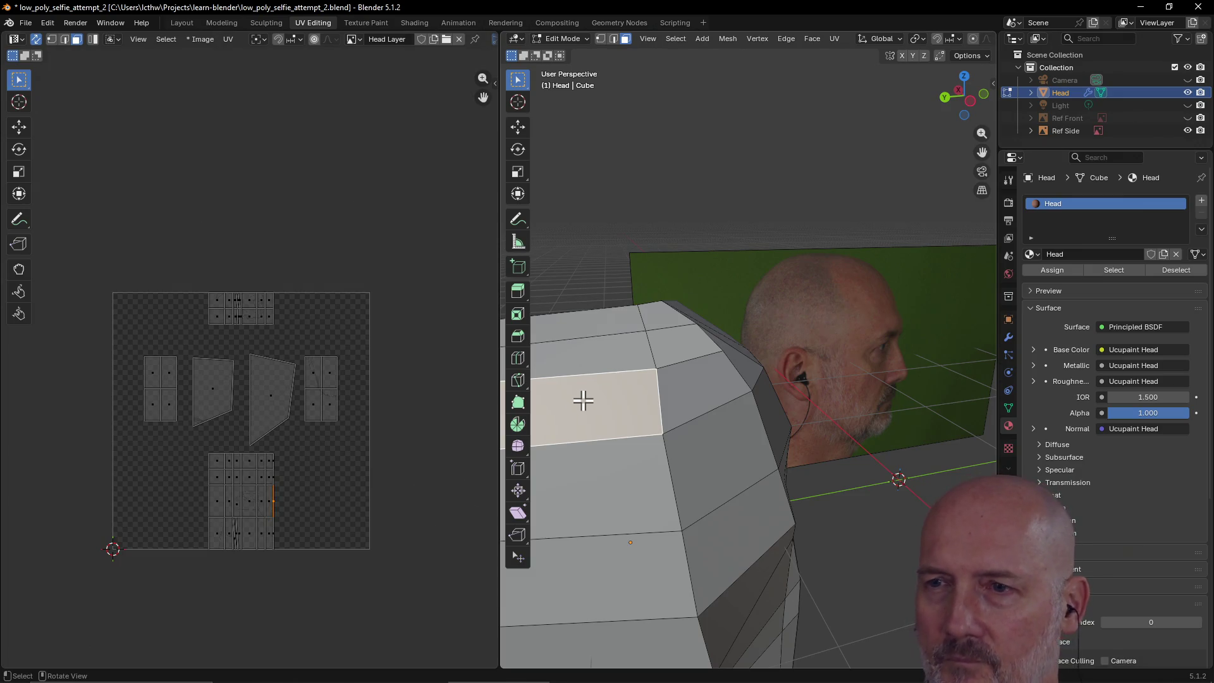
scroll(588, 396, down, 3)
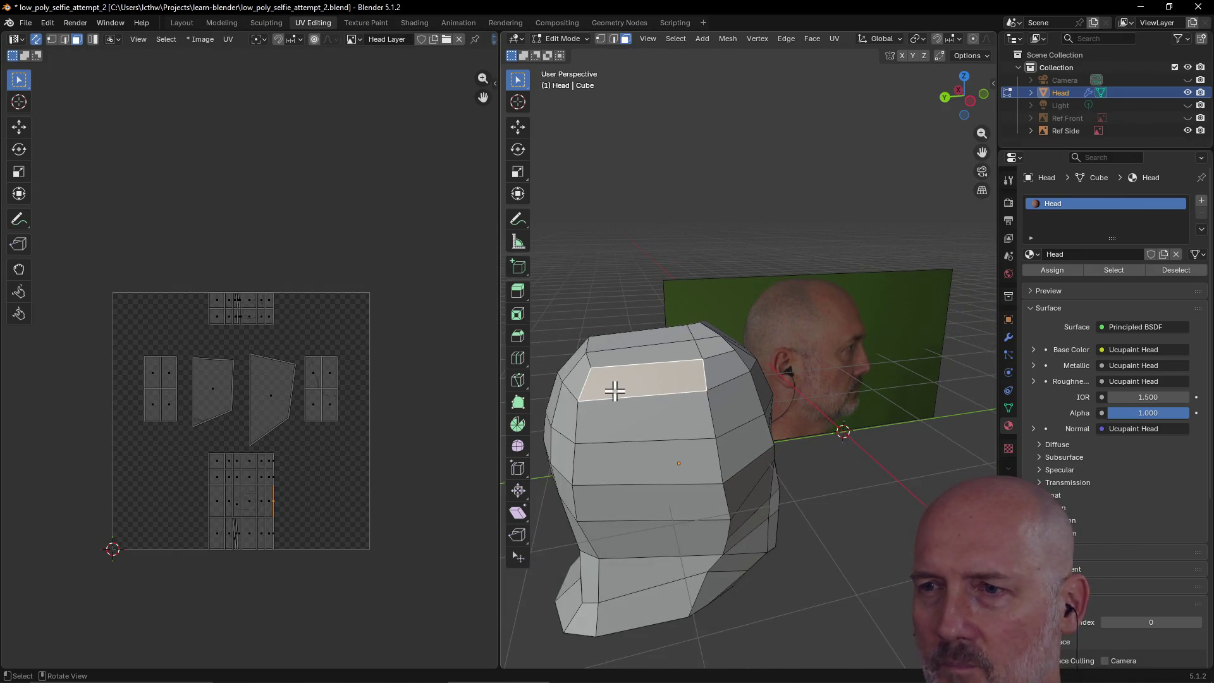
key(u)
click(702, 392)
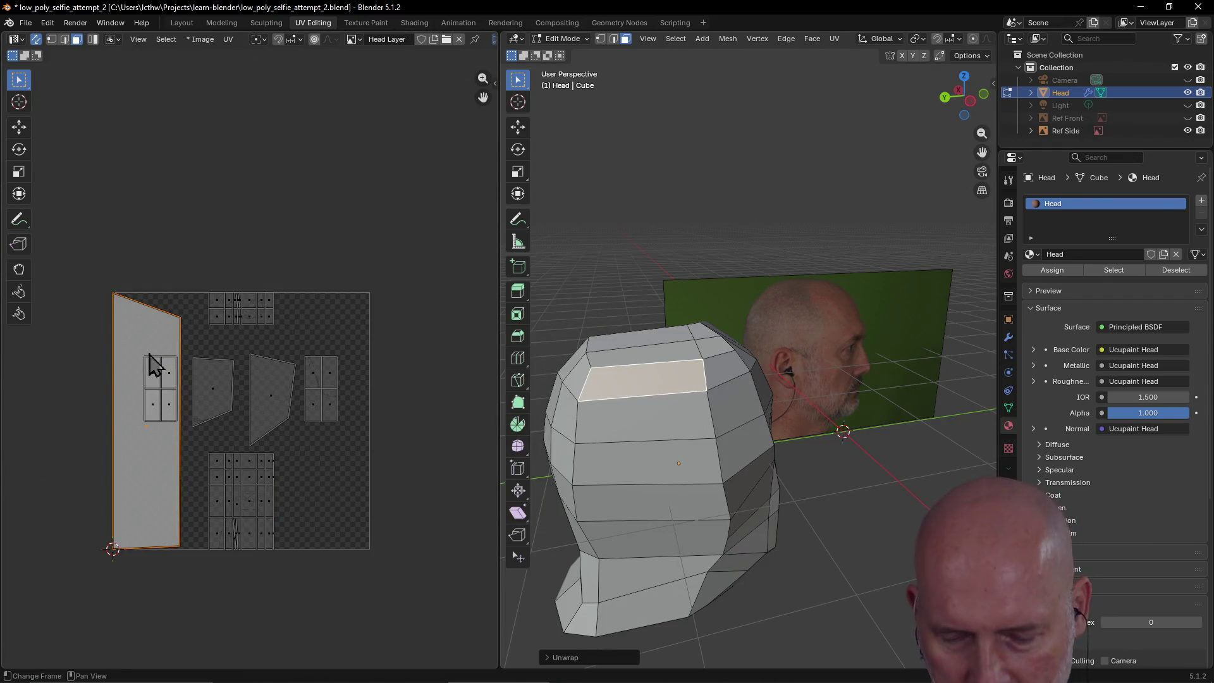
- Scale its UV island to 0.31 and move it beside the lower island grid
key(s)
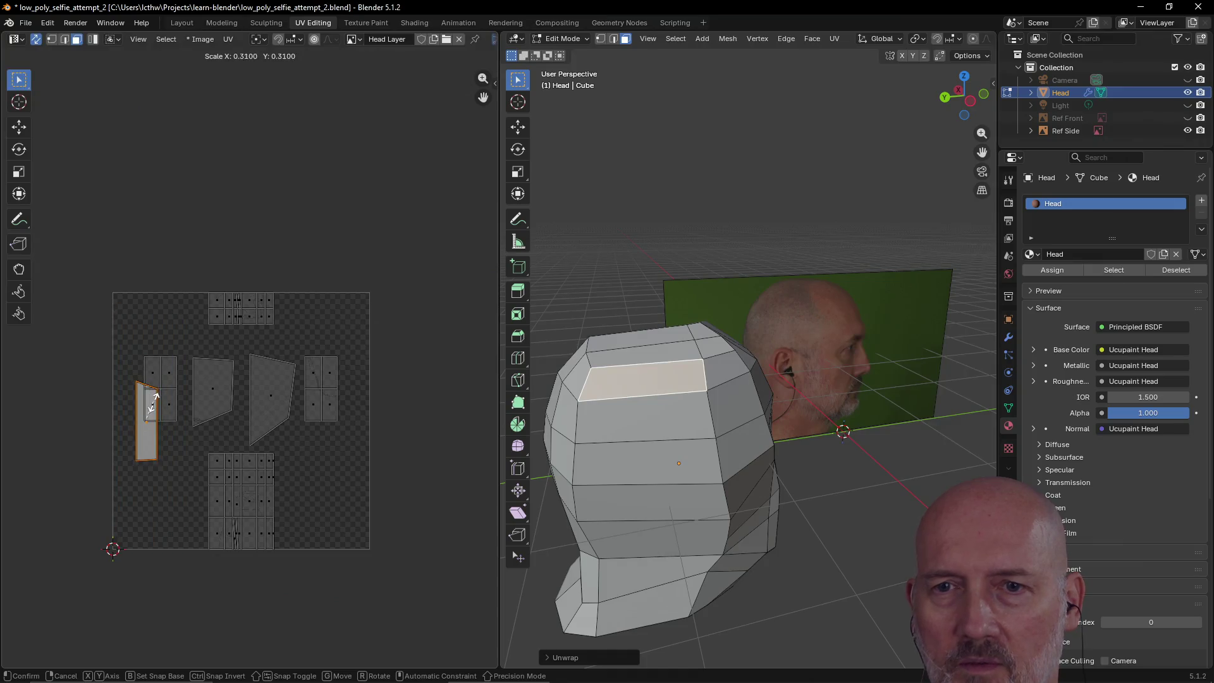
click(153, 409)
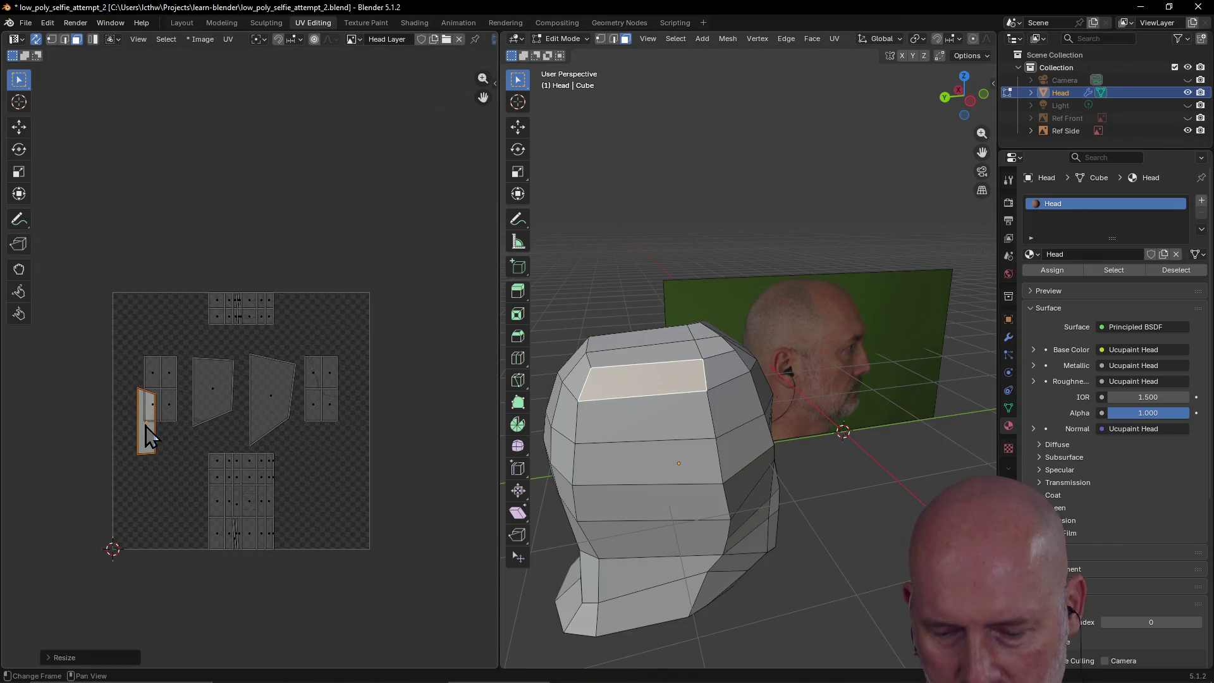
key(g)
click(191, 506)
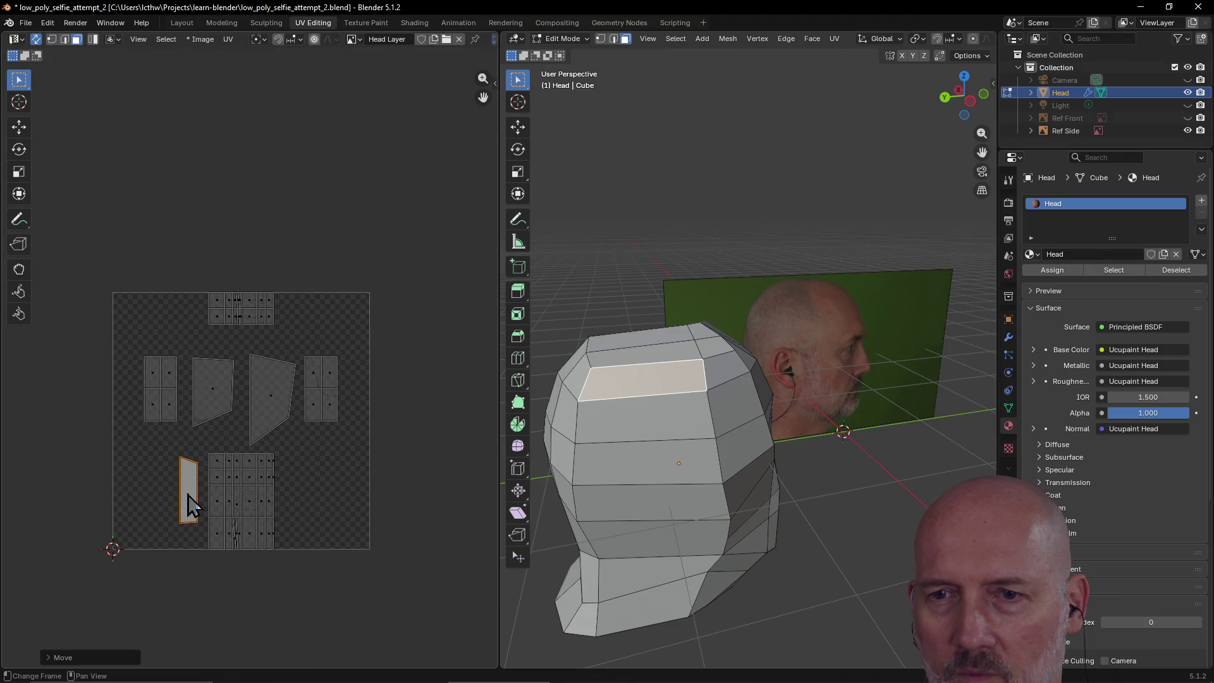
- Check the islands of faces down to the neck, then select the side forehead face
click(649, 416)
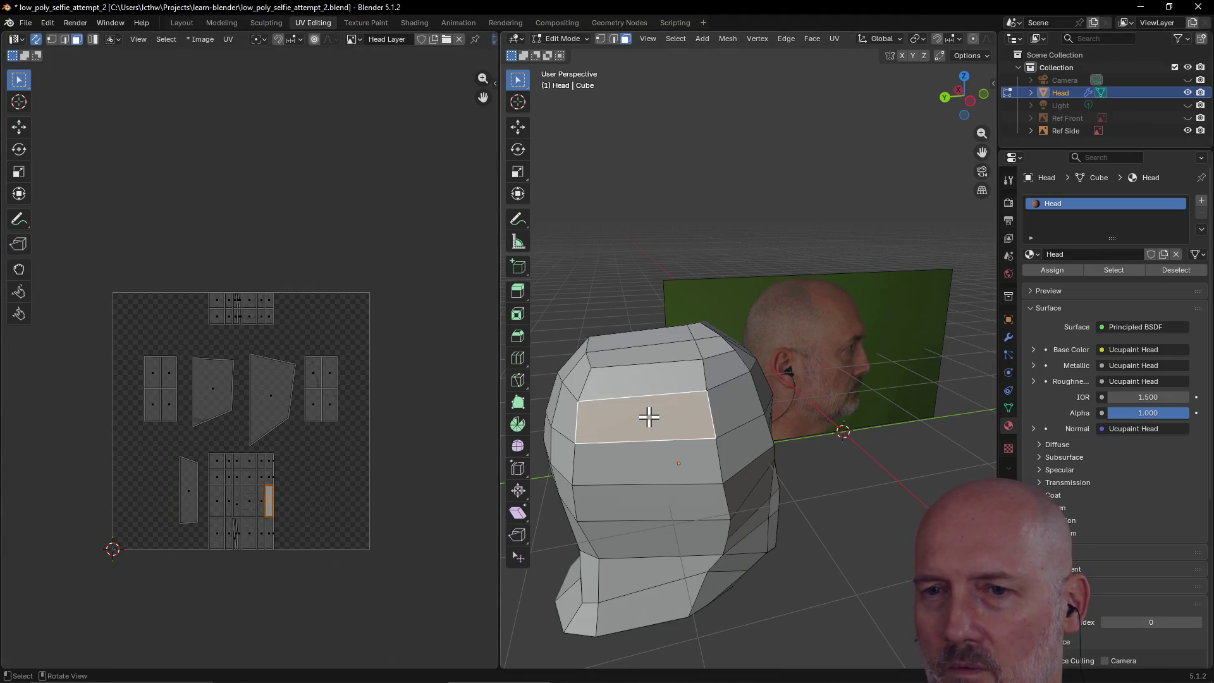
click(644, 471)
click(642, 508)
click(642, 542)
click(644, 577)
click(643, 606)
middle_drag(626, 474, 683, 466)
click(638, 428)
click(673, 398)
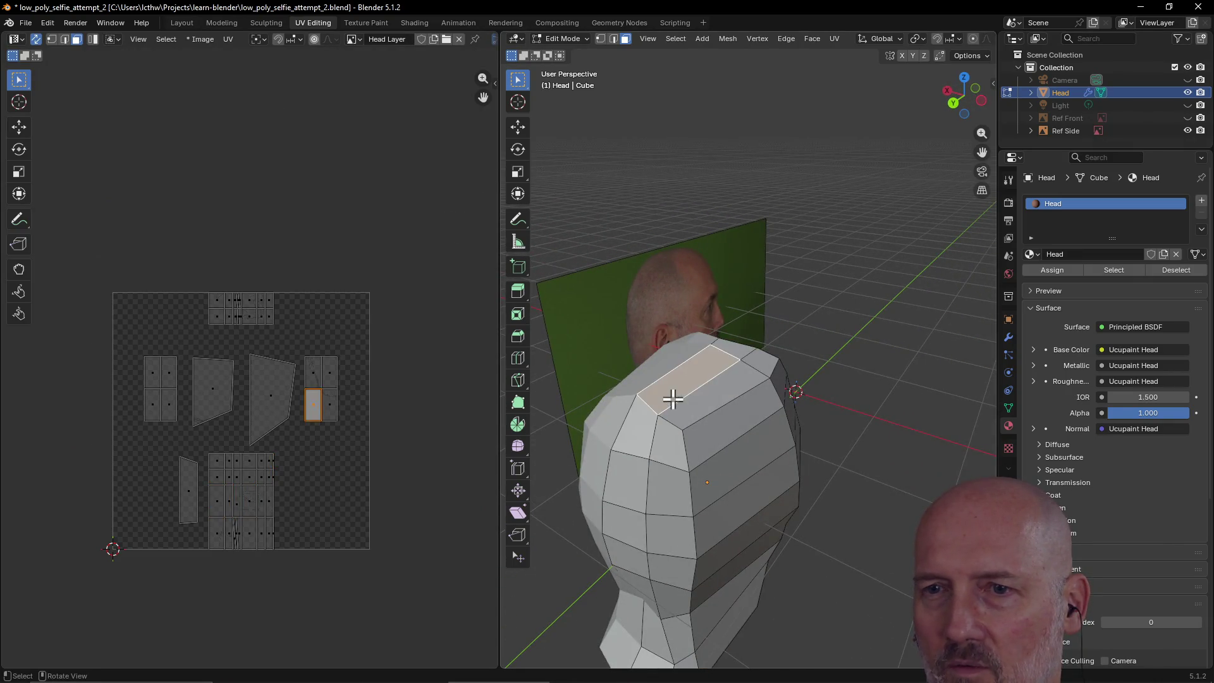
click(633, 436)
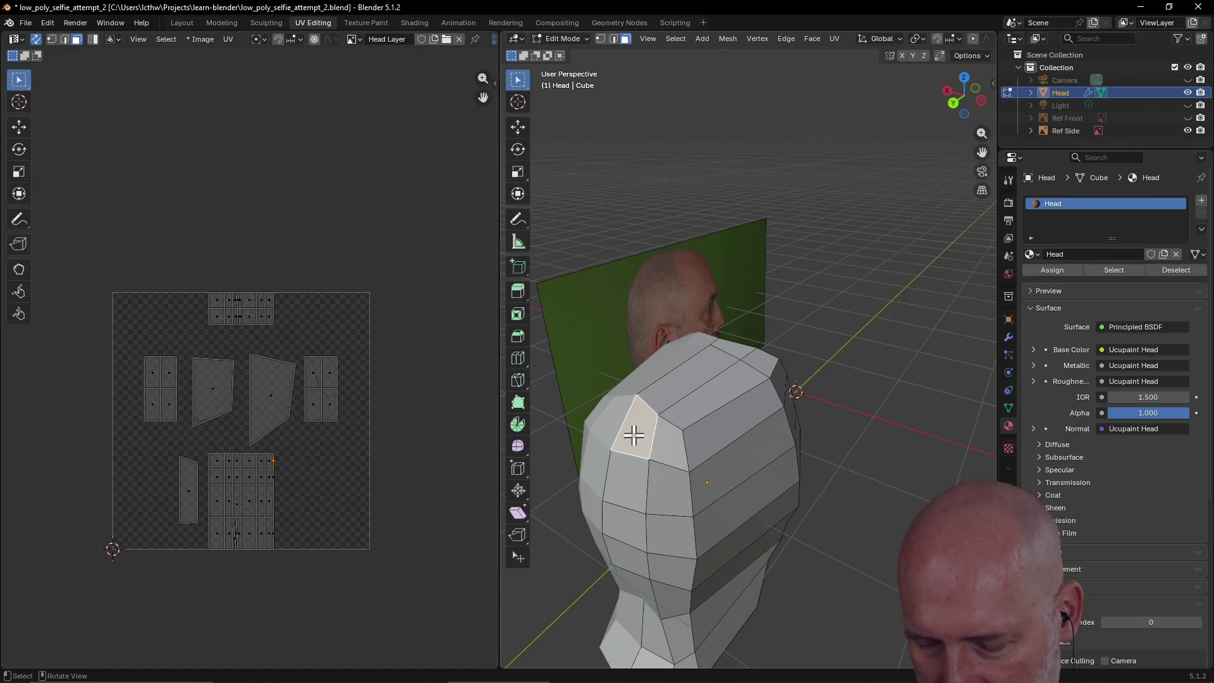
- Unwrap the side face, scale its island to about 0.39, and place it right of the lower grid
right_click(634, 435)
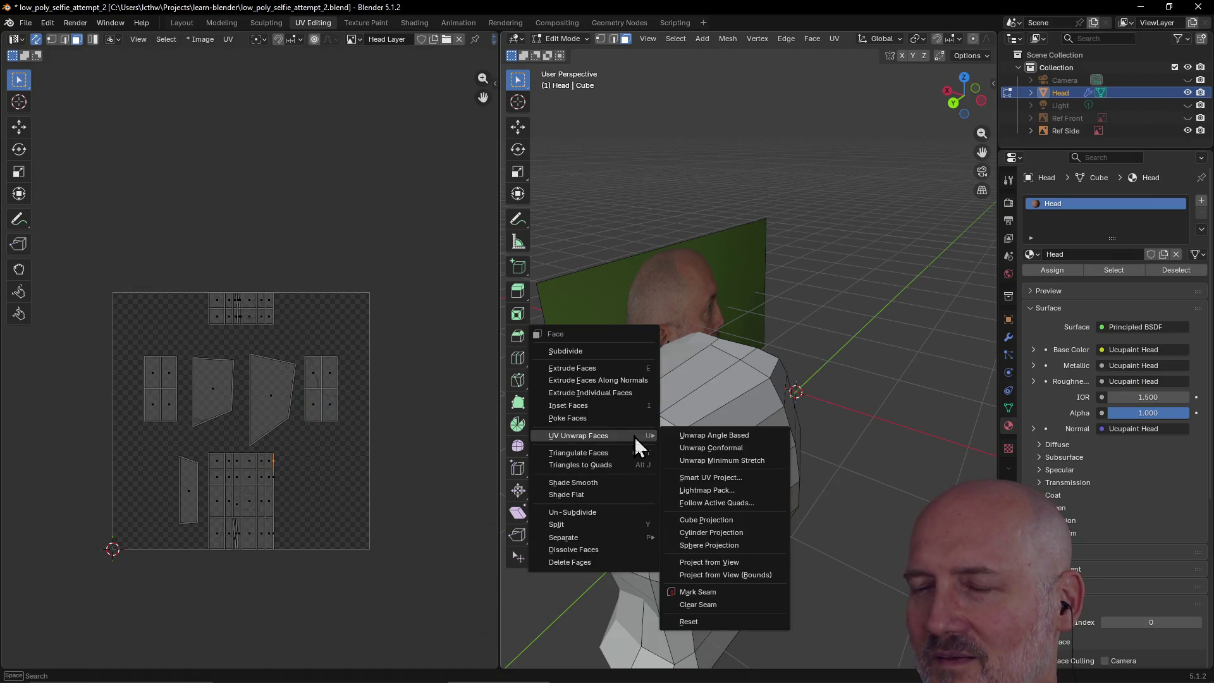
key(Escape)
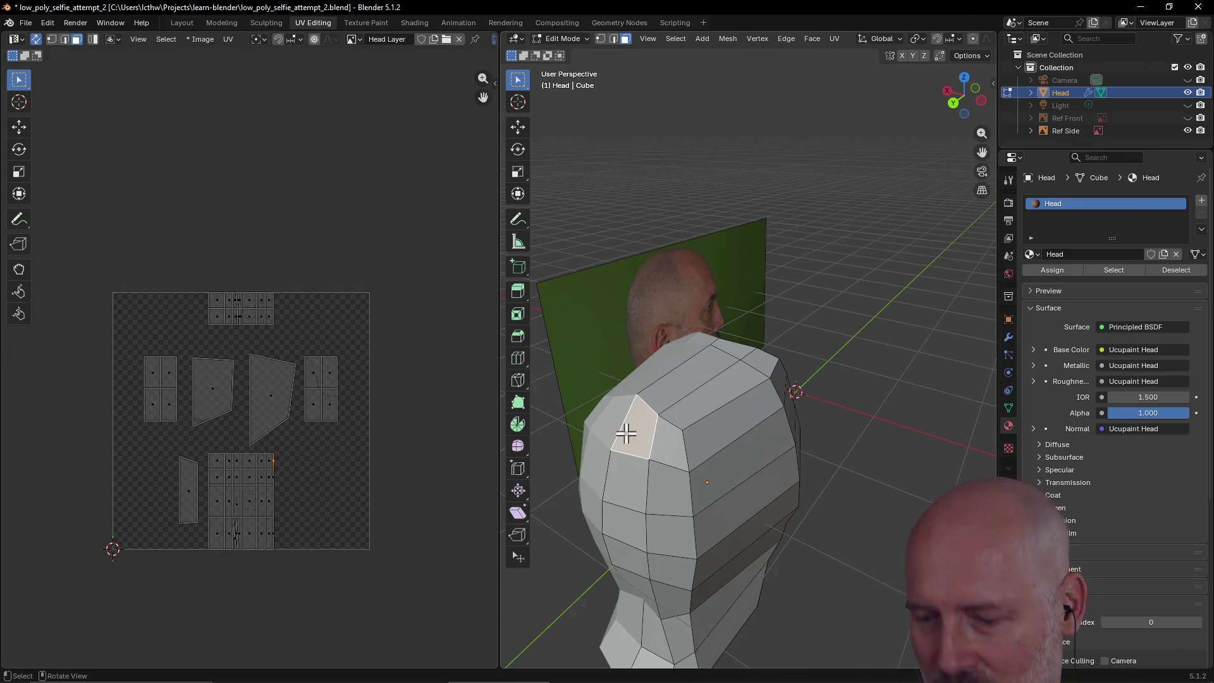
key(u)
click(627, 435)
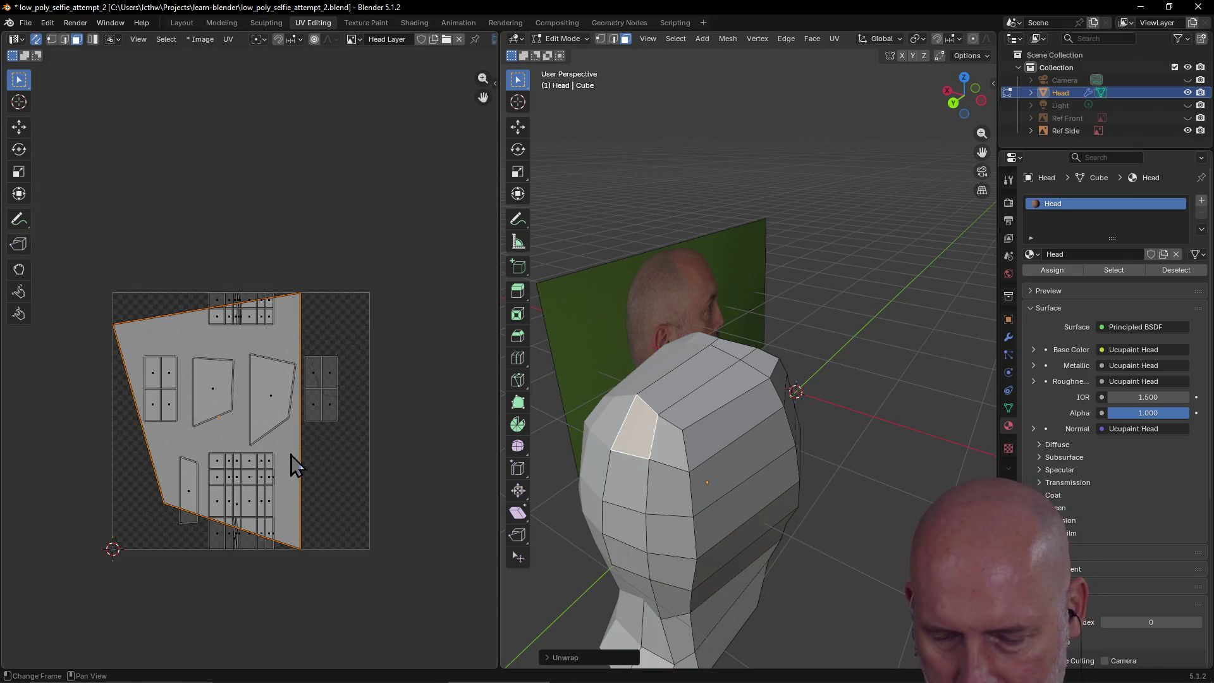
key(s)
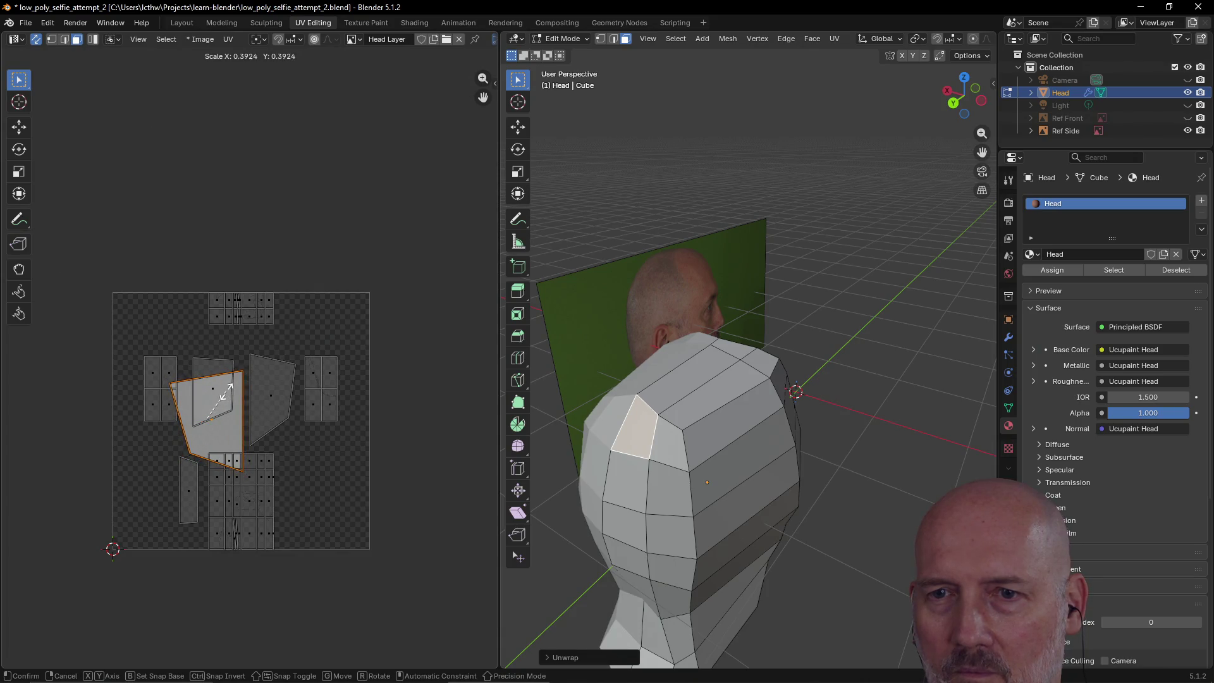
click(219, 430)
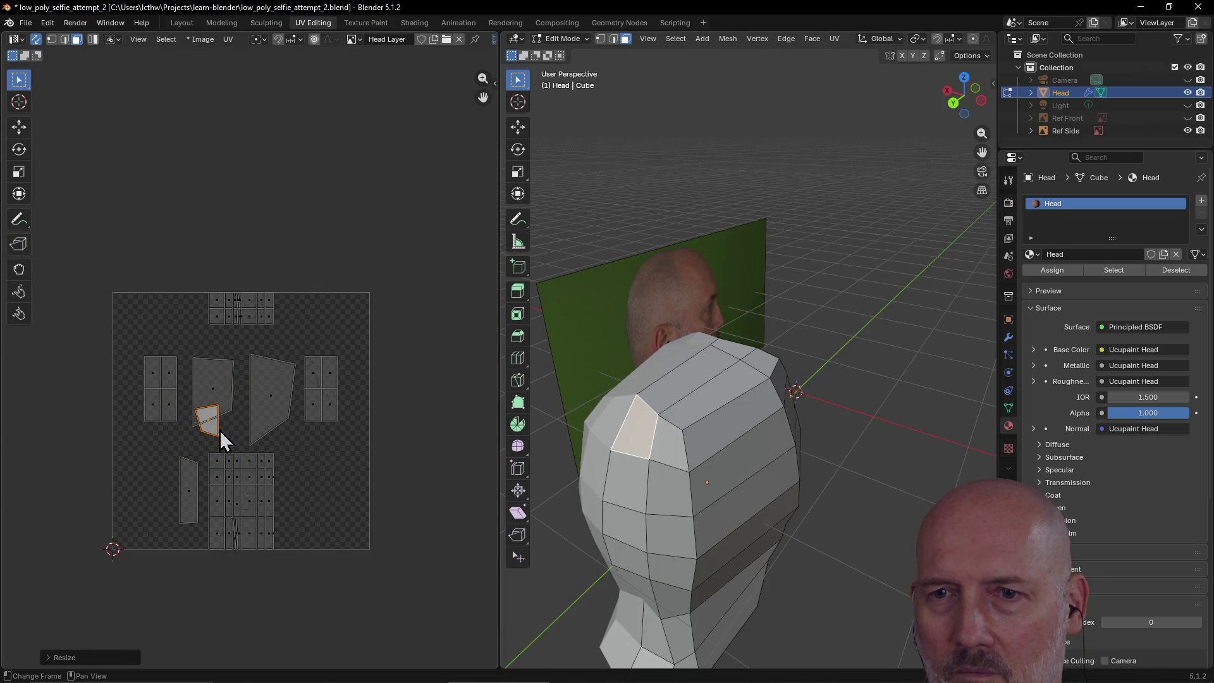
key(g)
click(299, 473)
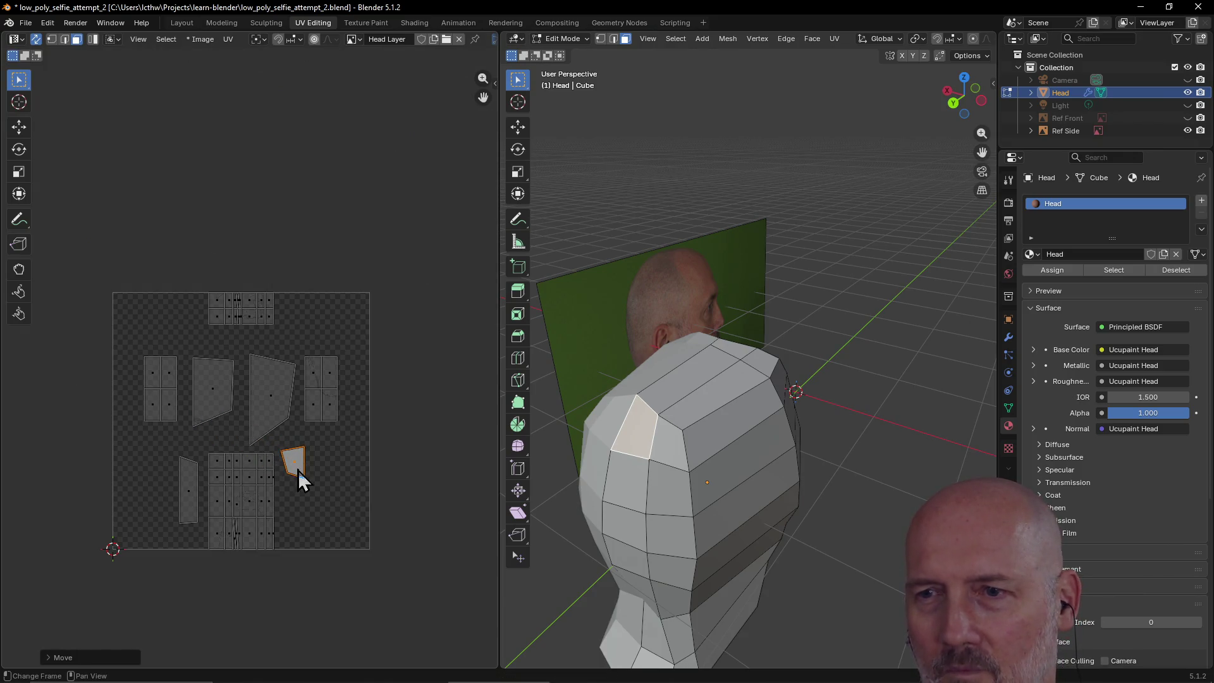
- Select faces further down the head to check their UV islands
click(629, 483)
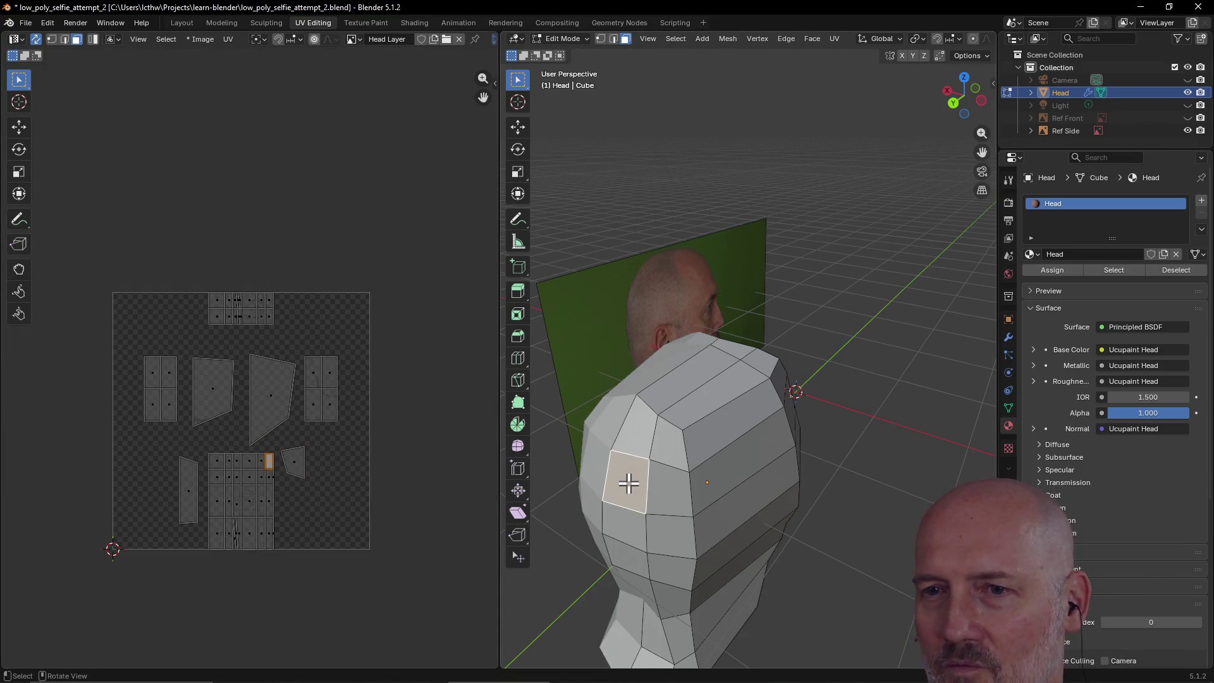
click(623, 529)
click(624, 554)
mouse_move(624, 554)
middle_down()
mouse_move(659, 536)
mouse_move(718, 580)
mouse_move(662, 540)
middle_up()
click(663, 571)
click(694, 503)
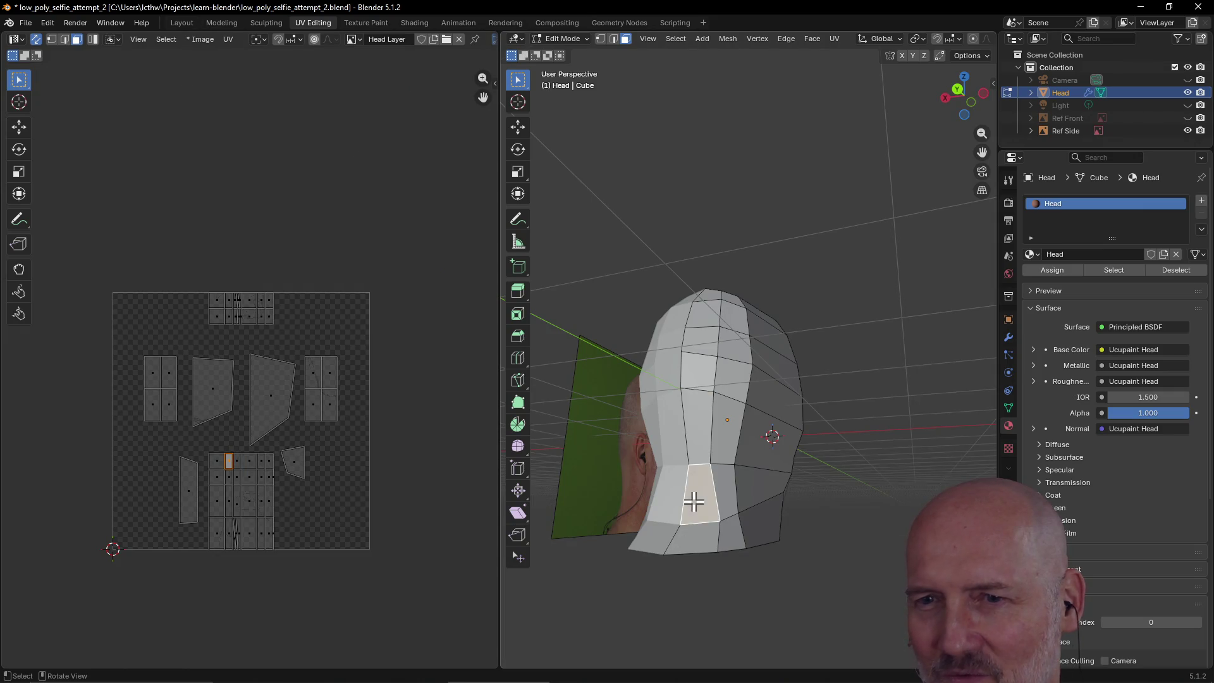
click(693, 546)
mouse_move(764, 512)
middle_down()
mouse_move(662, 531)
mouse_move(691, 517)
mouse_move(696, 485)
mouse_move(648, 481)
middle_up()
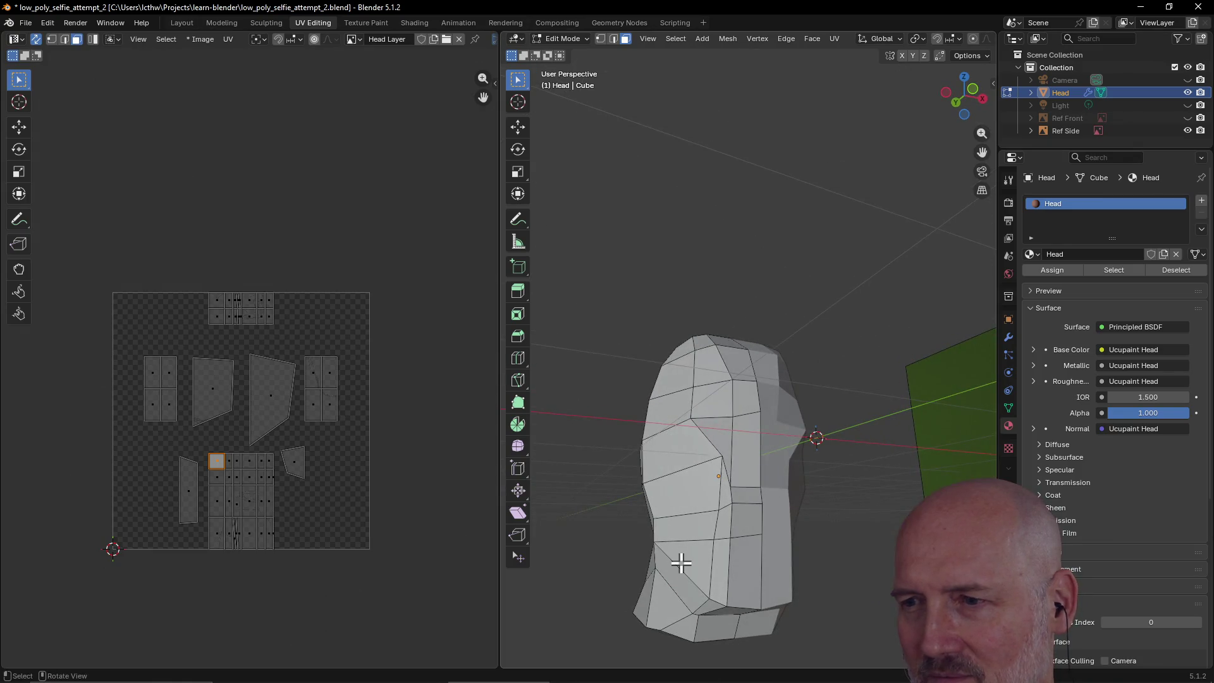
click(674, 602)
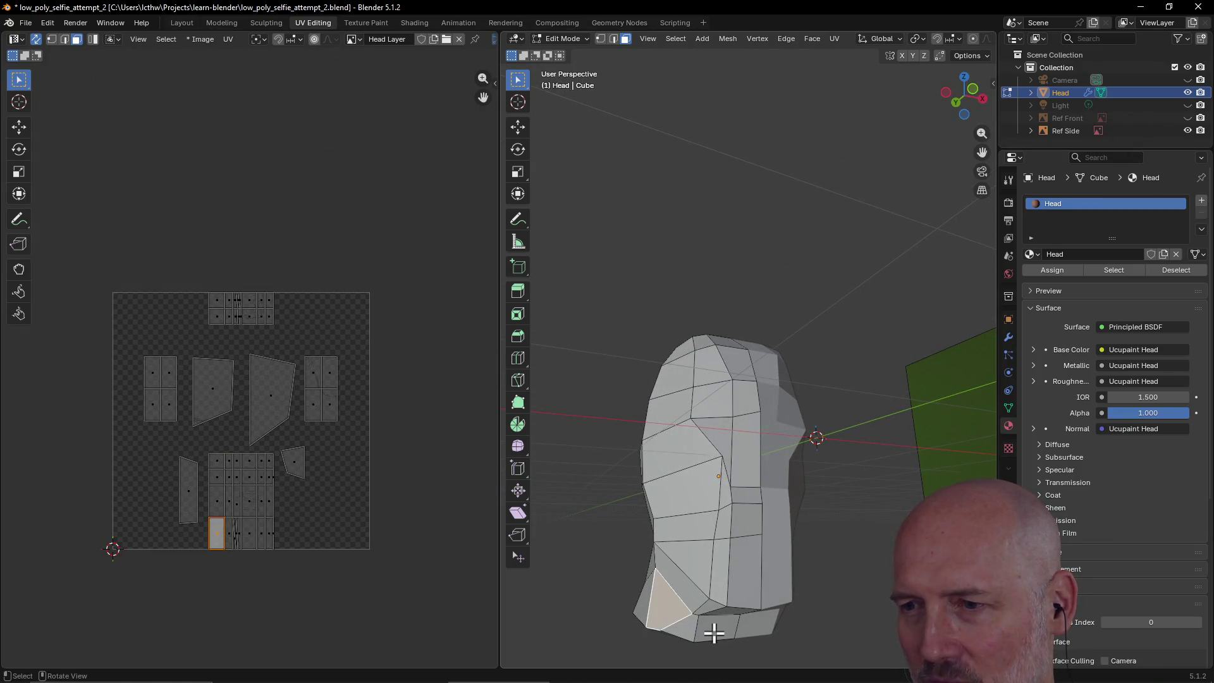
click(685, 629)
click(719, 629)
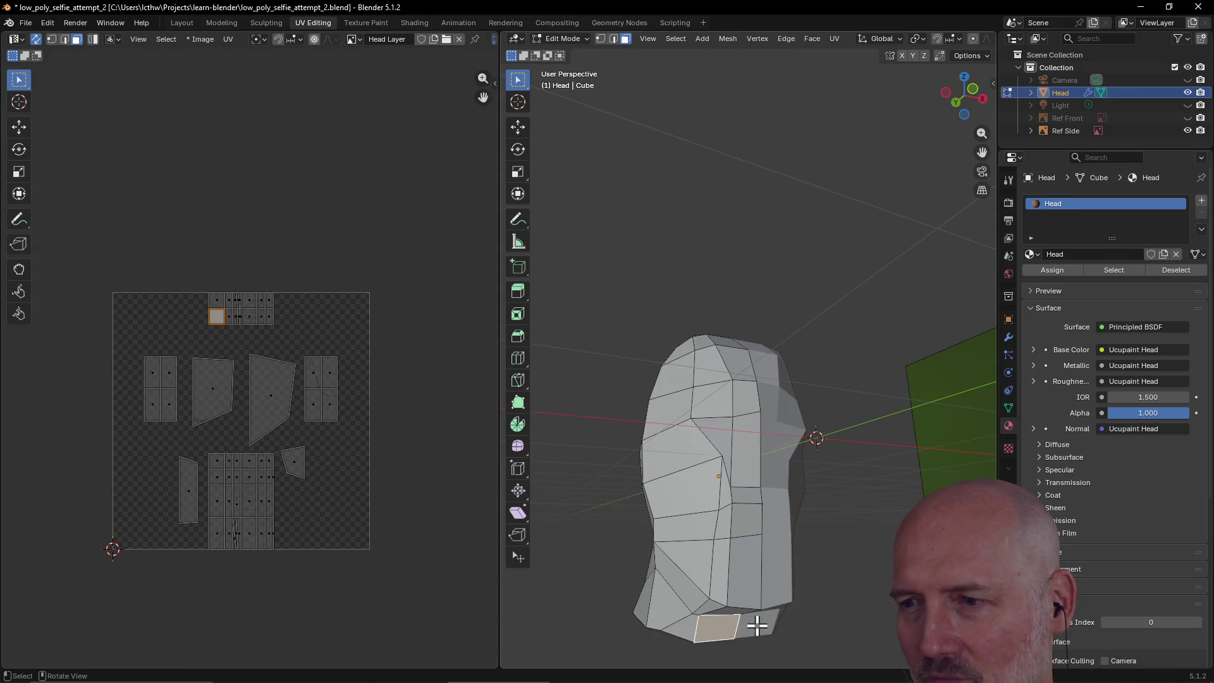
mouse_move(738, 586)
middle_down()
mouse_move(711, 612)
mouse_move(764, 629)
middle_up()
click(738, 572)
mouse_move(738, 572)
middle_down()
mouse_move(767, 583)
mouse_move(737, 601)
mouse_move(738, 542)
mouse_move(729, 605)
mouse_move(738, 583)
mouse_move(699, 574)
mouse_move(721, 553)
middle_up()
click(729, 605)
click(727, 564)
click(680, 591)
click(683, 575)
click(738, 530)
click(719, 526)
click(694, 487)
click(692, 461)
click(752, 452)
click(754, 414)
click(725, 417)
click(669, 398)
click(674, 374)
click(707, 373)
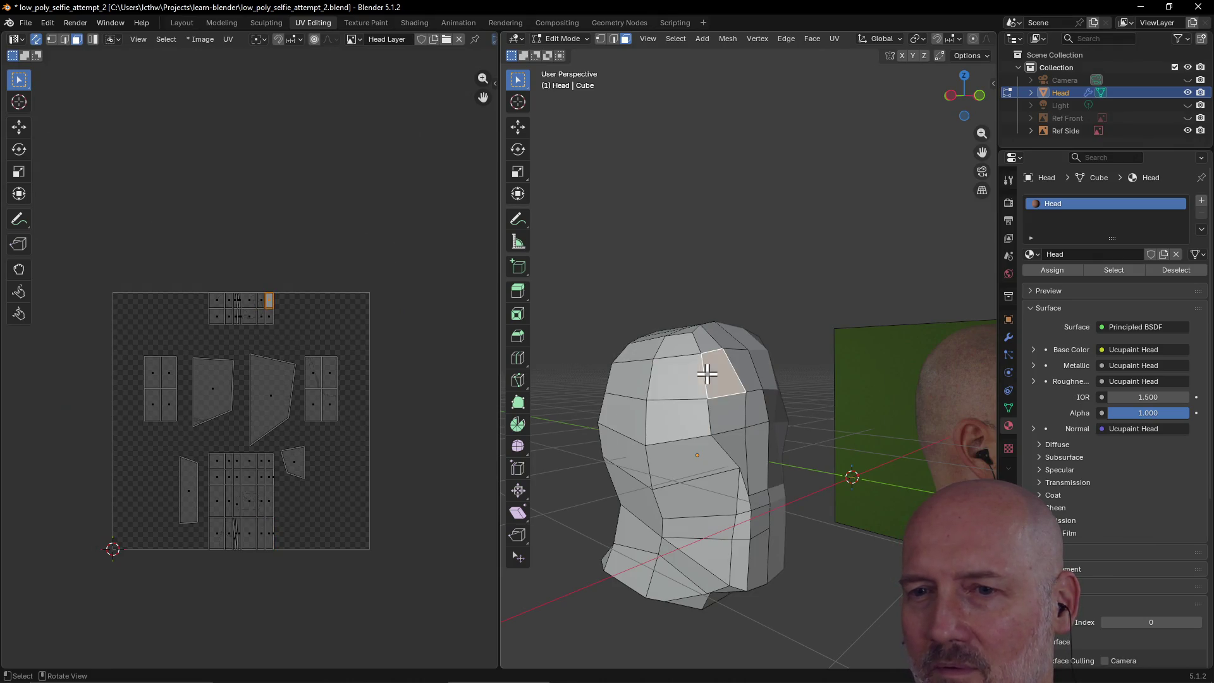
click(753, 372)
click(720, 334)
click(693, 339)
click(661, 342)
click(632, 363)
click(633, 380)
click(629, 432)
click(630, 466)
click(630, 506)
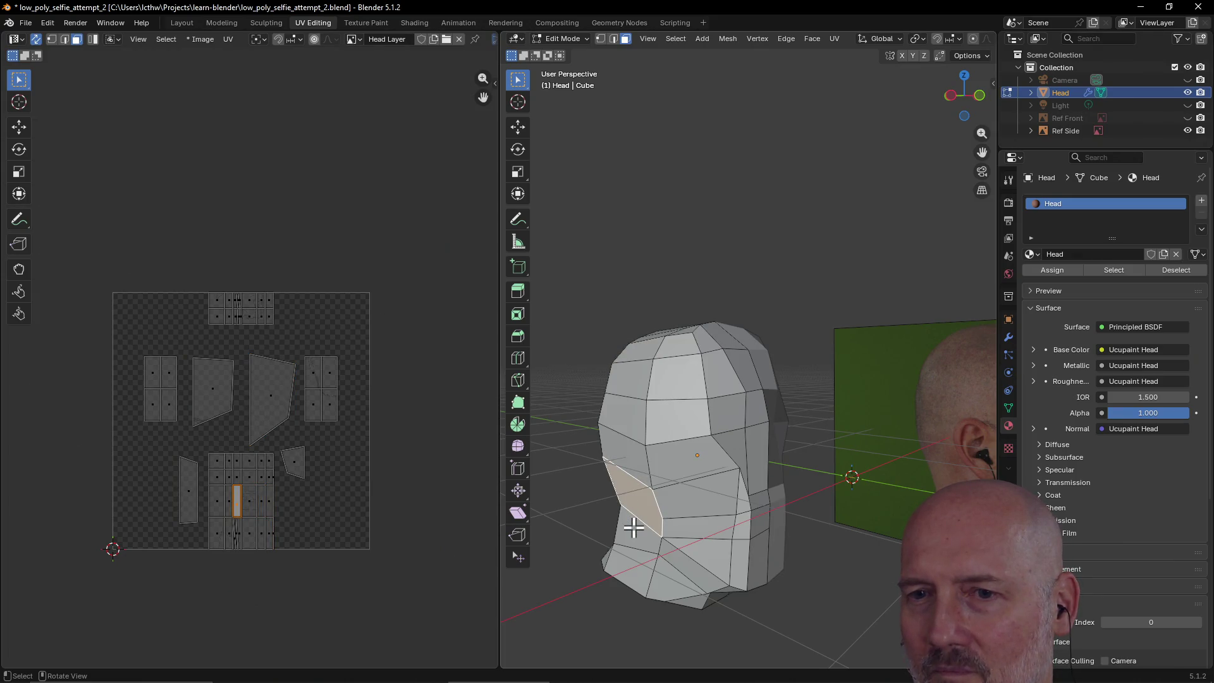
click(631, 547)
click(631, 563)
middle_drag(650, 484, 678, 554)
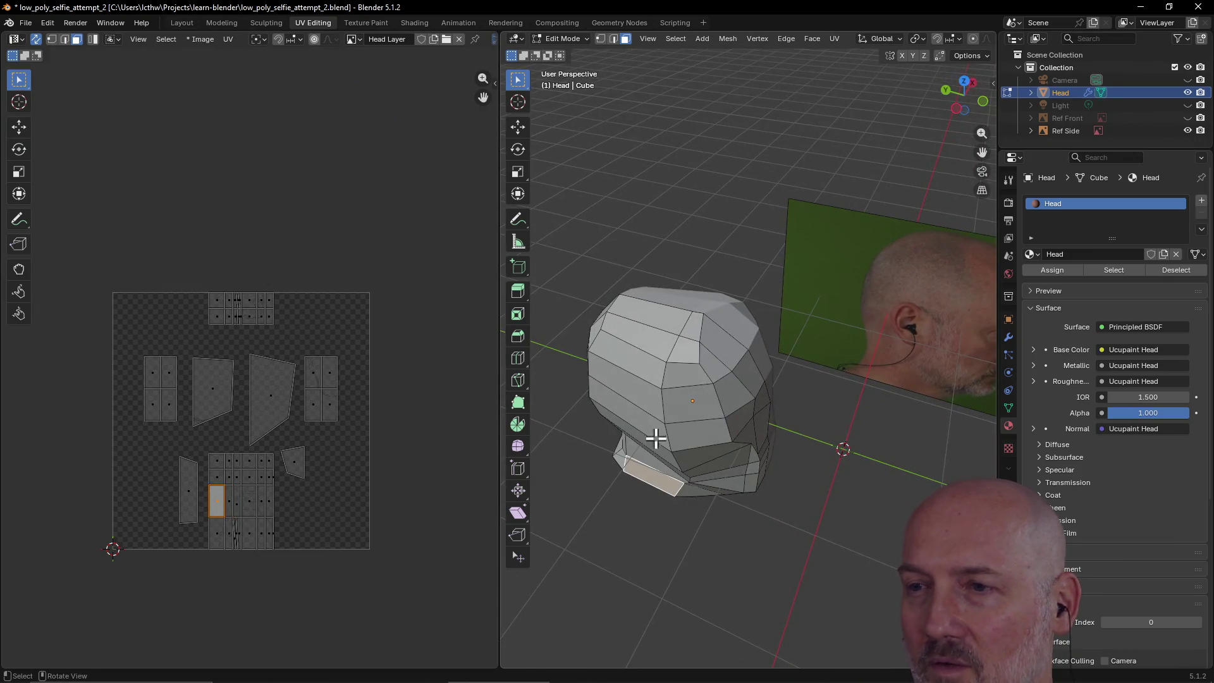
click(632, 360)
mouse_move(632, 360)
middle_down()
mouse_move(664, 355)
mouse_move(613, 377)
mouse_move(682, 392)
middle_up()
click(665, 355)
click(659, 355)
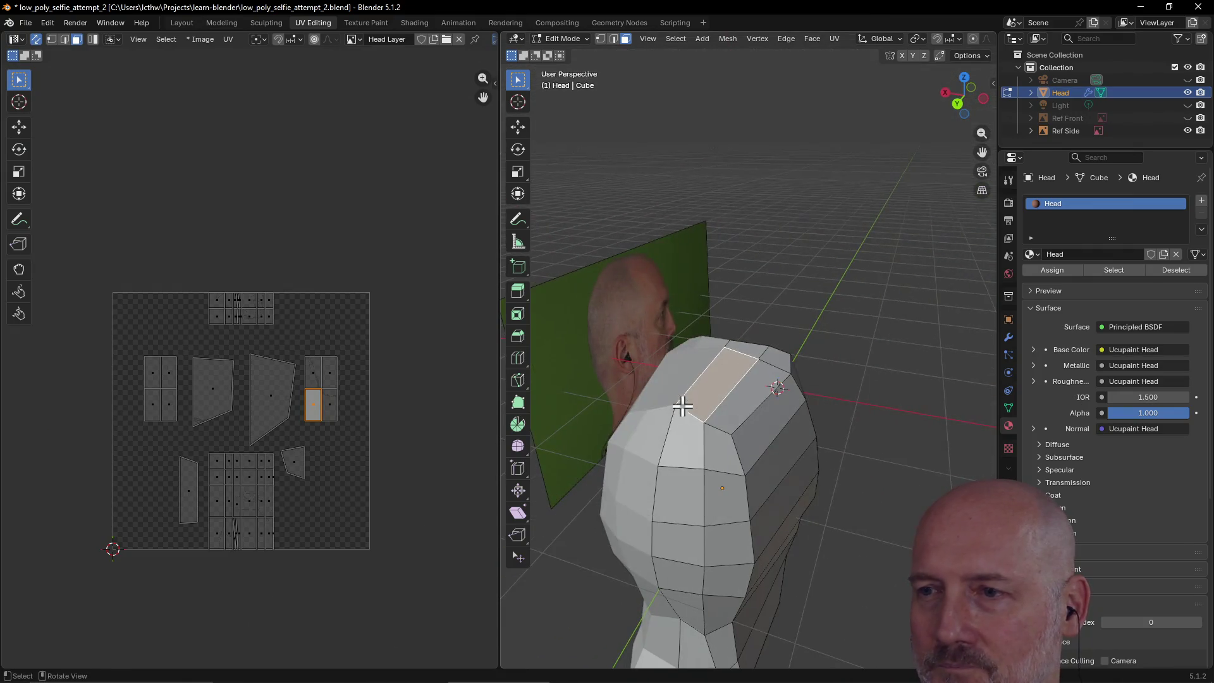
click(683, 427)
click(705, 446)
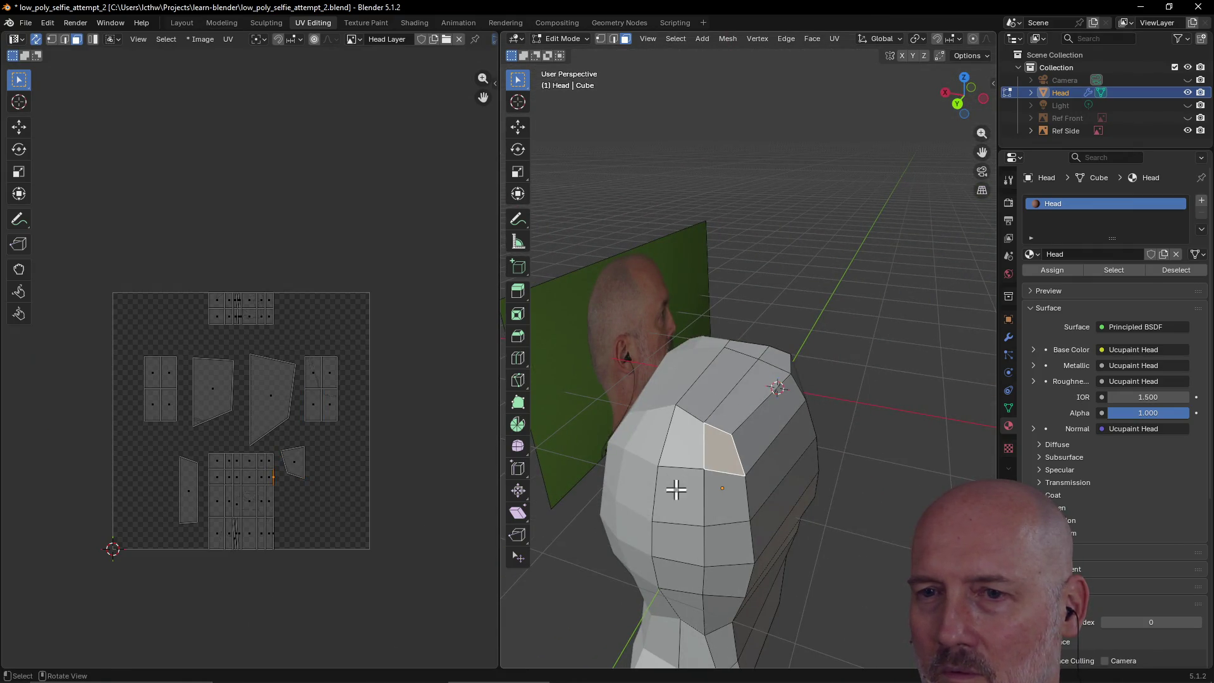
- Unwrap the face Angle Based, scale it to about 0.16, and move it lower right
key(u)
click(719, 465)
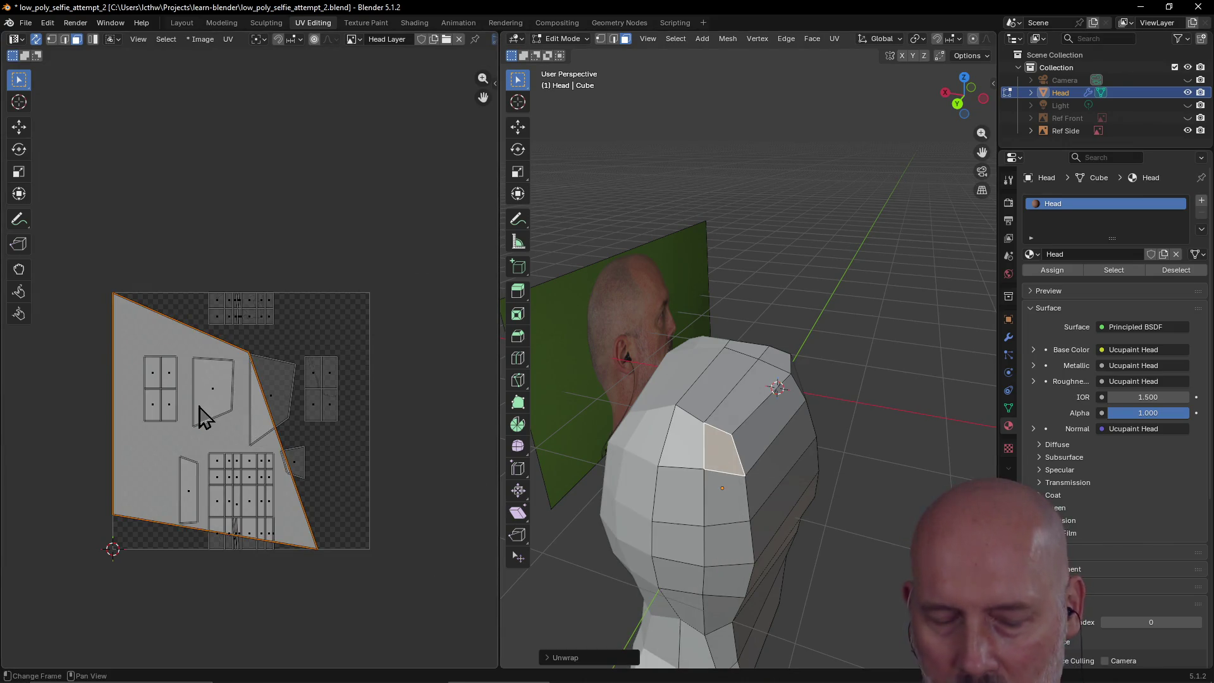
key(s)
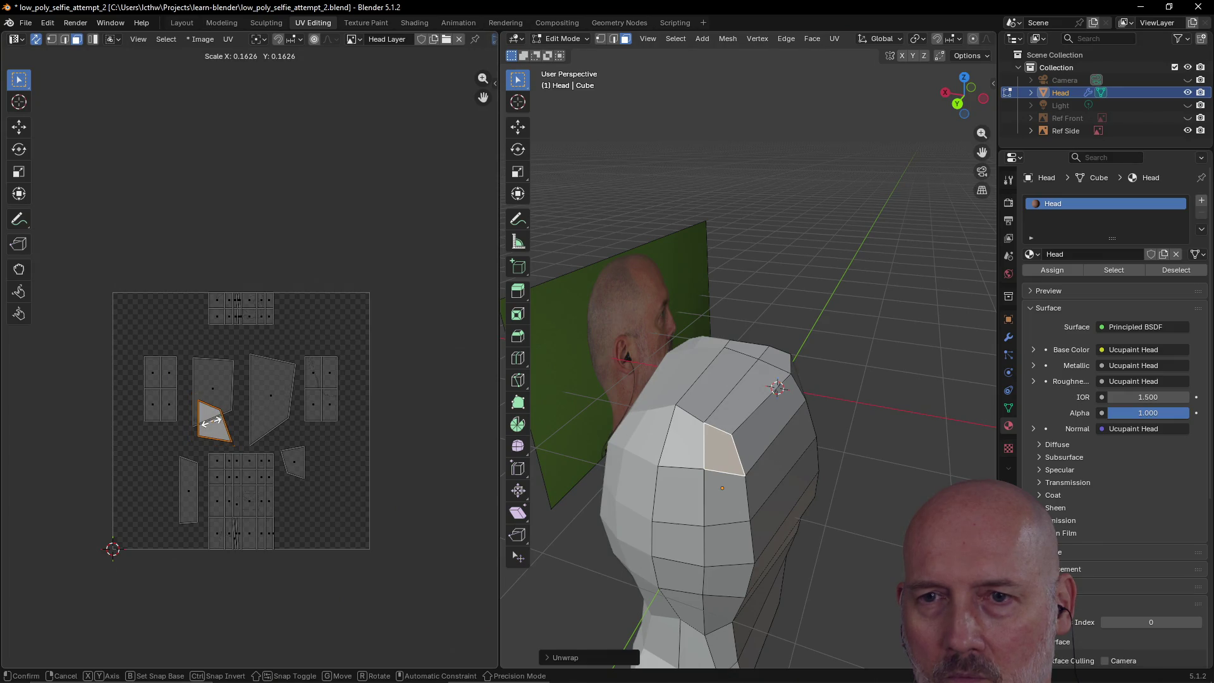
click(213, 422)
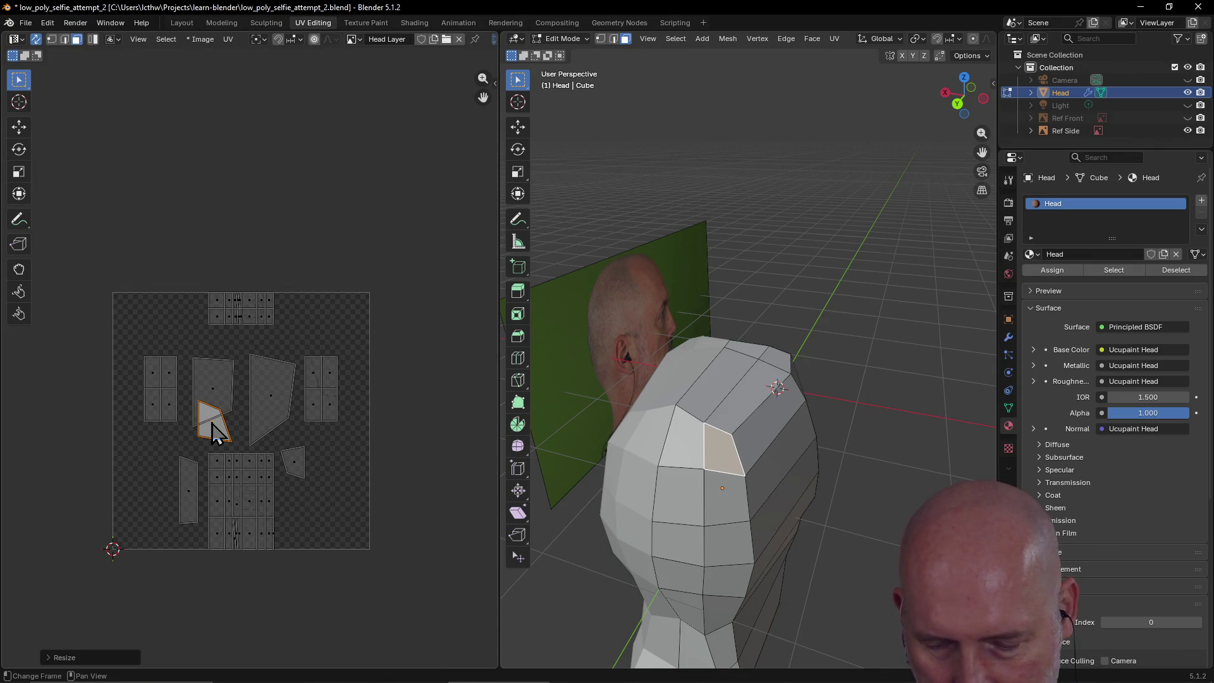
key(g)
click(333, 513)
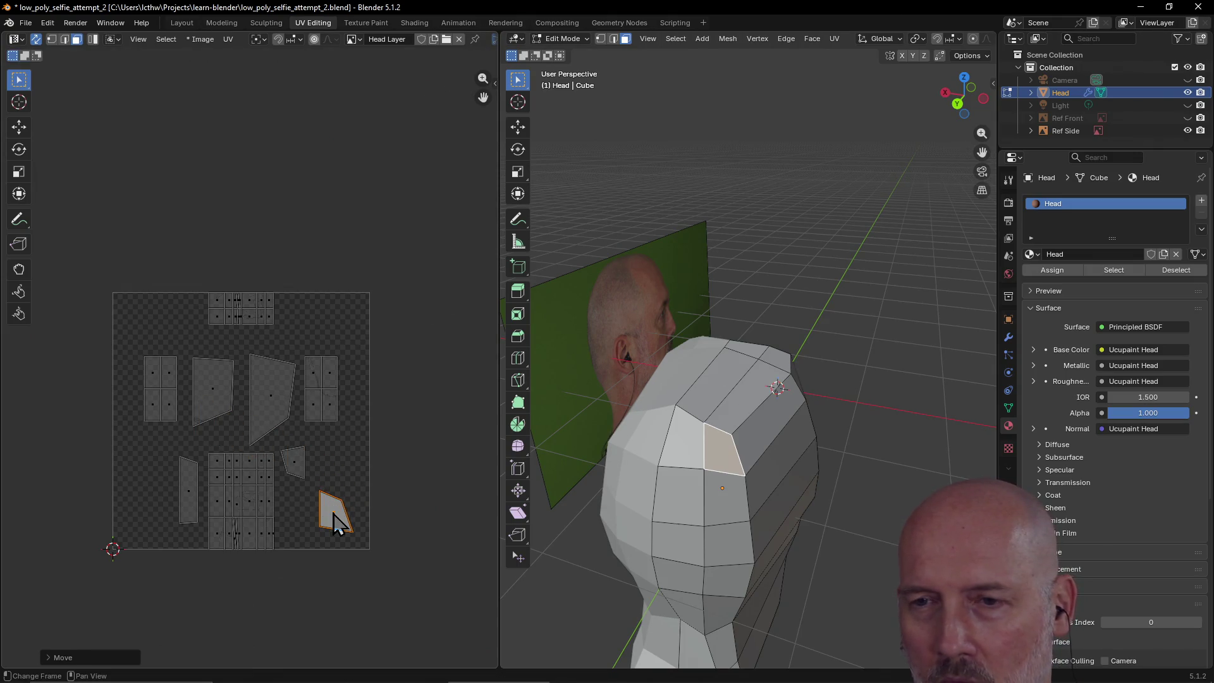
- Select neighbouring faces down to the neck to check their UV islands
click(680, 449)
click(678, 502)
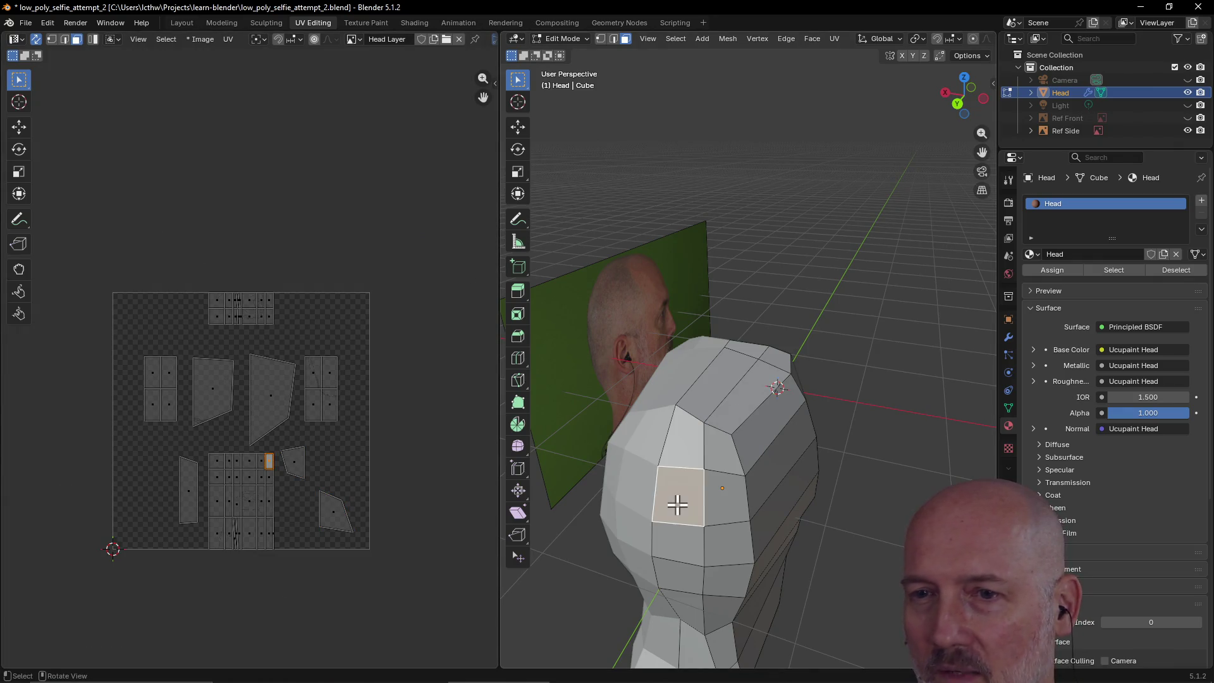
click(682, 543)
click(682, 579)
mouse_move(680, 588)
middle_down()
mouse_move(686, 564)
mouse_move(683, 598)
mouse_move(677, 536)
mouse_move(662, 564)
mouse_move(618, 455)
mouse_move(541, 414)
mouse_move(954, 409)
middle_up()
click(683, 601)
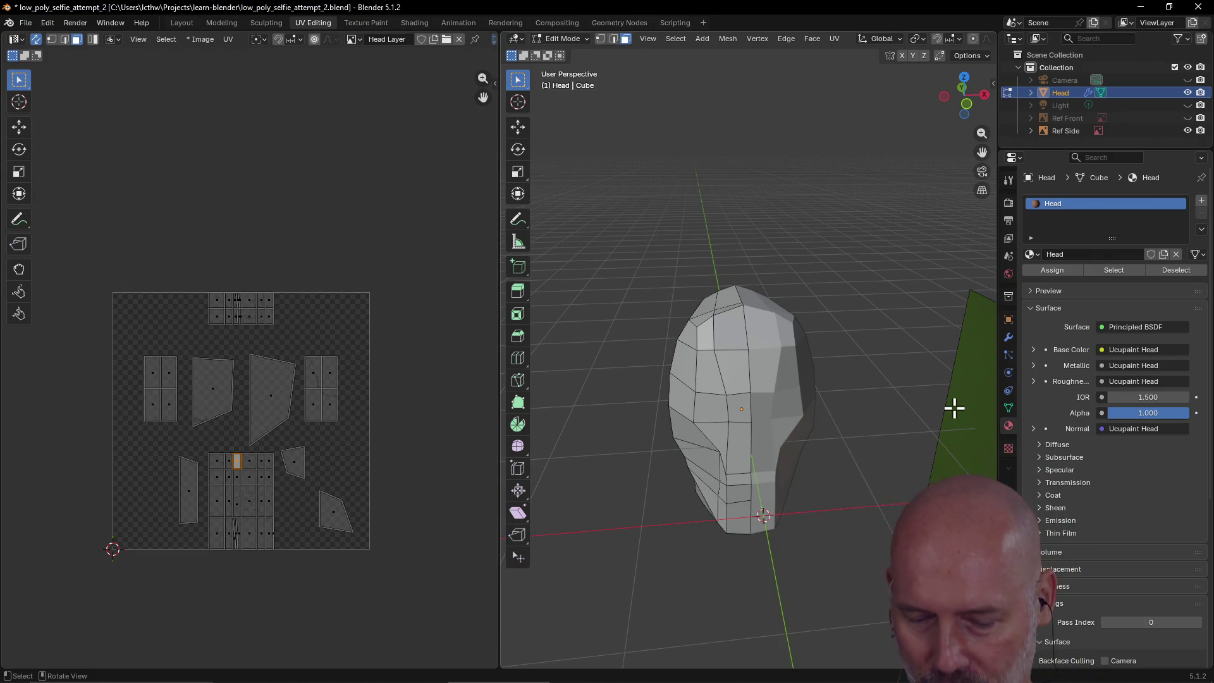
- Save the project as low_poly_selfie_attempt_2.blend
key(ctrl+s)
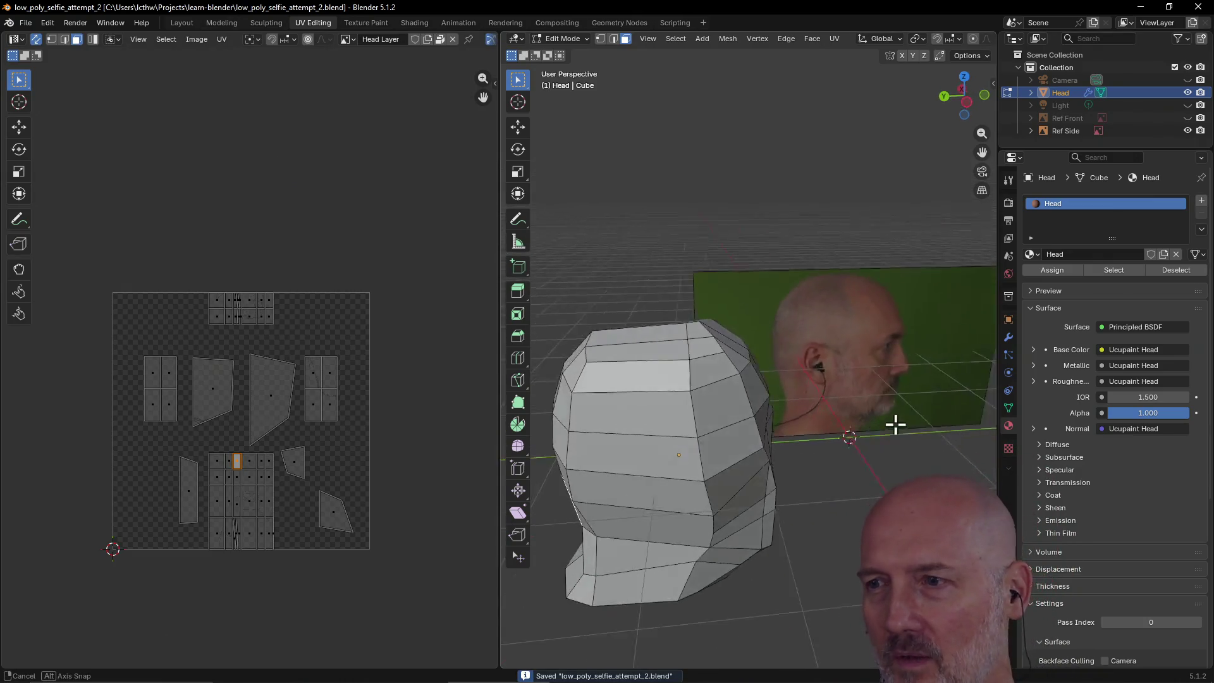